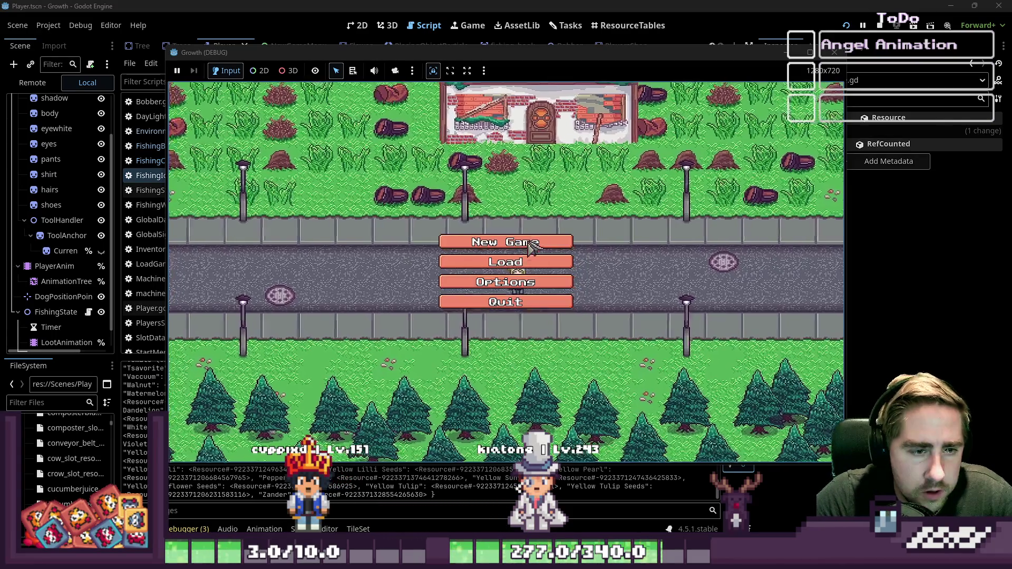
Start a new game with a character named 'dsb'
click(531, 243)
text(dsb)
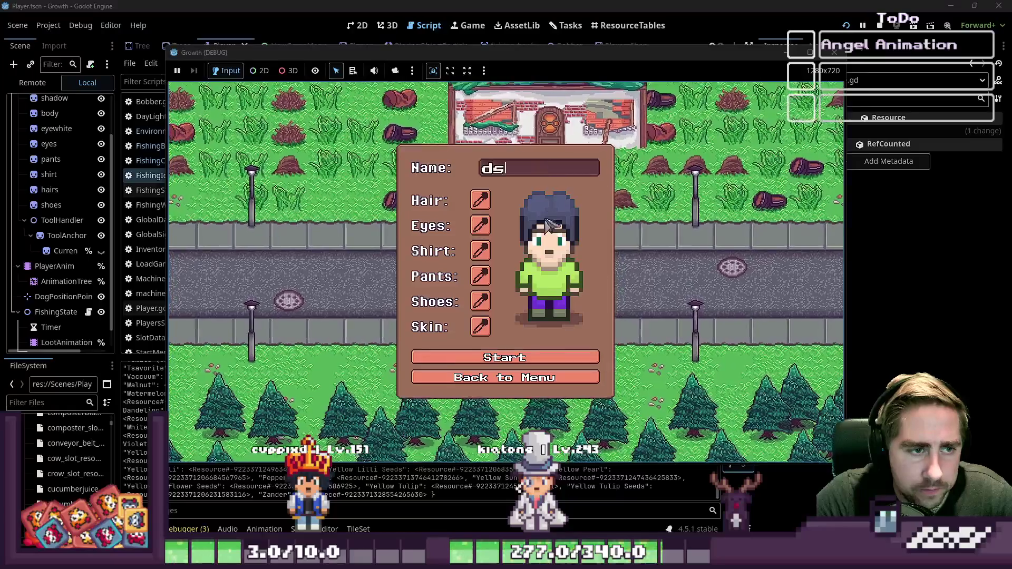
key(Return)
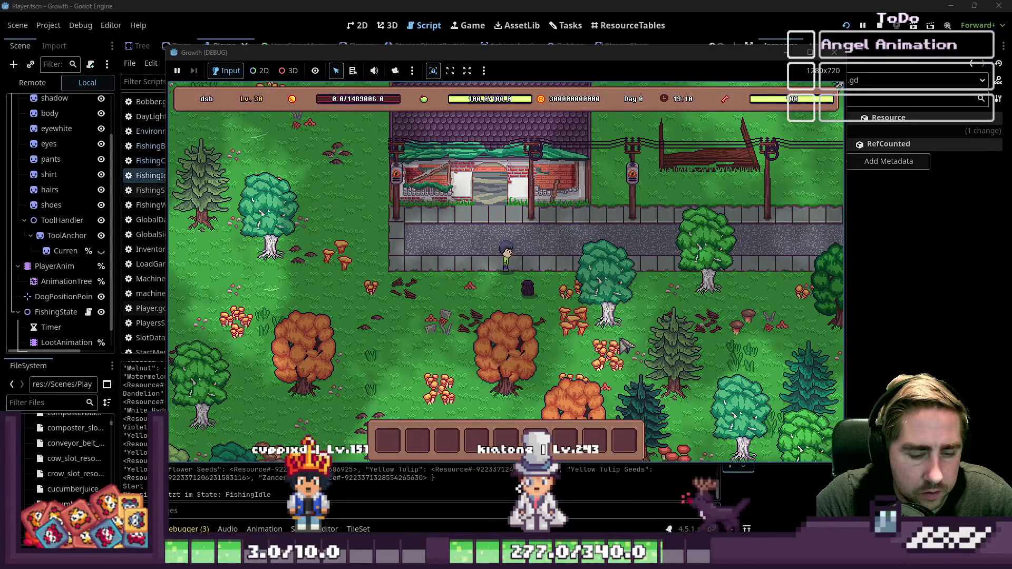
Move the fishing rod to hotbar slot 1, equip it, and walk up-right toward the river
key(i)
drag(570, 268, 388, 439)
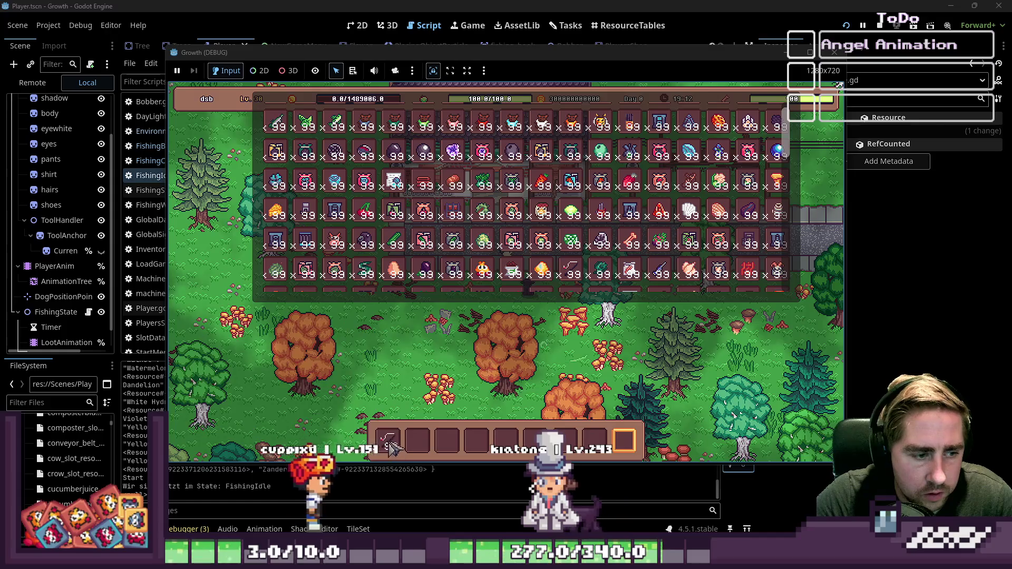
key(i)
key(1)
key(w+d)
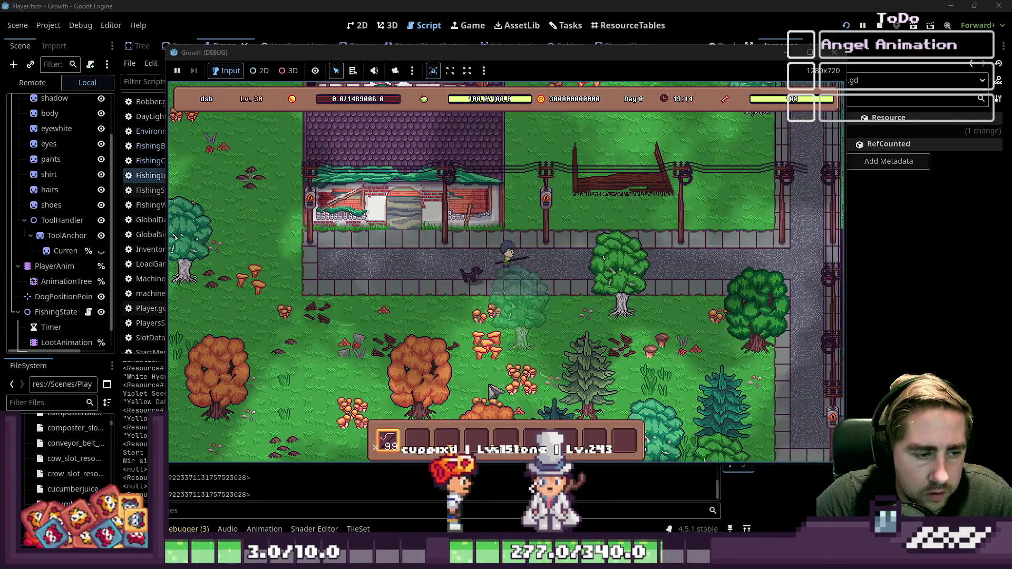
key(w+d)
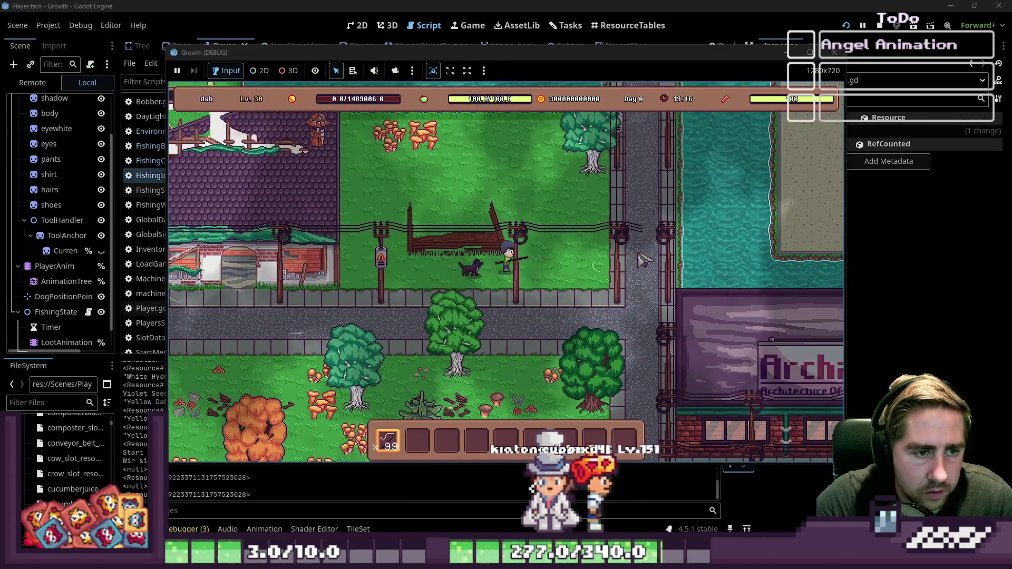
Fish twice from the riverbank, landing Algea on the second catch, and cast again
key(d)
click(652, 257)
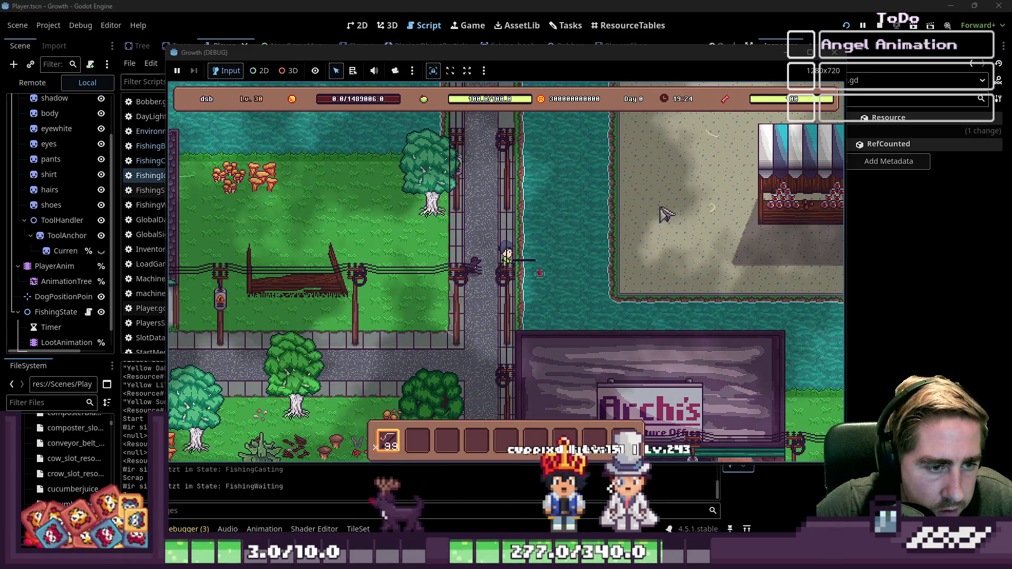
click(662, 247)
click(664, 248)
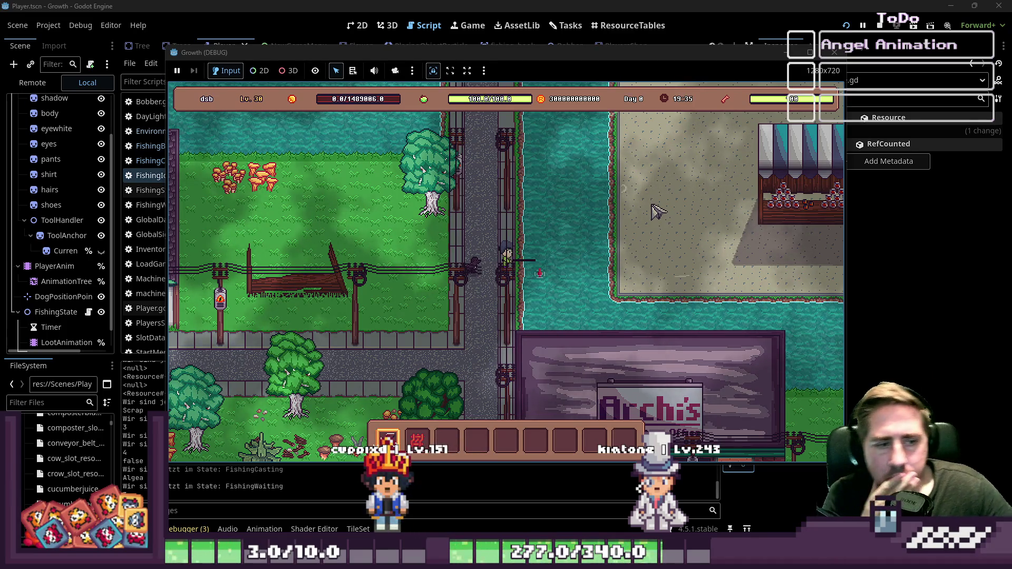
click(657, 211)
click(658, 212)
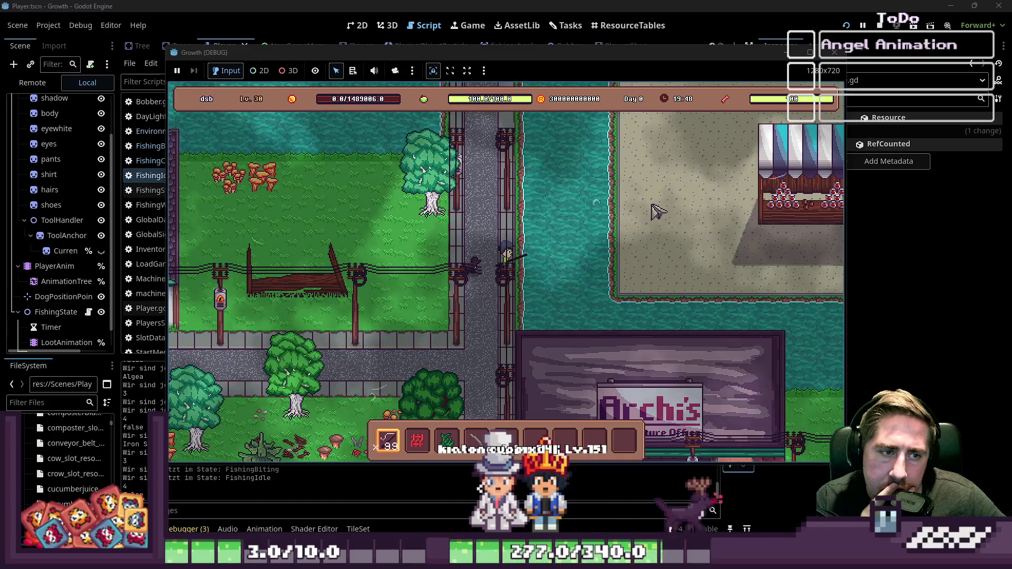
Walk north to the pond, fish twice there, then move left and cast again
key(w)
click(657, 210)
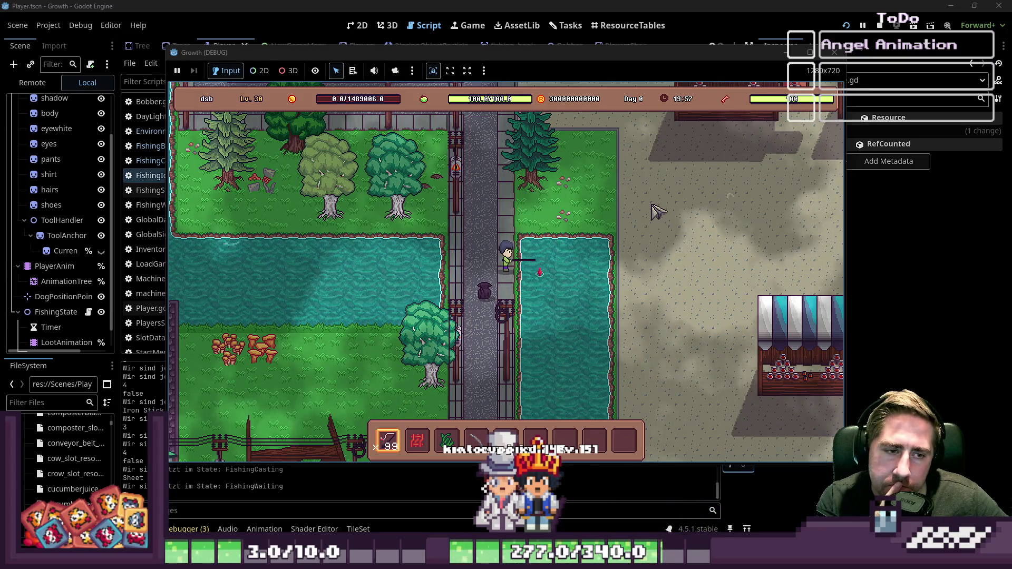
click(656, 211)
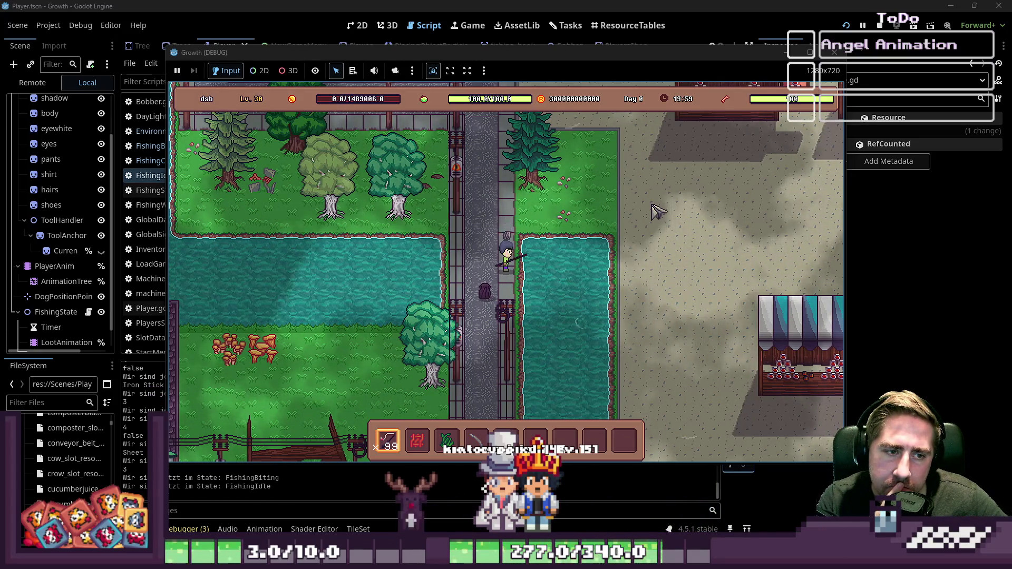
click(656, 211)
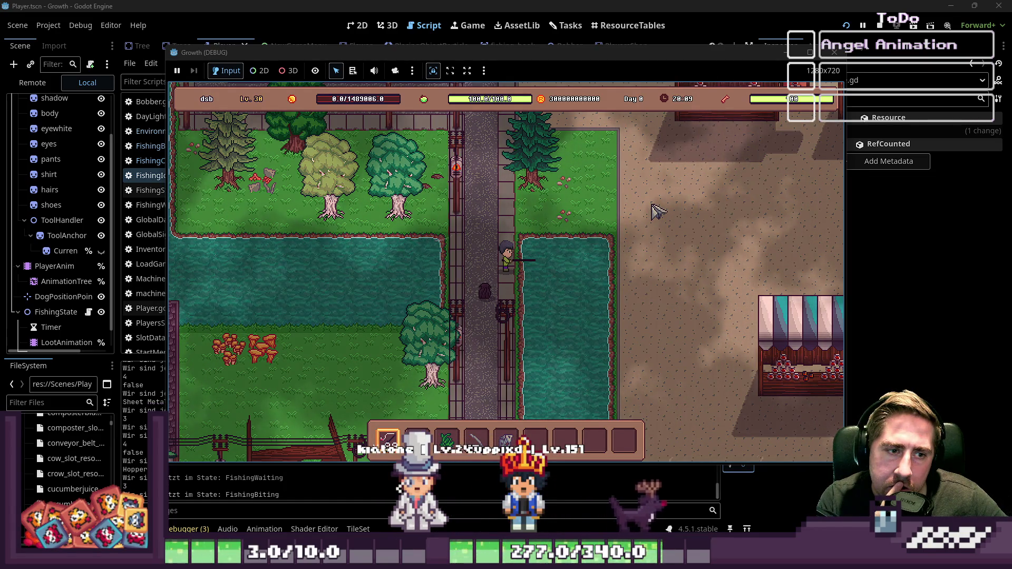
click(657, 212)
key(a)
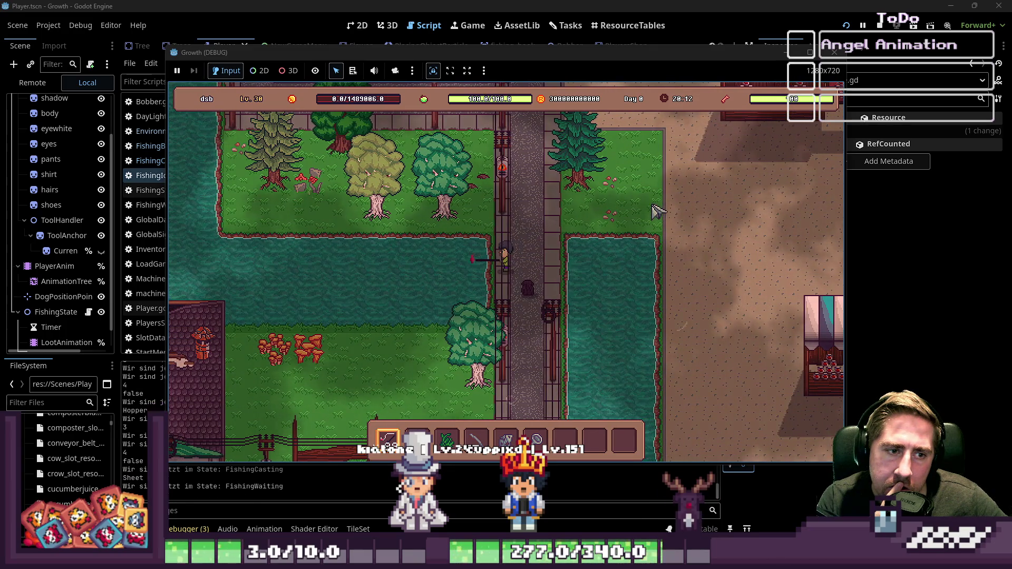
click(658, 212)
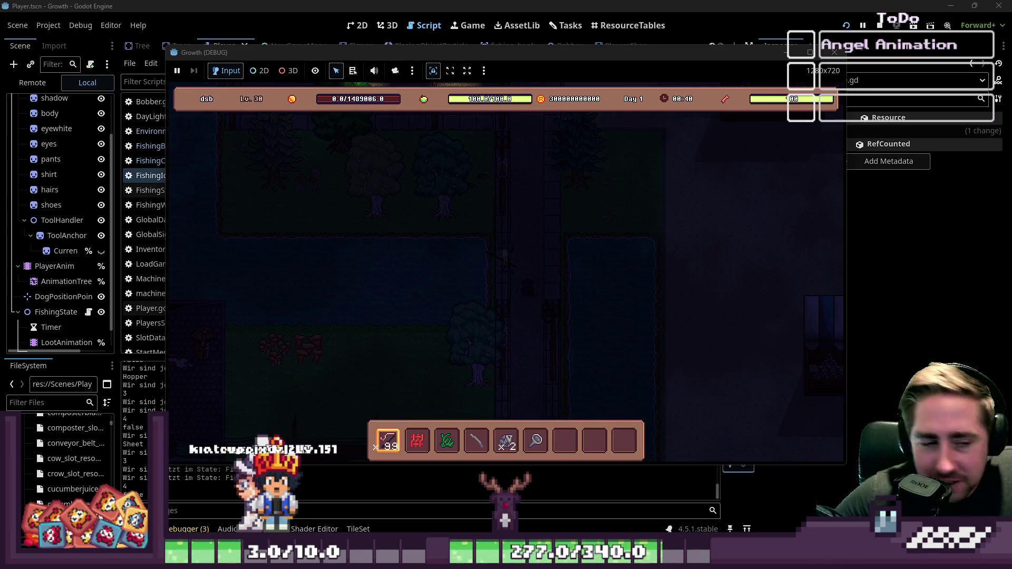
Reel in another Algea catch after night falls
click(692, 233)
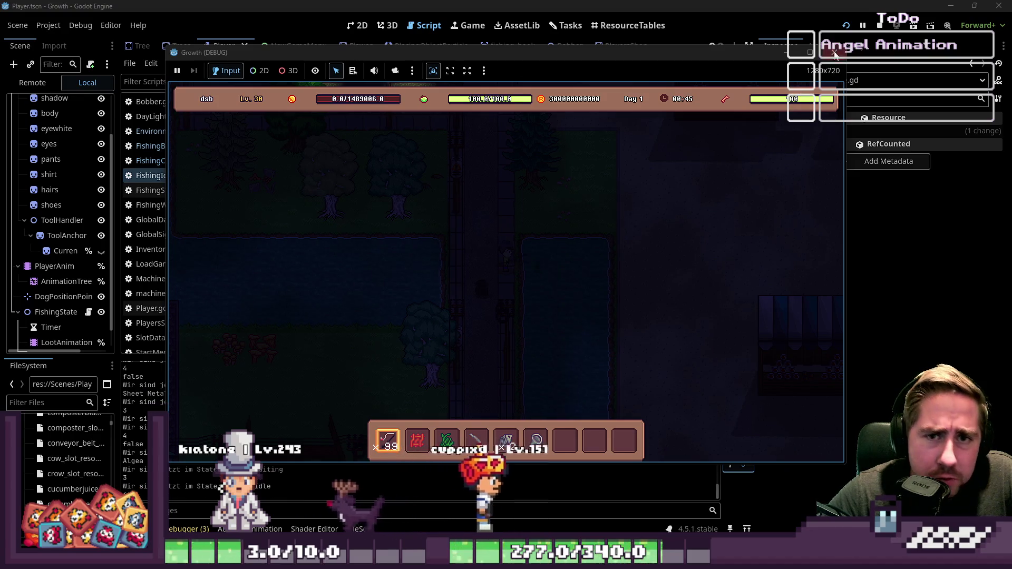
Stop the running game and put the caret at the end of line 15
click(834, 53)
click(528, 253)
scroll(528, 257, down, 2)
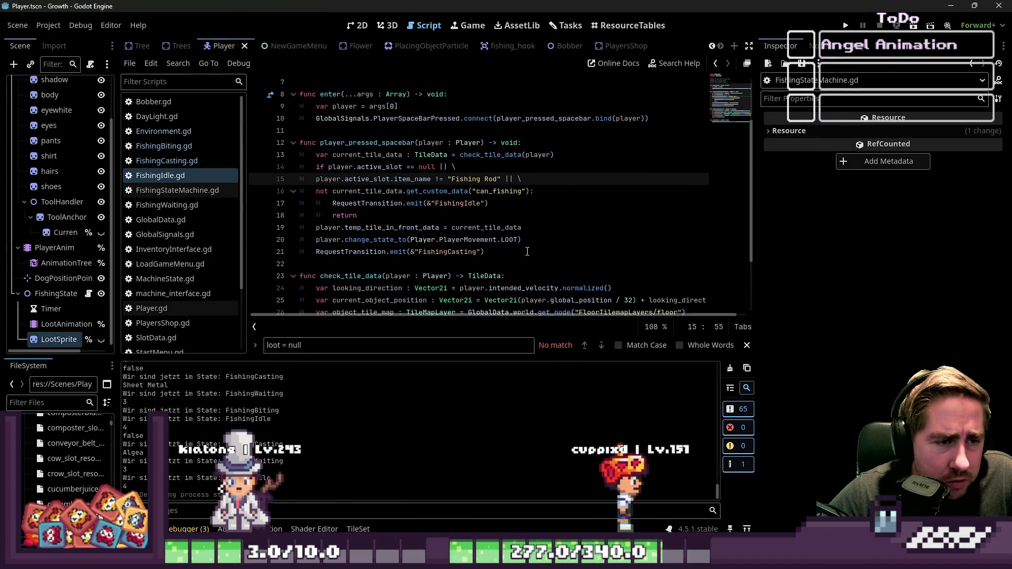
Inspect LootSprite in the 2D view, return to FishingIdle.gd, and select LootAnimationPlayer
click(59, 338)
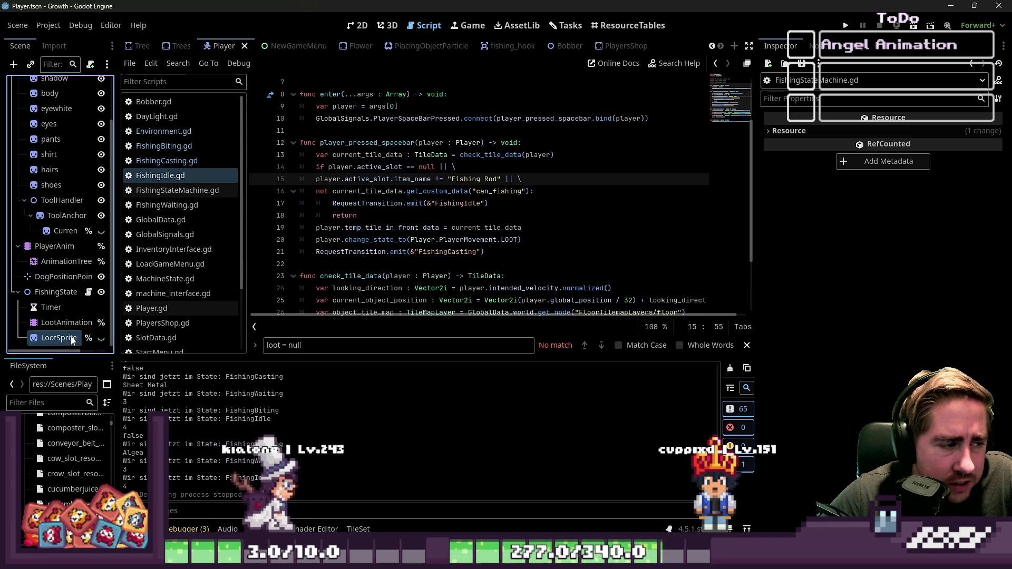
click(356, 25)
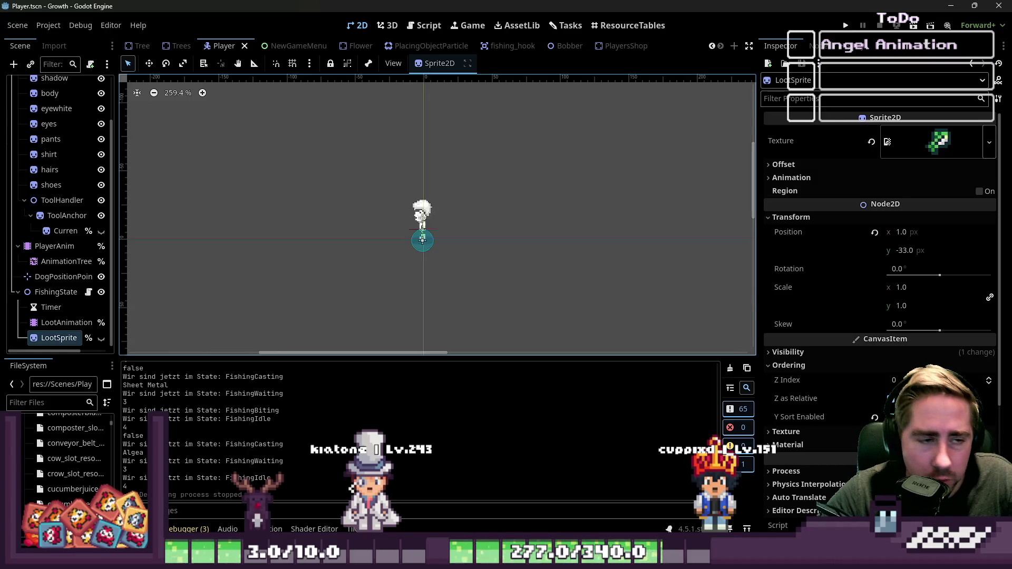
click(424, 26)
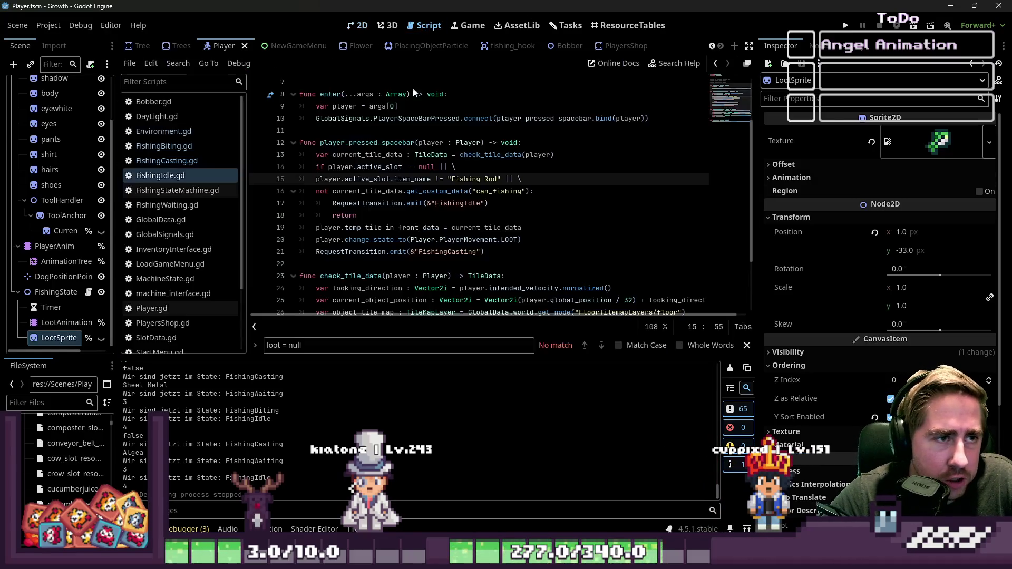
drag(120, 330, 145, 330)
click(77, 323)
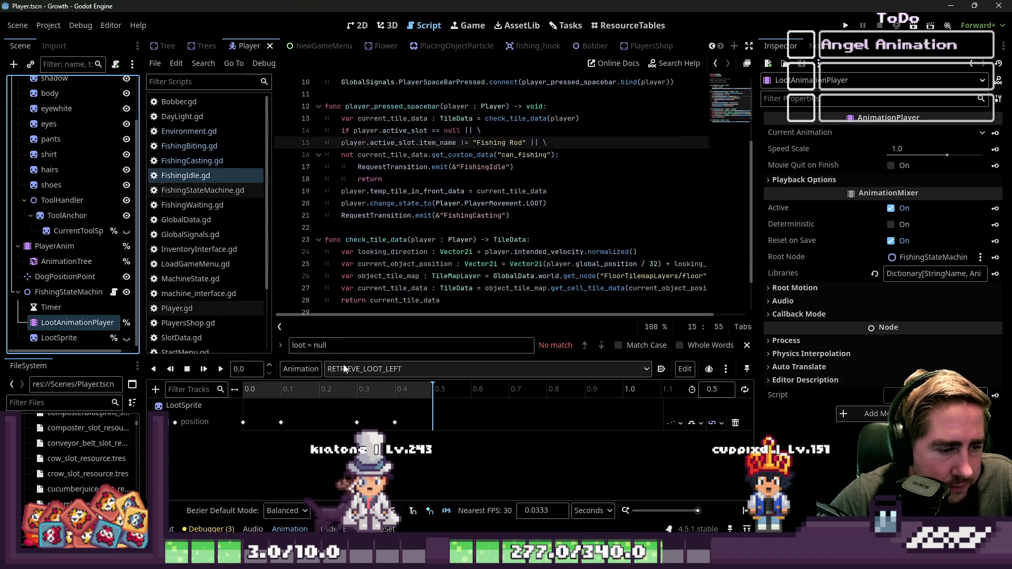
Enlarge the animation timeline and preview RETRIEVE_LOOT_RIGHT and RETRIEVE_LOOT_LEFT in the 2D view
drag(351, 358, 351, 181)
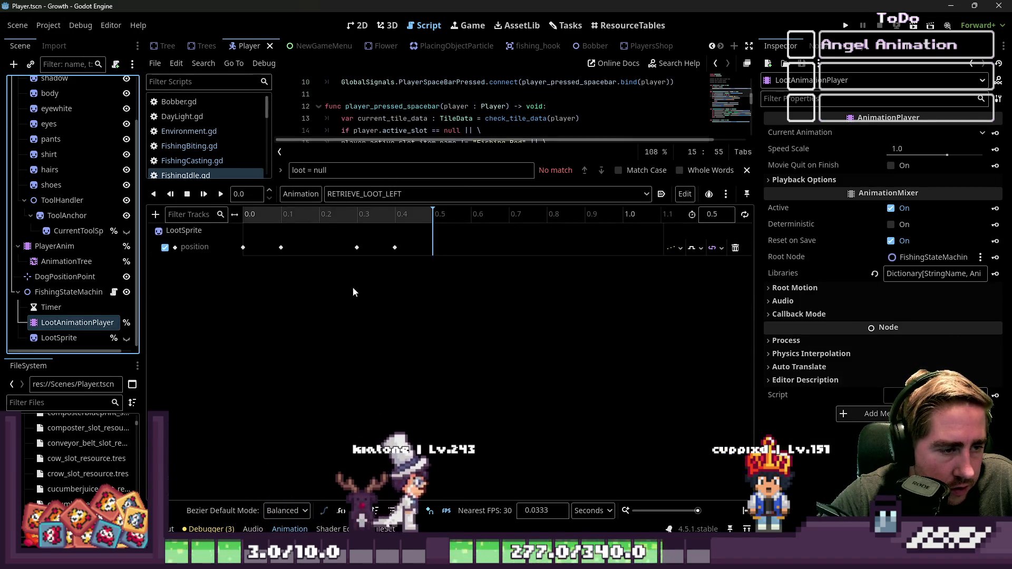
click(356, 26)
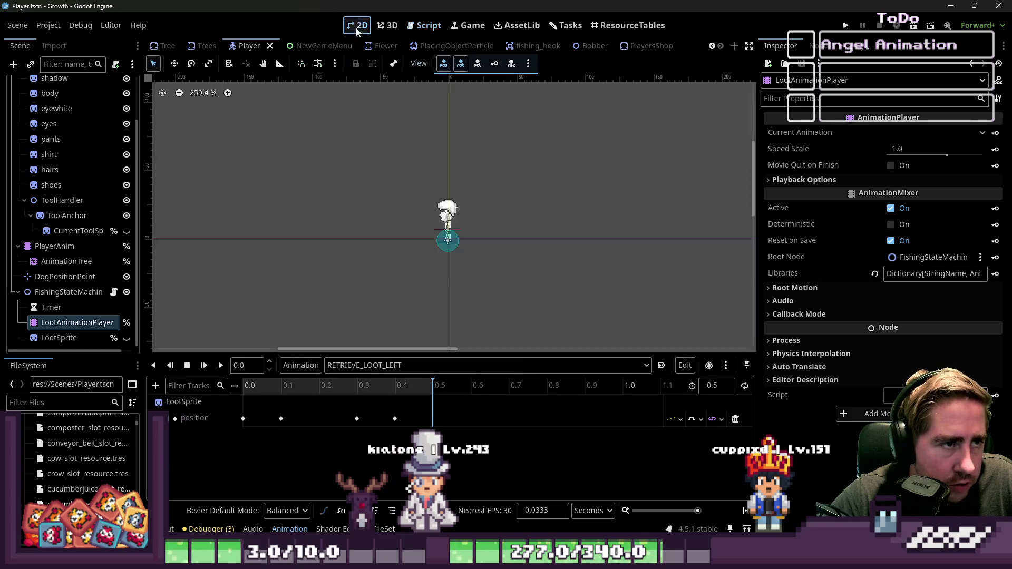
scroll(378, 270, up, 2)
click(387, 365)
click(394, 399)
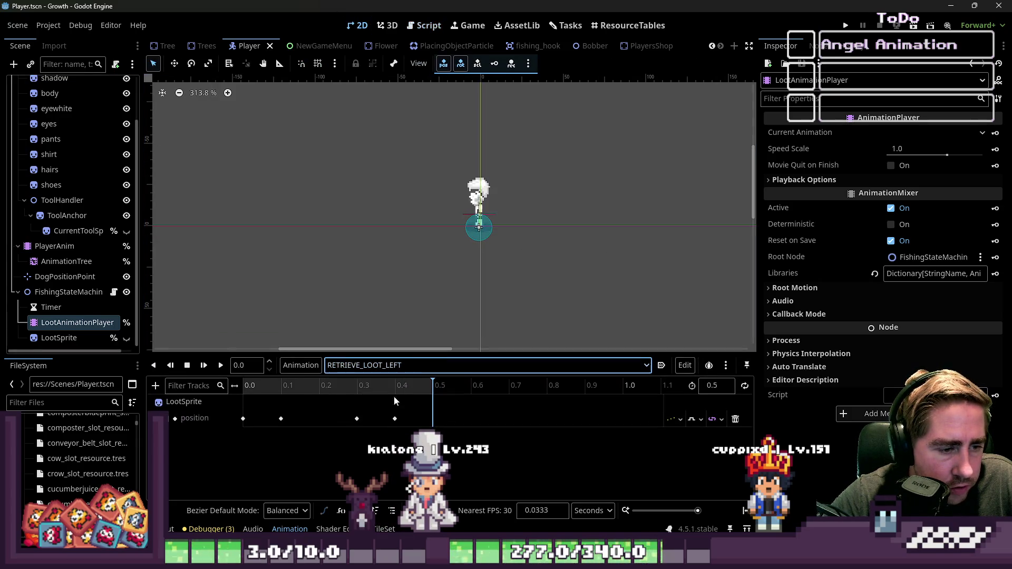
click(379, 365)
click(359, 411)
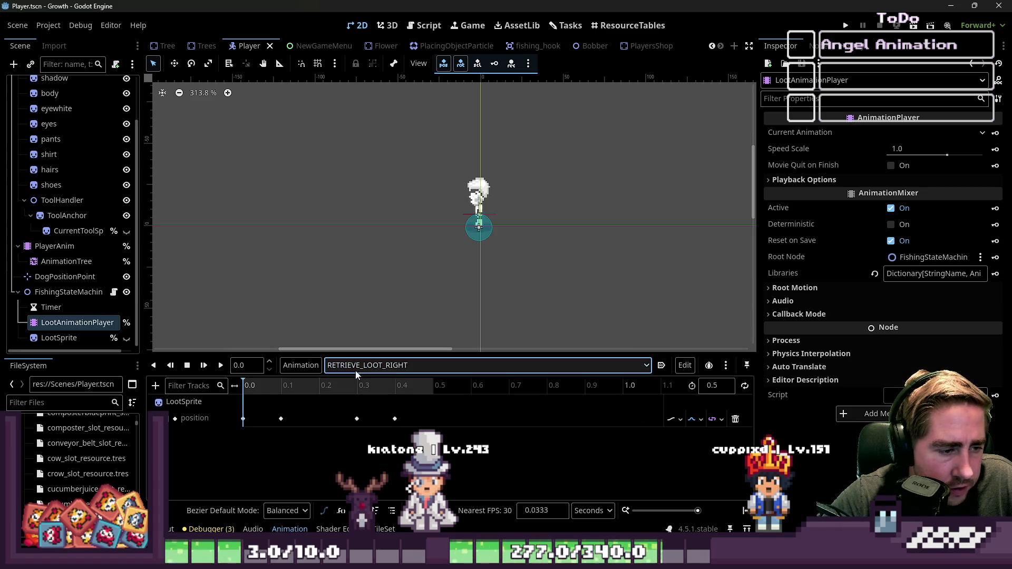
click(220, 364)
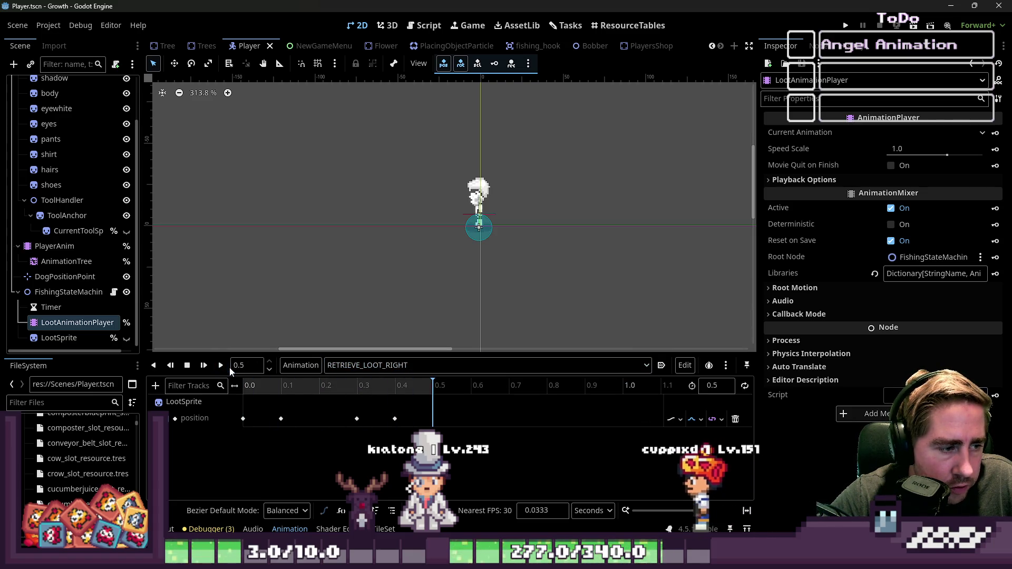
click(400, 366)
click(390, 399)
click(222, 368)
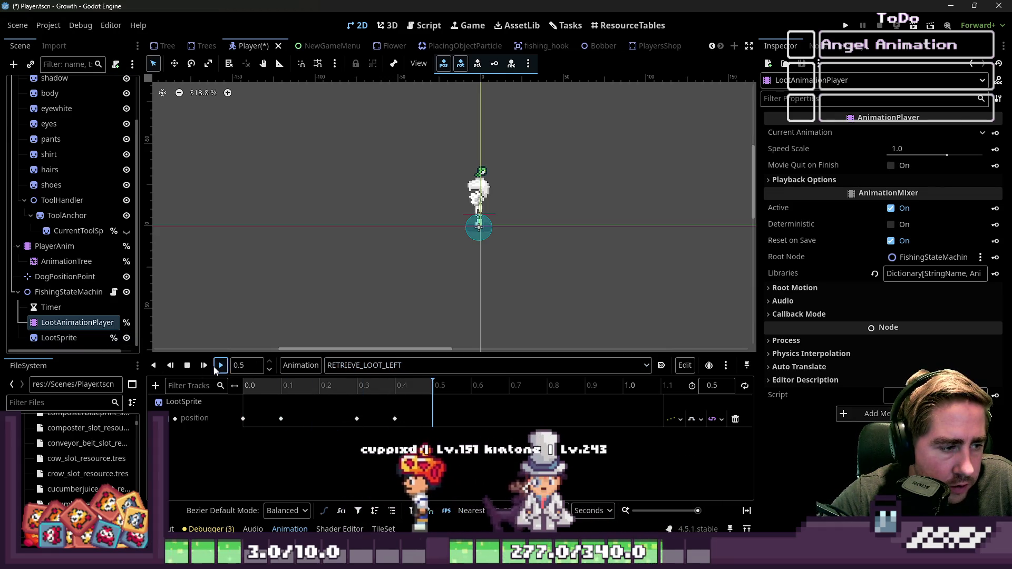
Set RETRIEVE_LOOT_LEFT's position track to Continuous update mode, replay it, then load RETRIEVE_LOOT_RIGHT
click(676, 420)
click(692, 439)
click(694, 419)
click(701, 465)
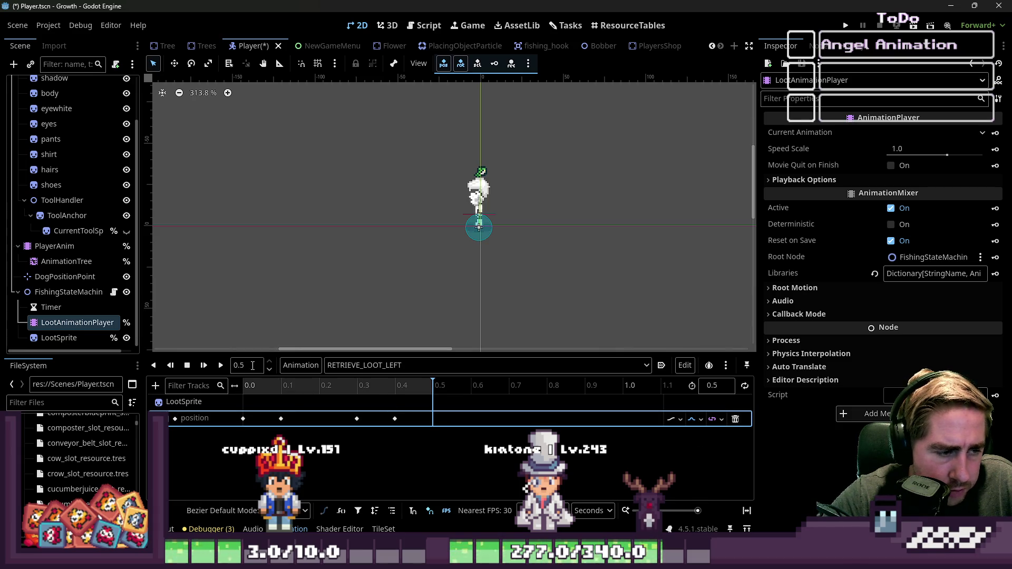
click(220, 365)
click(371, 370)
click(413, 411)
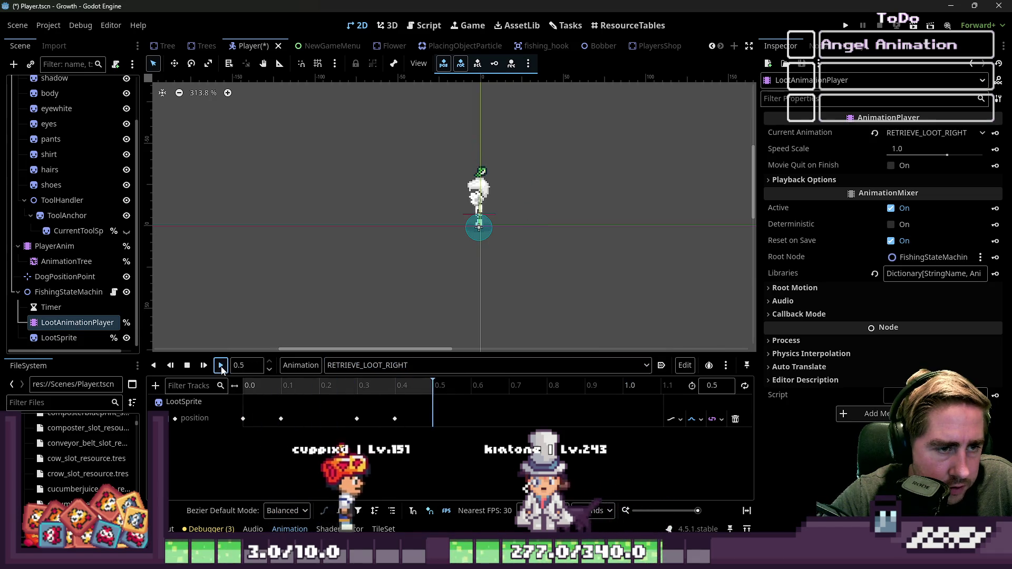
click(291, 367)
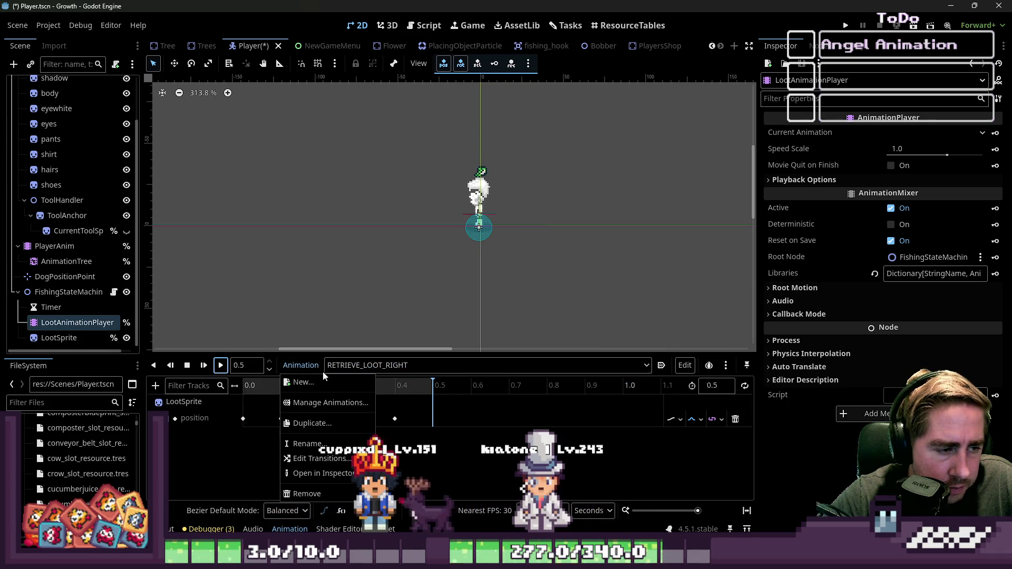
Create a new animation named RETRIEVE_LOOT_UP
click(315, 382)
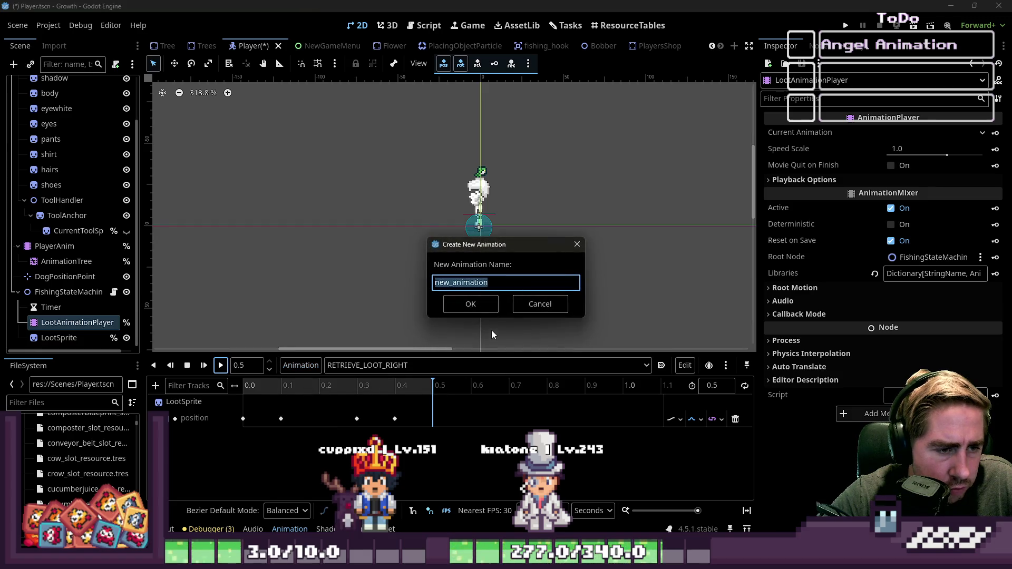
text(RETRUEV)
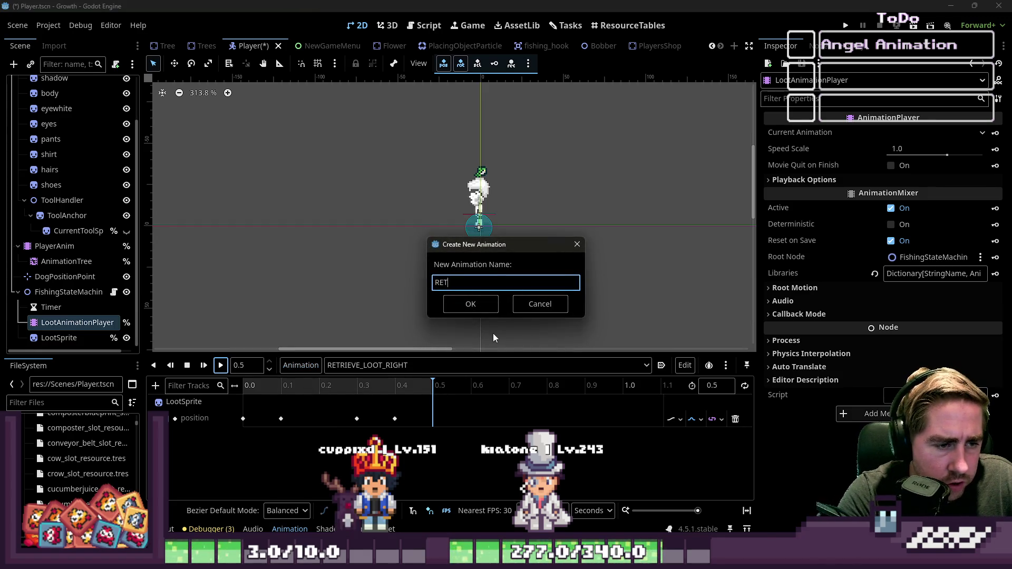
key(BackSpace)
key(BackSpace)
key(BackSpace)
text(IEVE)
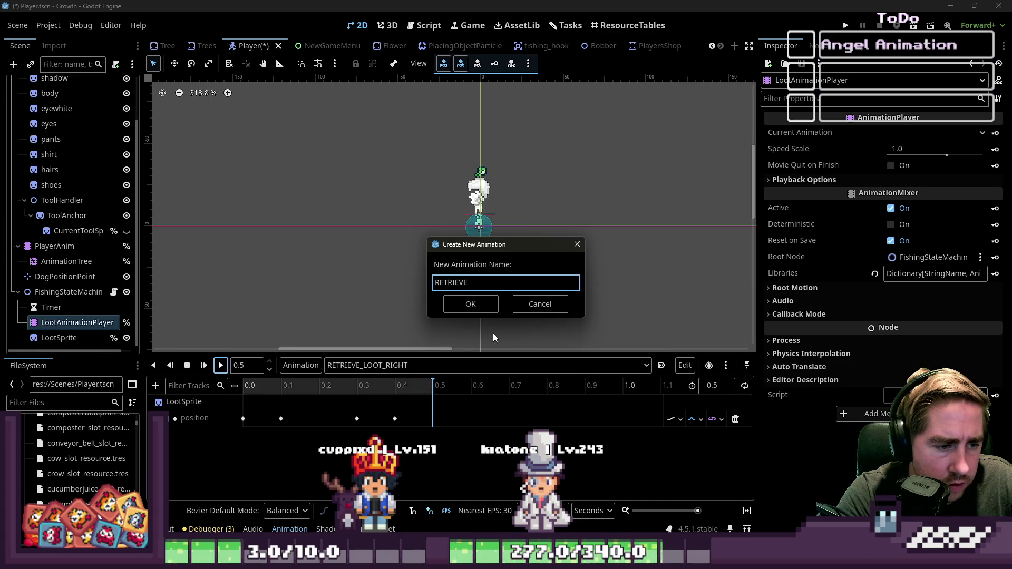
text(_LOOT_UP)
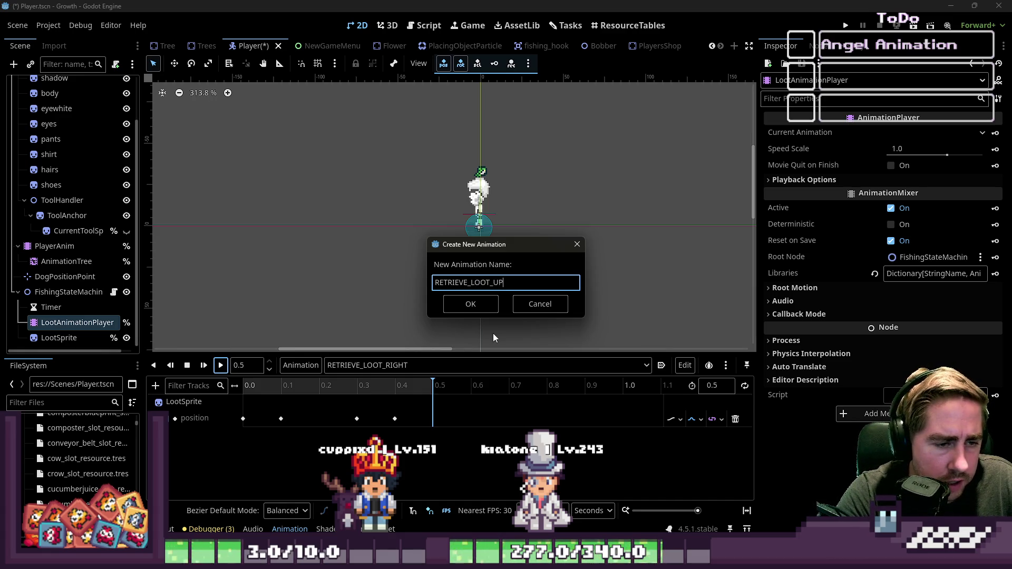
key(Return)
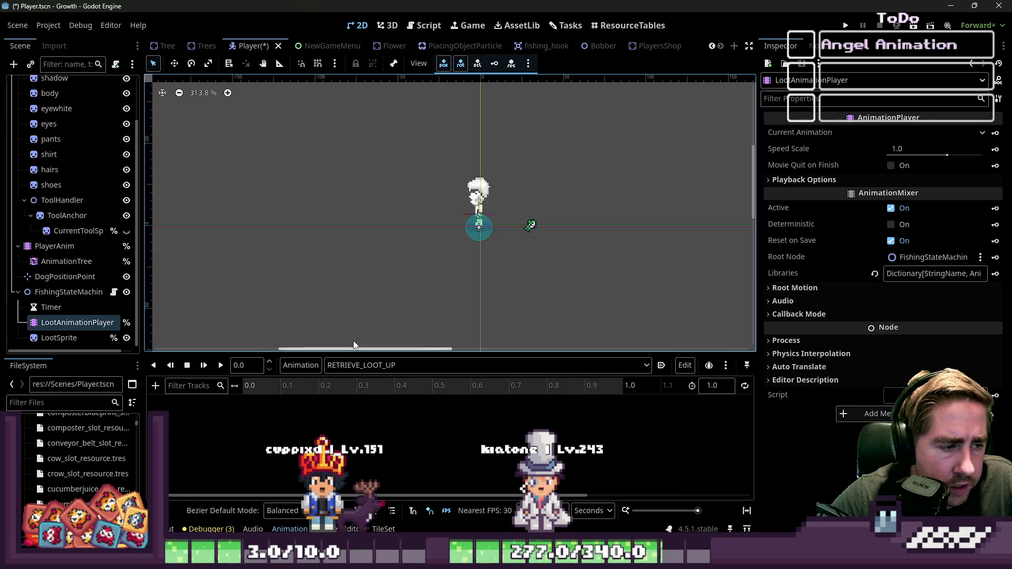
Drag LootSprite onto the character's head at position (0, -23)
scroll(479, 178, up, 4)
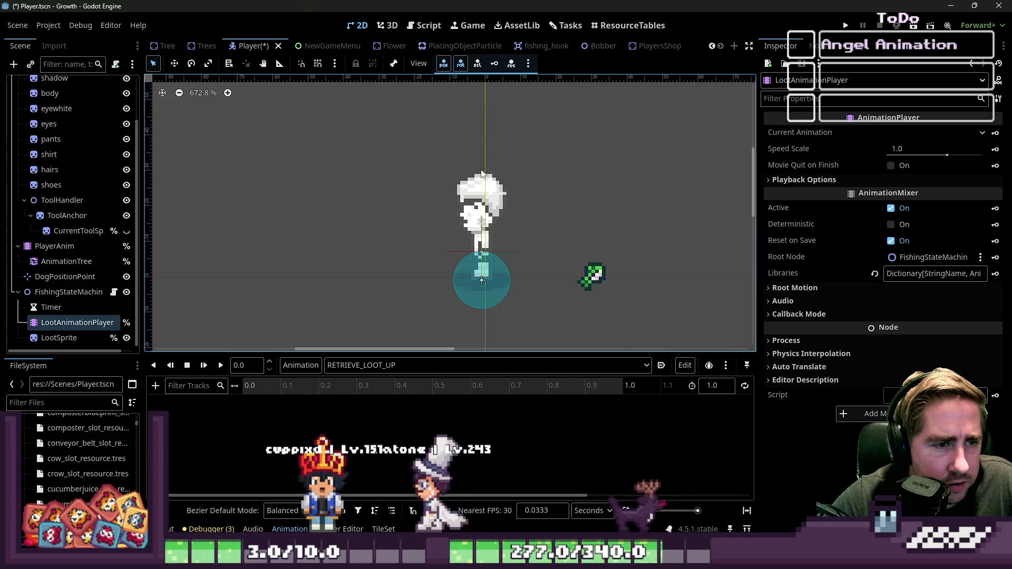
click(59, 337)
scroll(516, 258, down, 1)
drag(572, 269, 490, 211)
Key LootSprite's starting position (0, -23) in RETRIEVE_LOOT_UP and preview the animation
scroll(549, 310, down, 1)
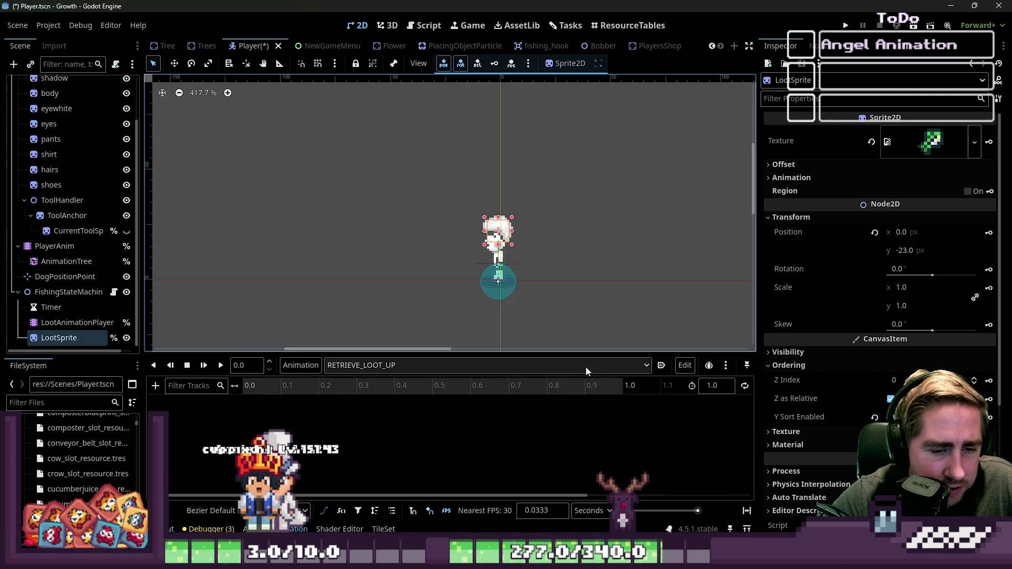
right_click(248, 392)
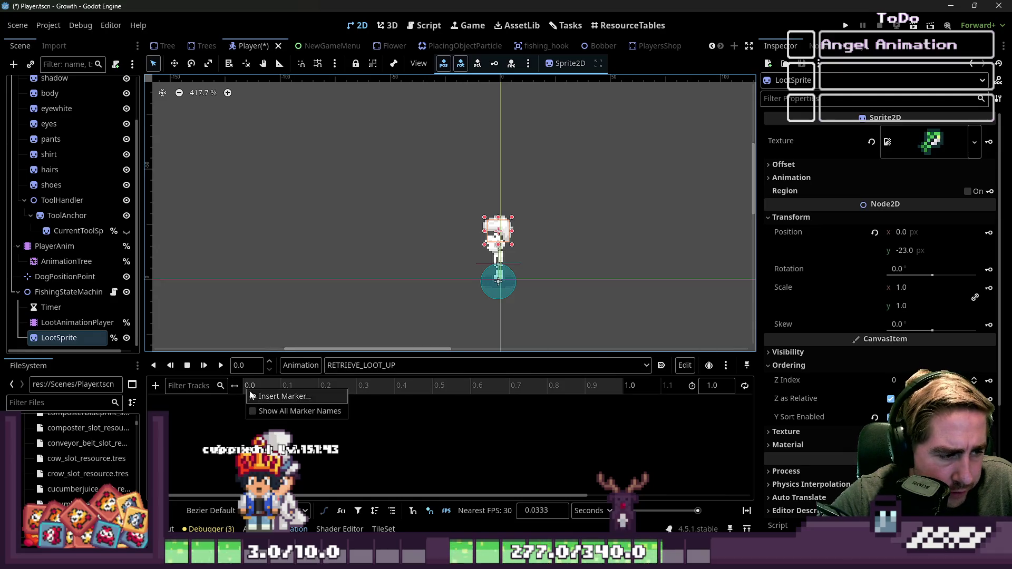
click(219, 415)
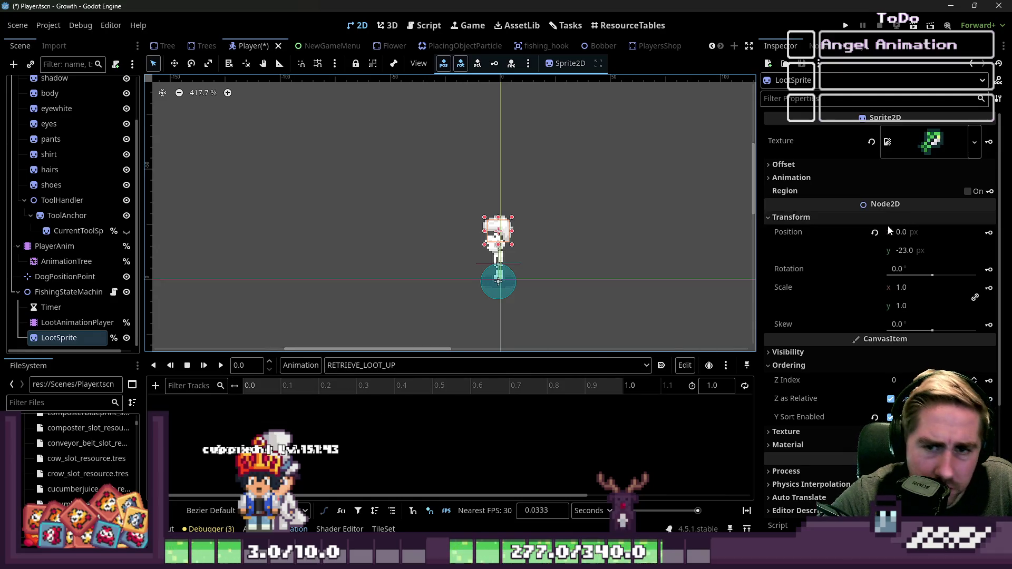
click(989, 232)
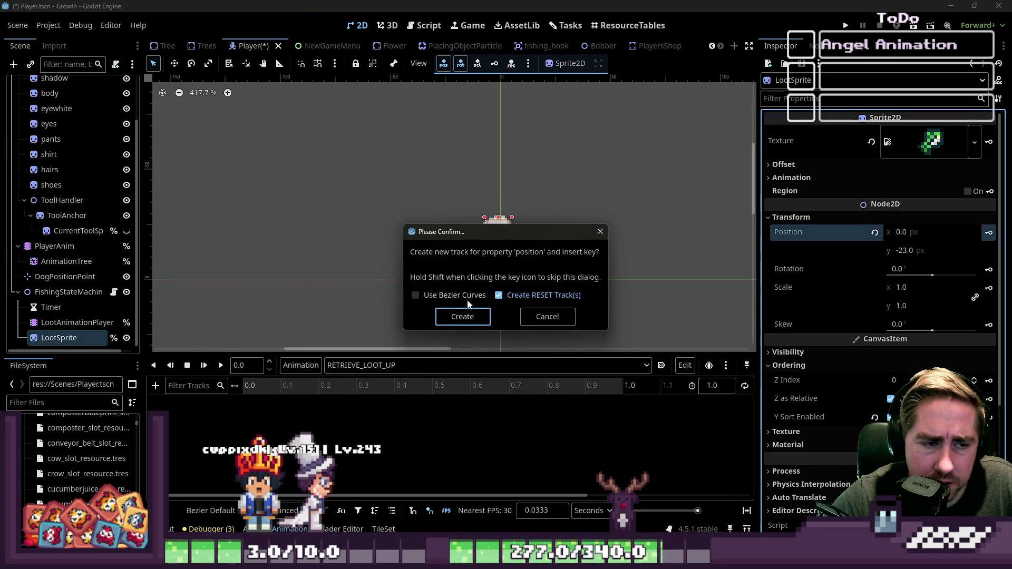
click(461, 317)
right_click(245, 419)
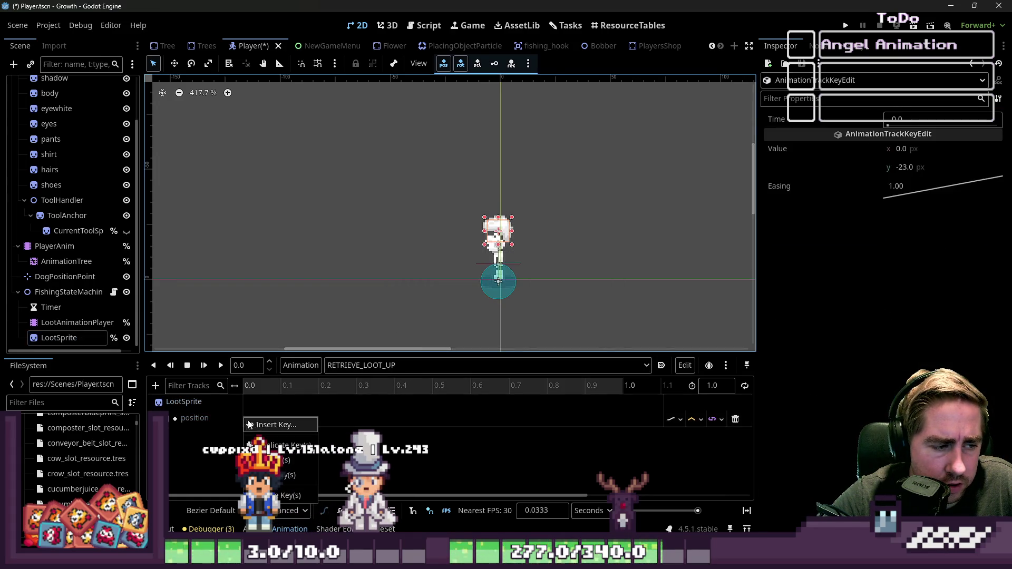
click(258, 431)
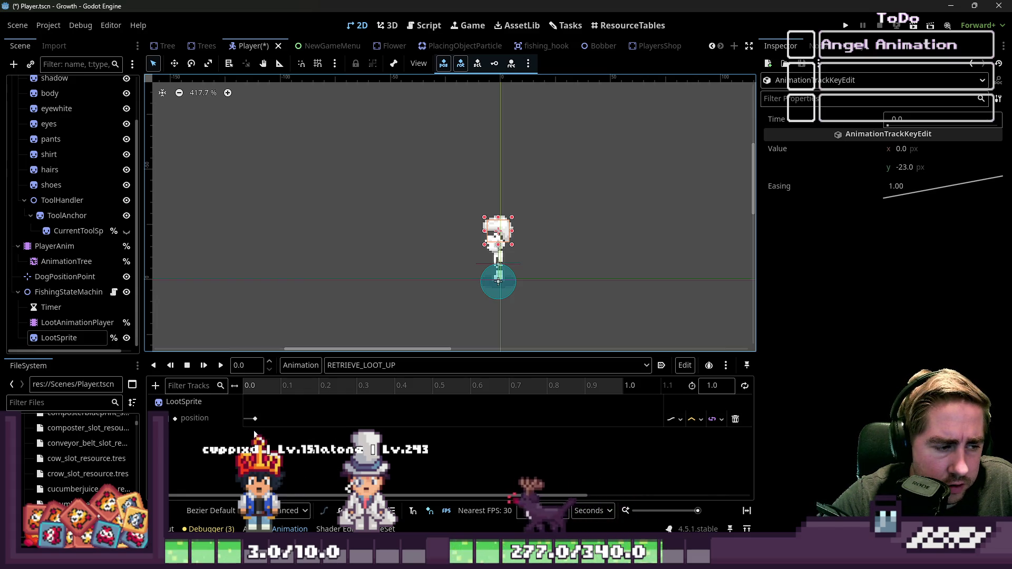
click(251, 419)
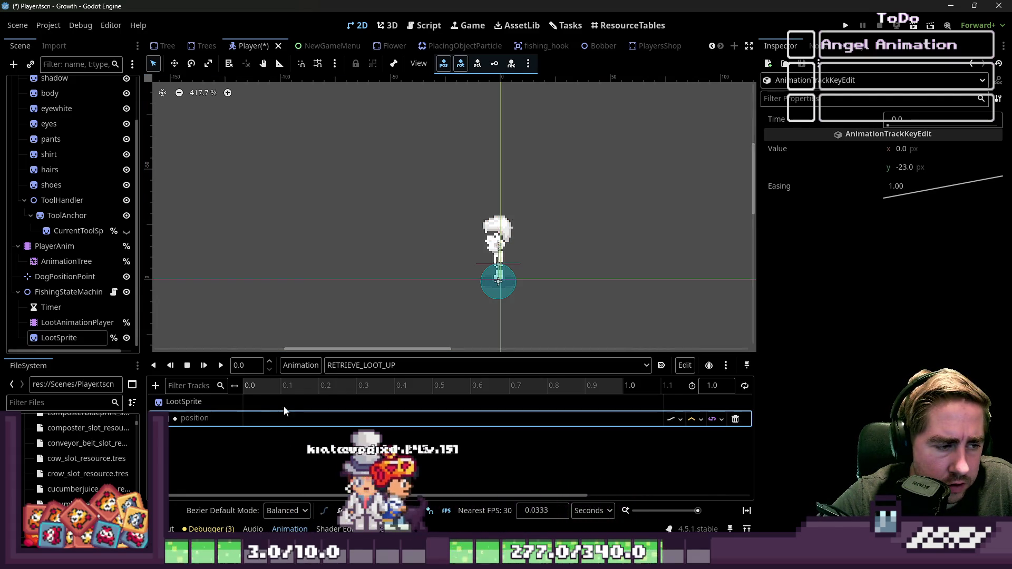
click(219, 363)
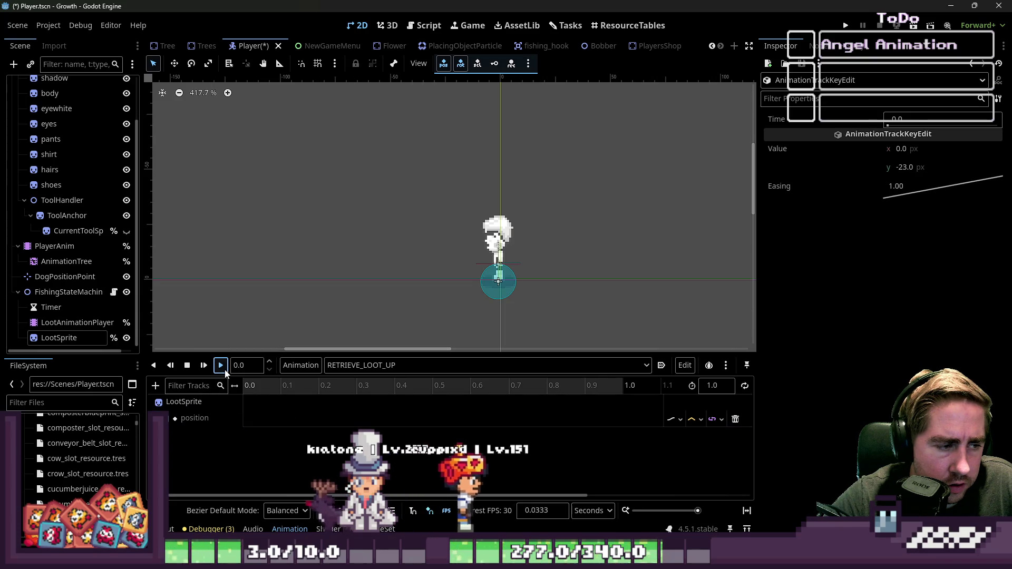
click(188, 362)
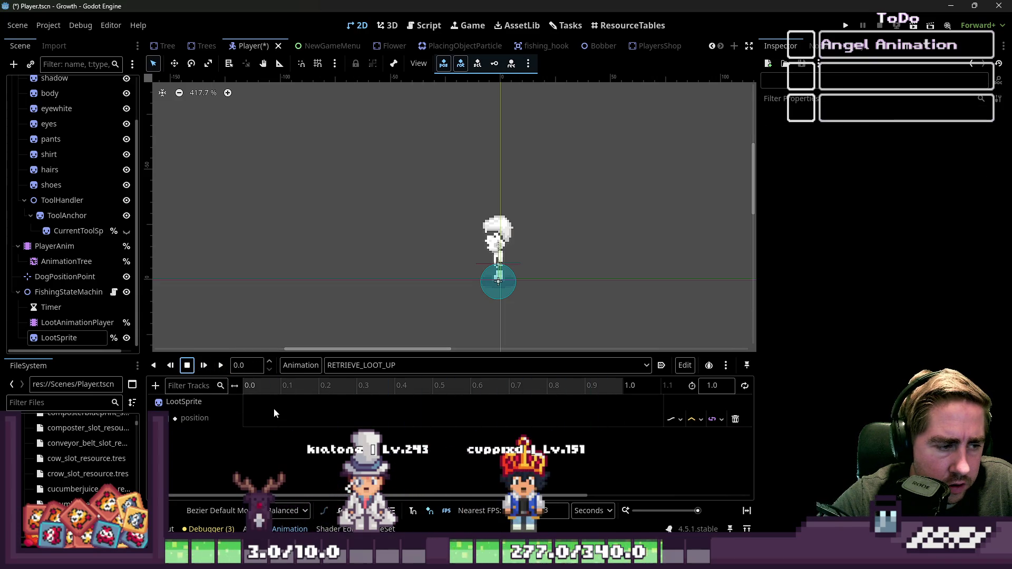
click(199, 411)
Select LootAnimationPlayer and FishingStateMachine, then compare RETRIEVE_LOOT_RIGHT against RETRIEVE_LOOT_UP
click(72, 323)
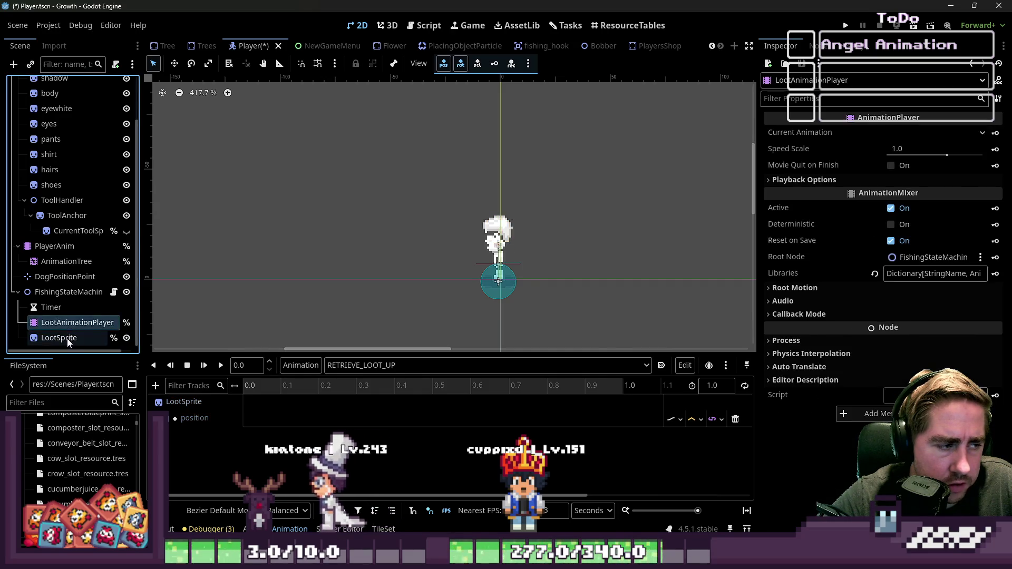
click(66, 337)
click(73, 324)
click(61, 307)
click(59, 323)
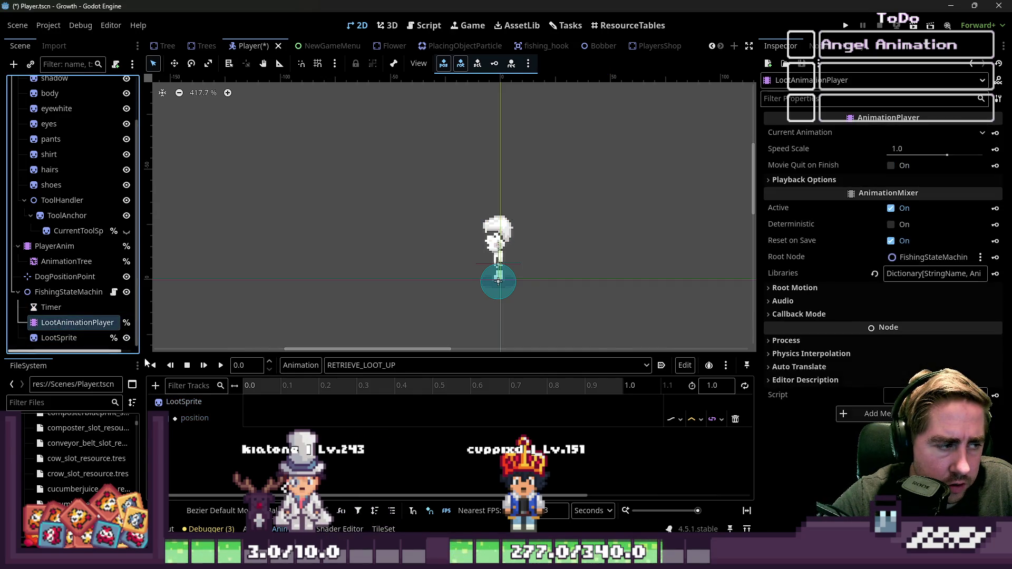
click(280, 528)
click(279, 528)
double_click(72, 292)
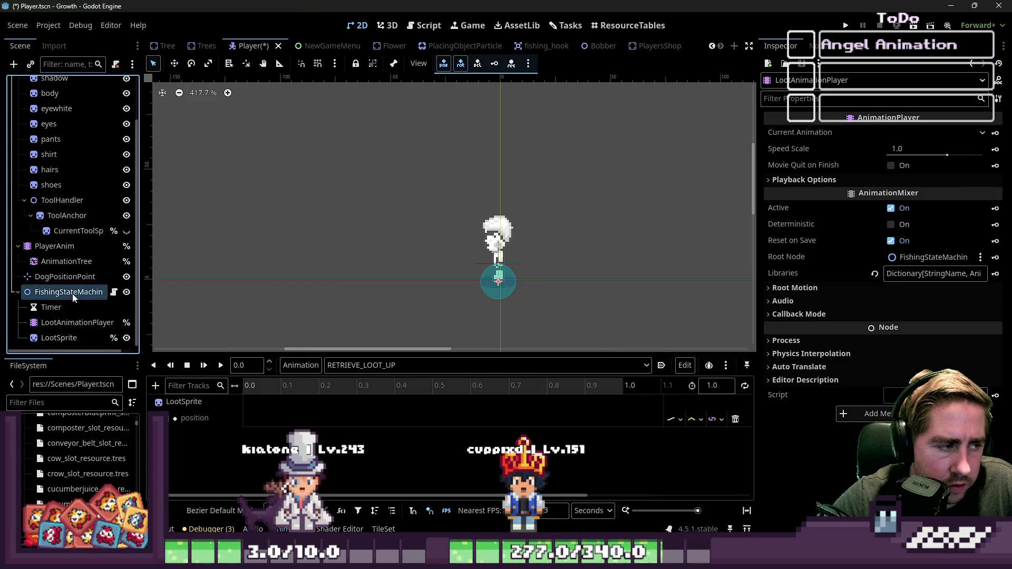
click(378, 369)
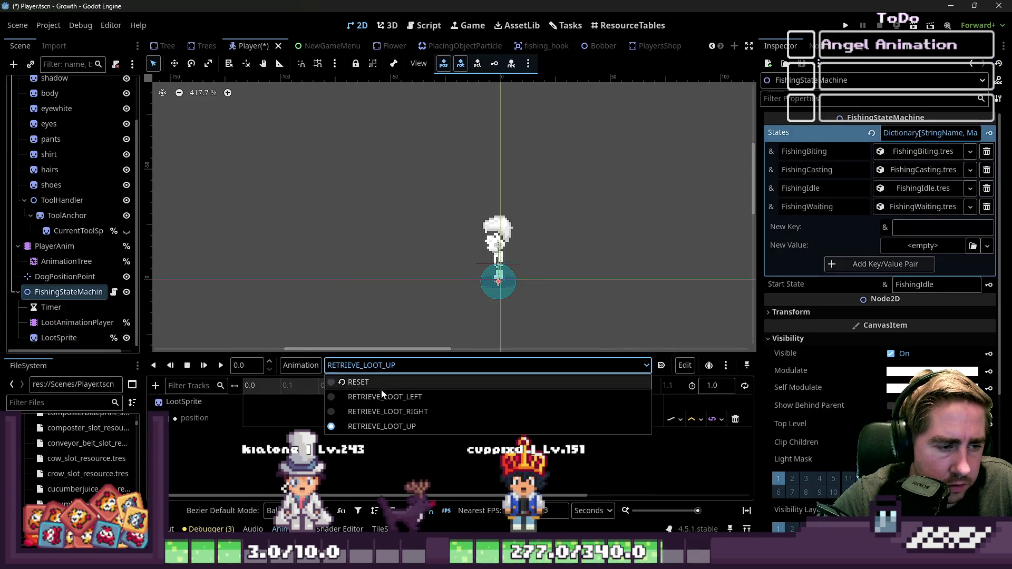
click(382, 410)
click(381, 365)
click(380, 422)
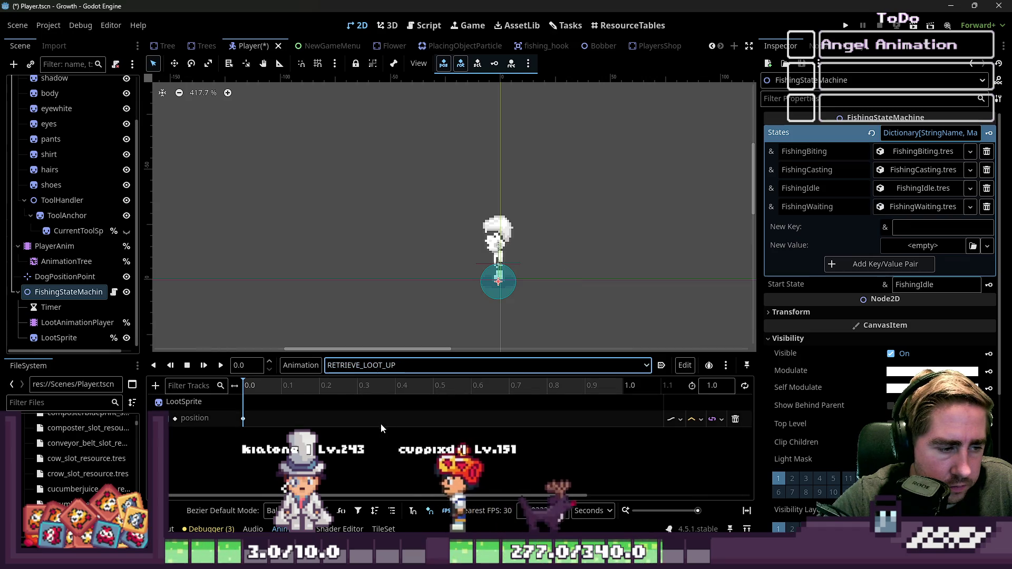
Inspect the LootSprite and hairs nodes, then open the Tree scene
click(99, 296)
click(66, 338)
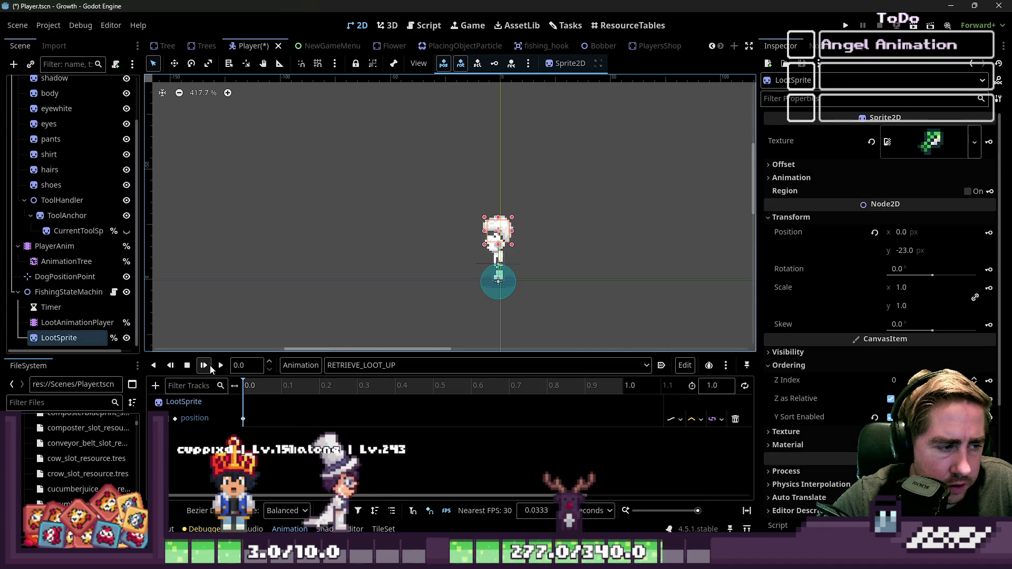
click(498, 229)
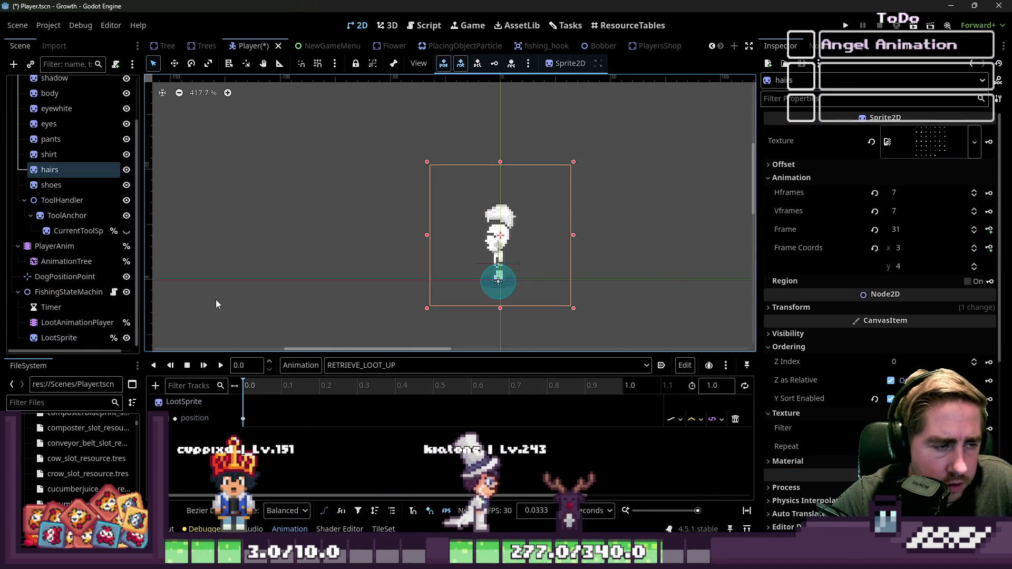
click(70, 342)
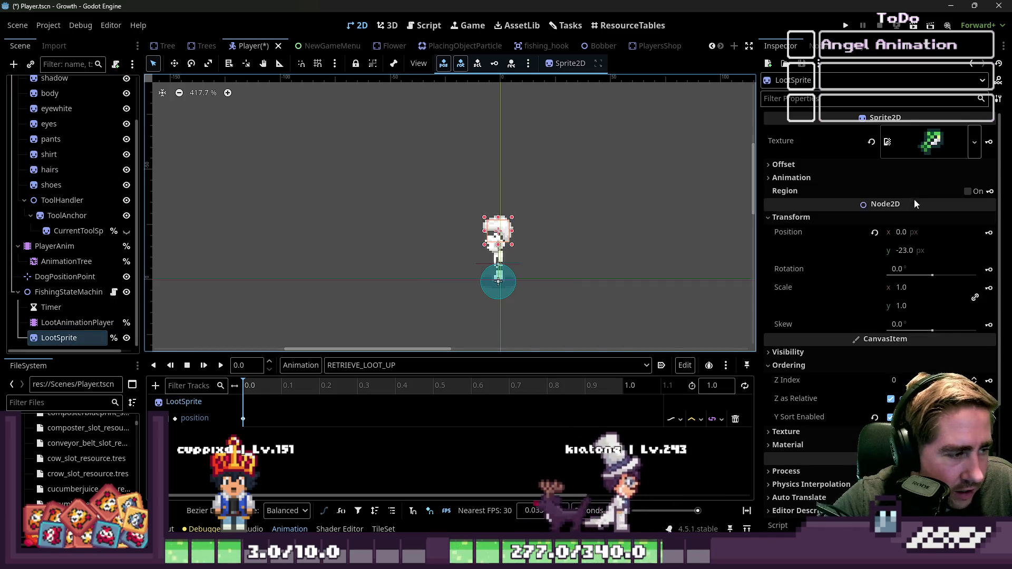
click(169, 47)
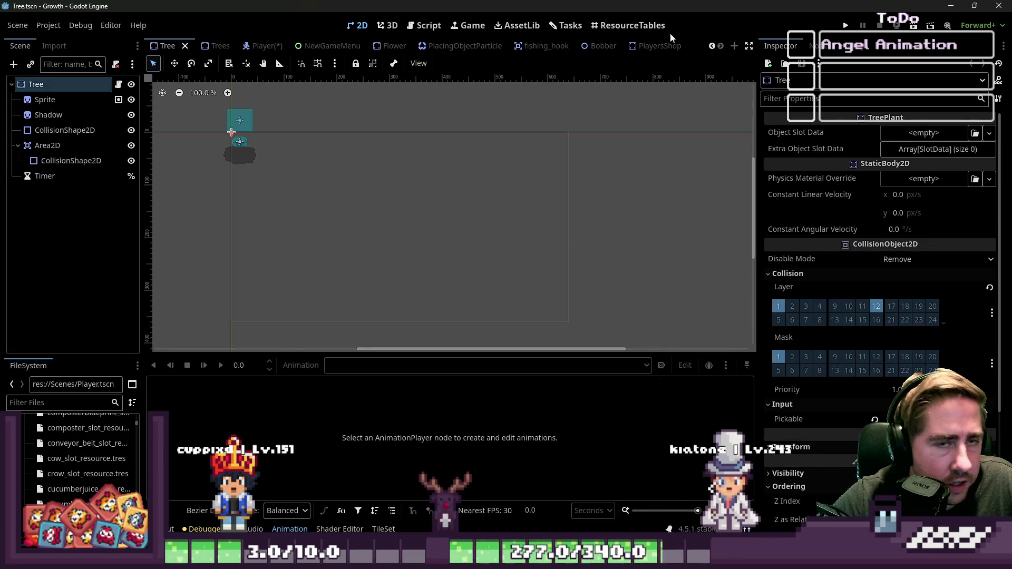
Back in the Player scene, move LootSprite up to about y -46 with the Move tool
scroll(526, 47, up, 2)
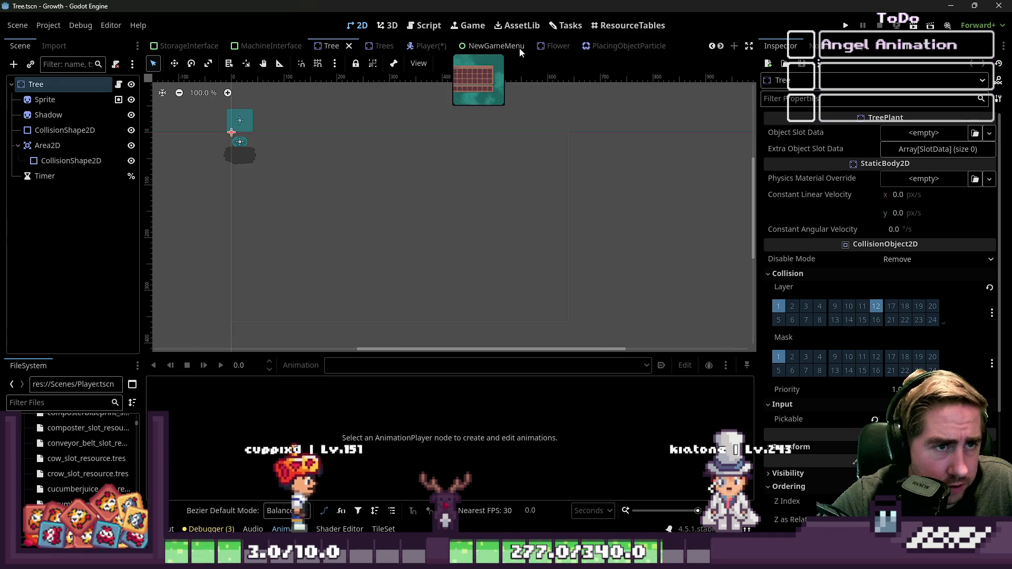
click(426, 46)
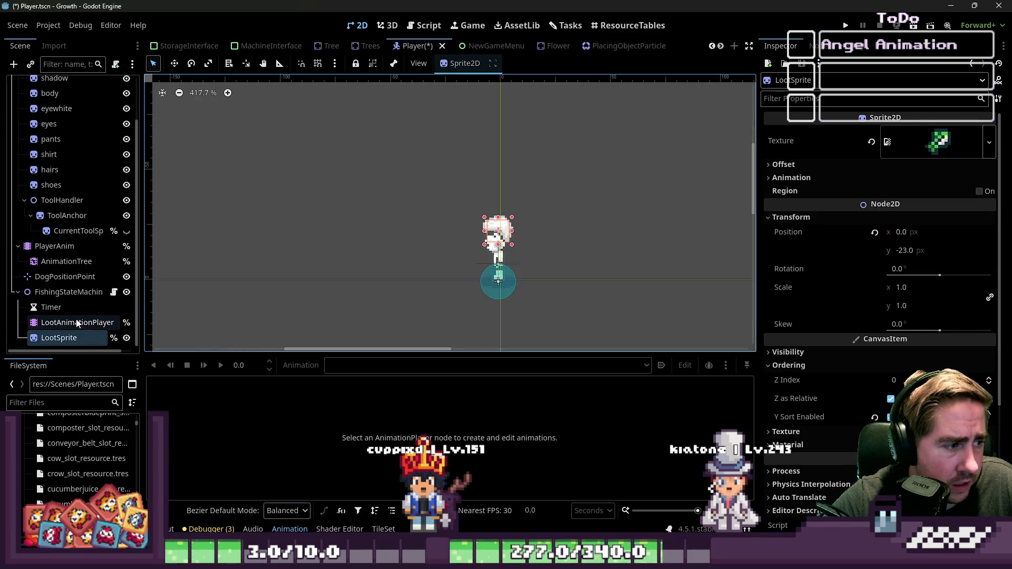
click(70, 322)
click(69, 292)
click(68, 338)
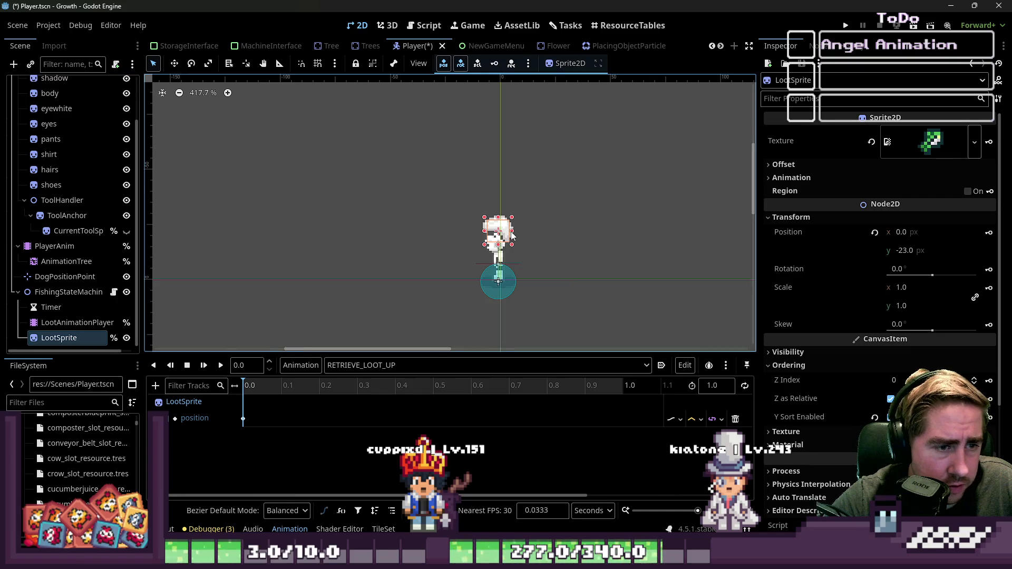
scroll(481, 223, up, 3)
click(172, 64)
drag(515, 242, 515, 166)
click(400, 365)
Compare the position values of RETRIEVE_LOOT_RIGHT's 0.3 and 0.4 keys
click(397, 410)
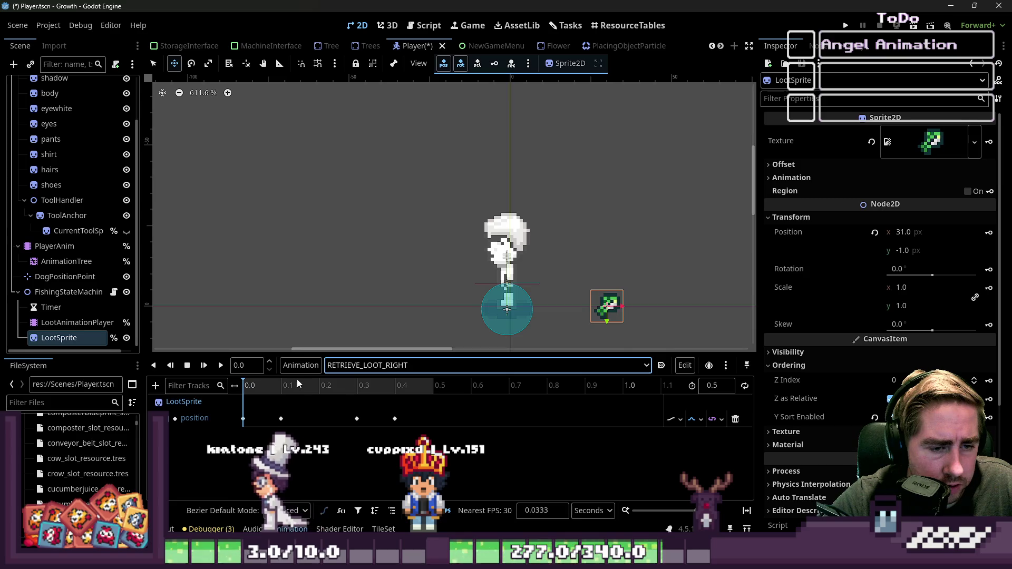
click(356, 418)
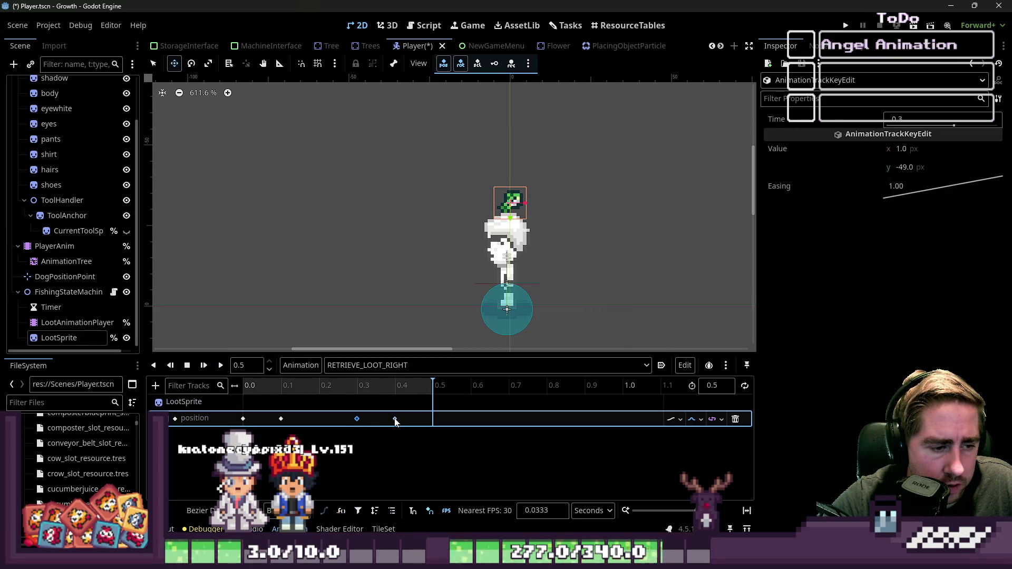
click(395, 419)
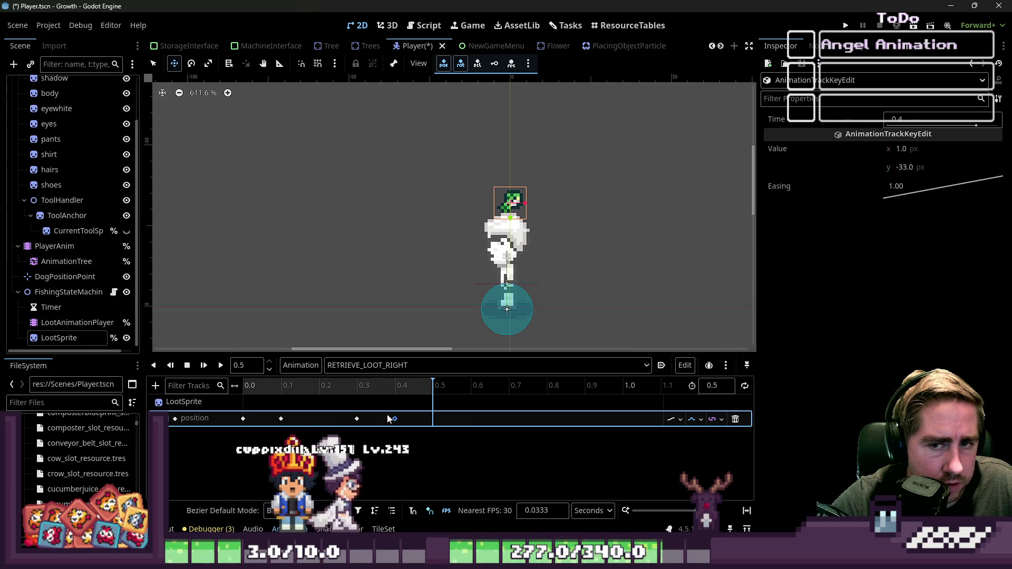
click(363, 365)
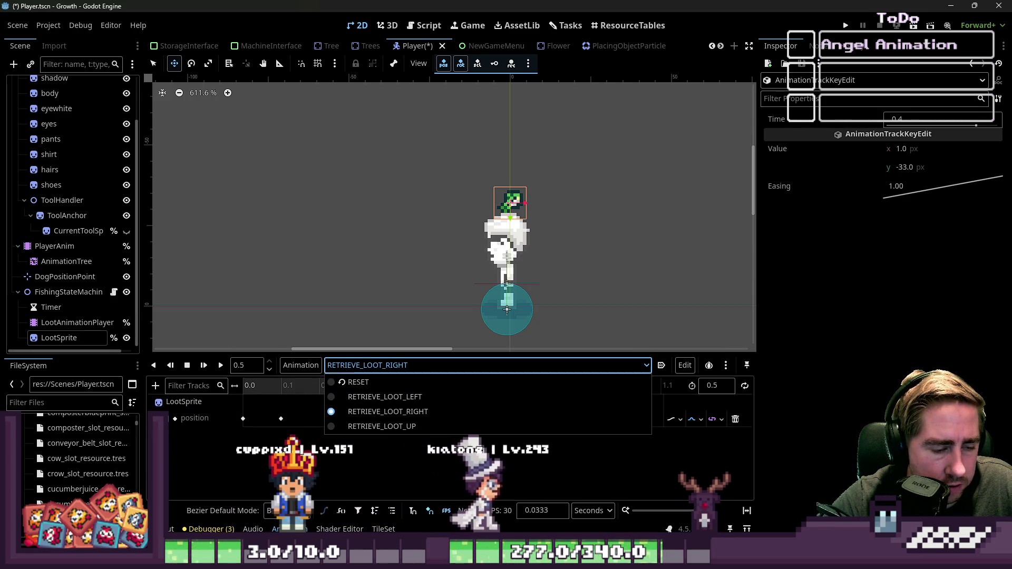
click(359, 434)
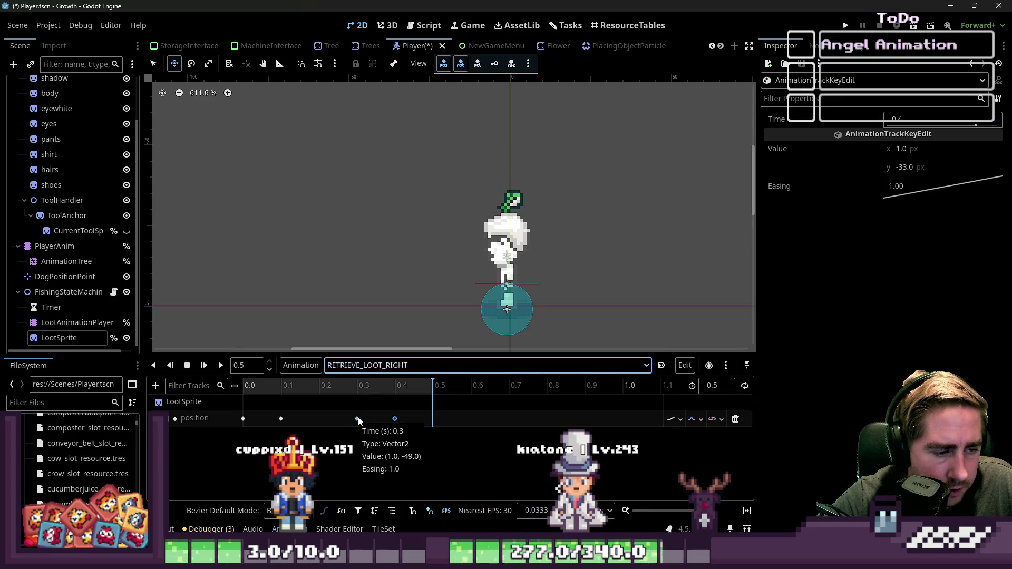
click(380, 365)
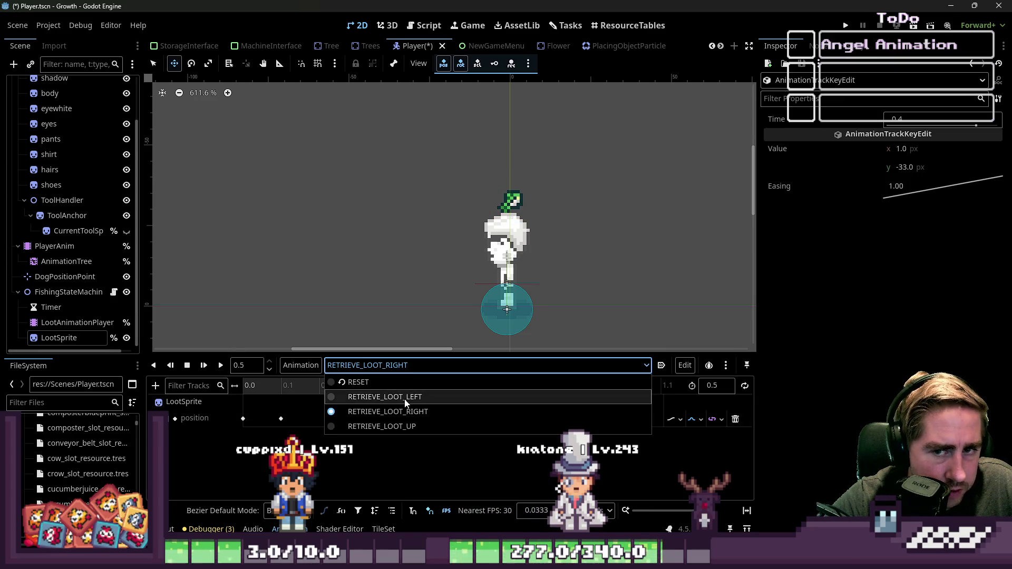
key(Escape)
click(394, 419)
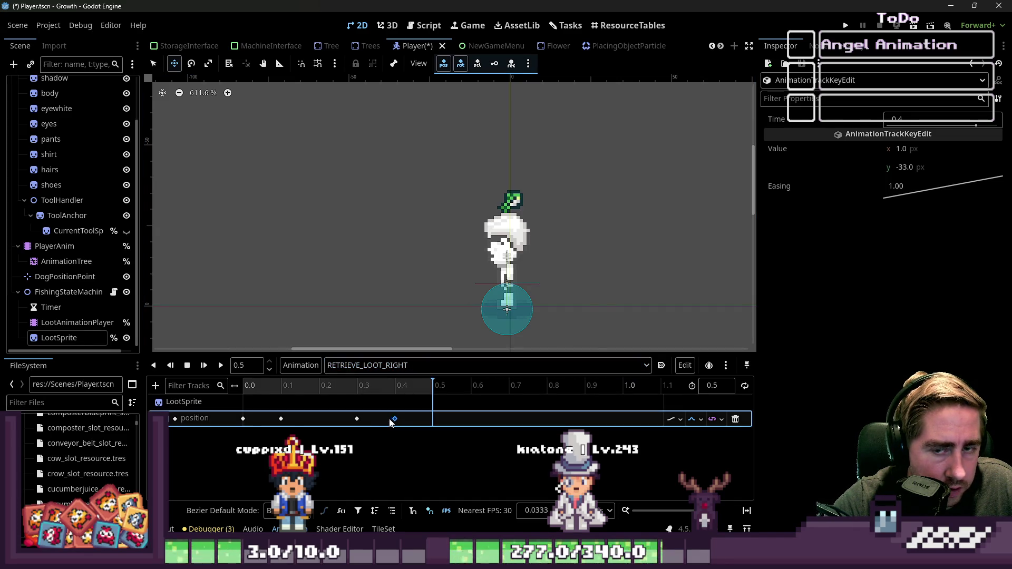
click(357, 419)
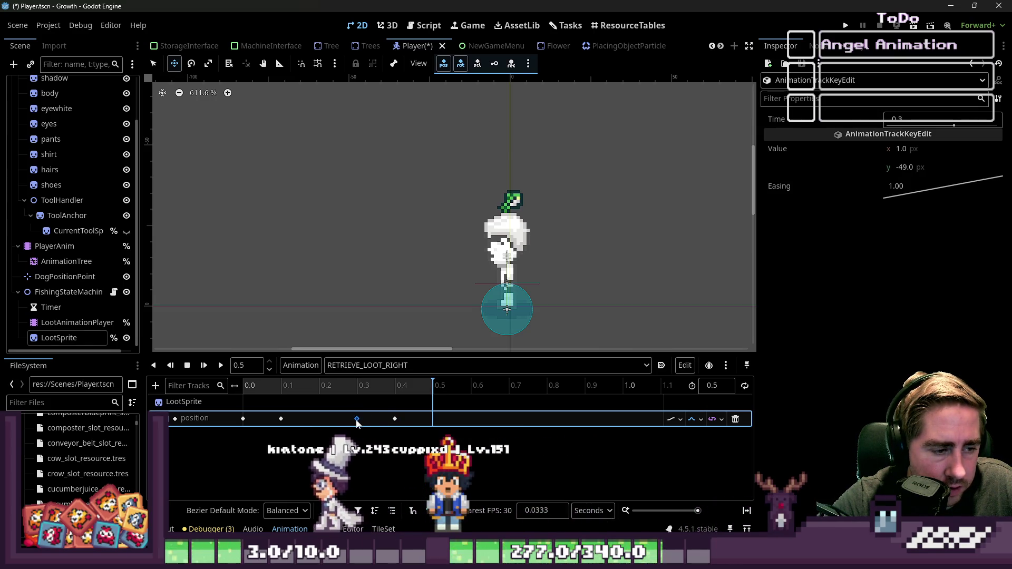
click(930, 150)
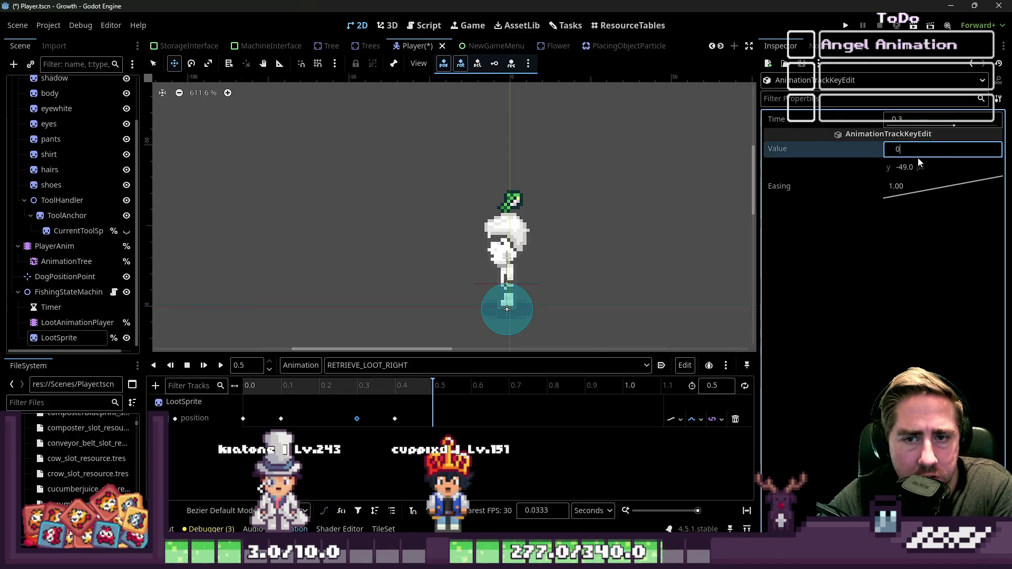
click(394, 418)
Set RETRIEVE_LOOT_LEFT's 0.4 position key x to 0, then load RETRIEVE_LOOT_UP
click(454, 361)
click(413, 411)
click(408, 366)
click(407, 400)
click(357, 419)
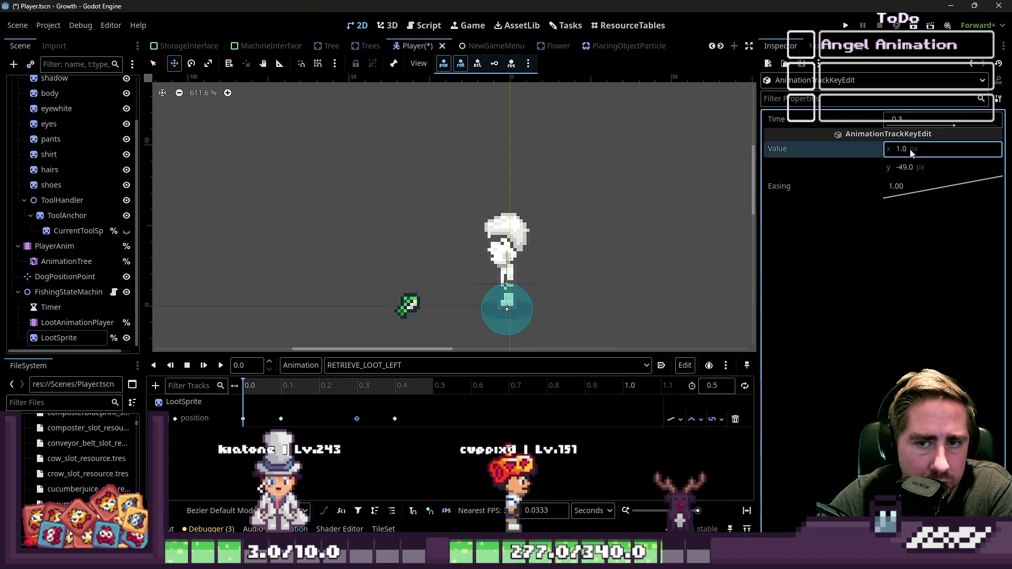
click(395, 418)
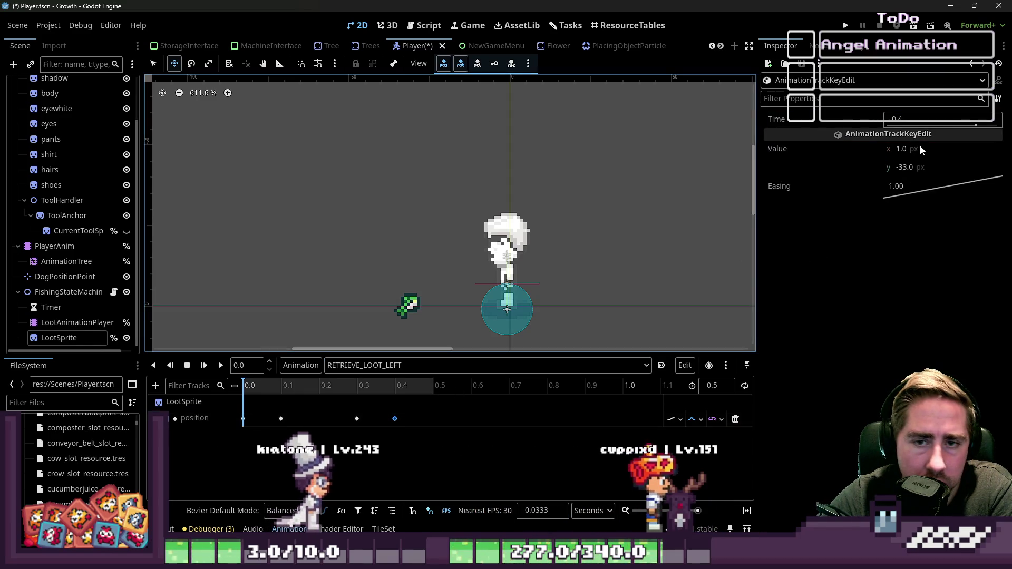
click(901, 148)
text(0)
key(Return)
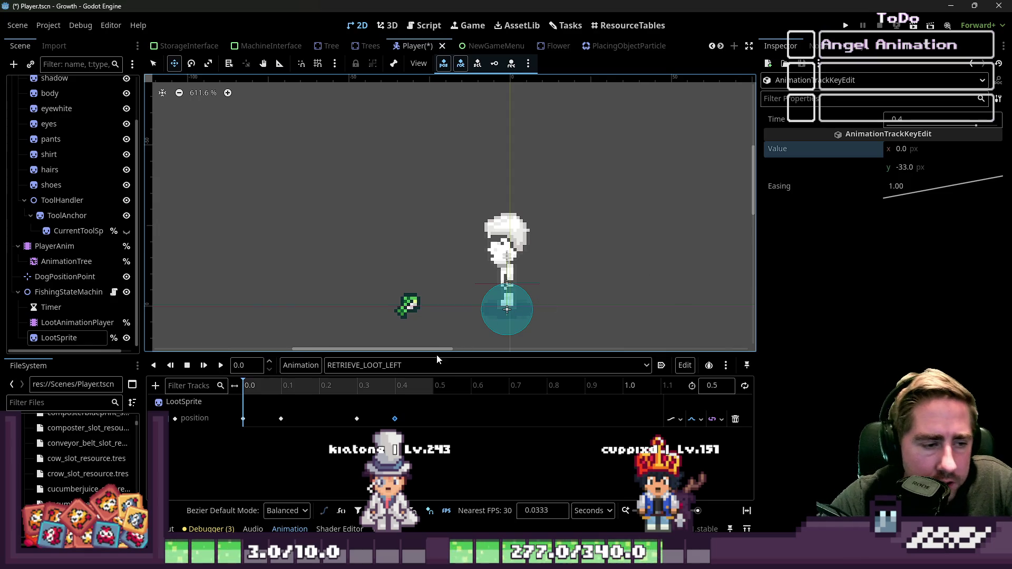
click(437, 365)
click(369, 421)
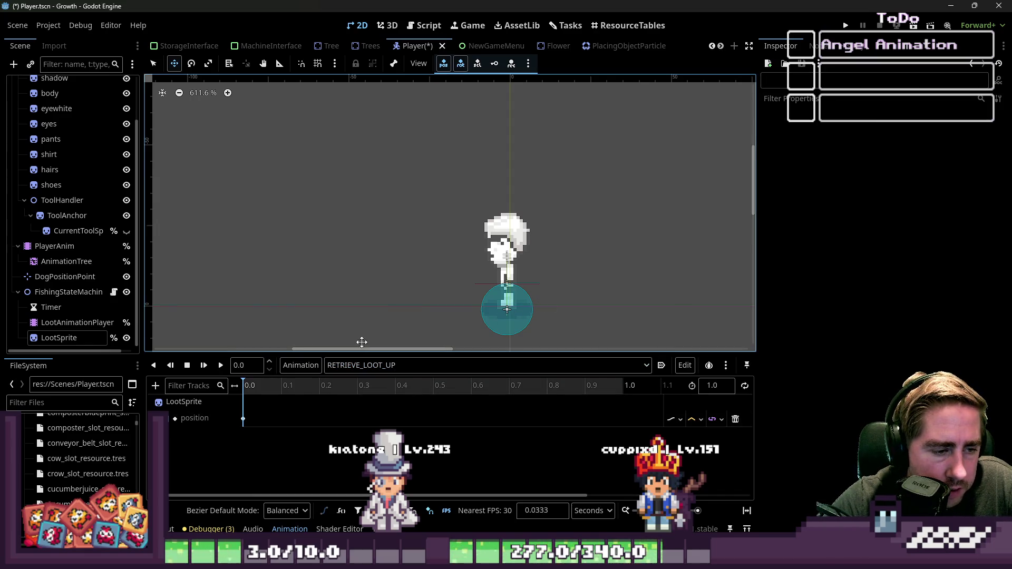
Compare with RETRIEVE_LOOT_RIGHT, then add RETRIEVE_LOOT_UP position keys at 0.3 and 0.4 s
click(243, 419)
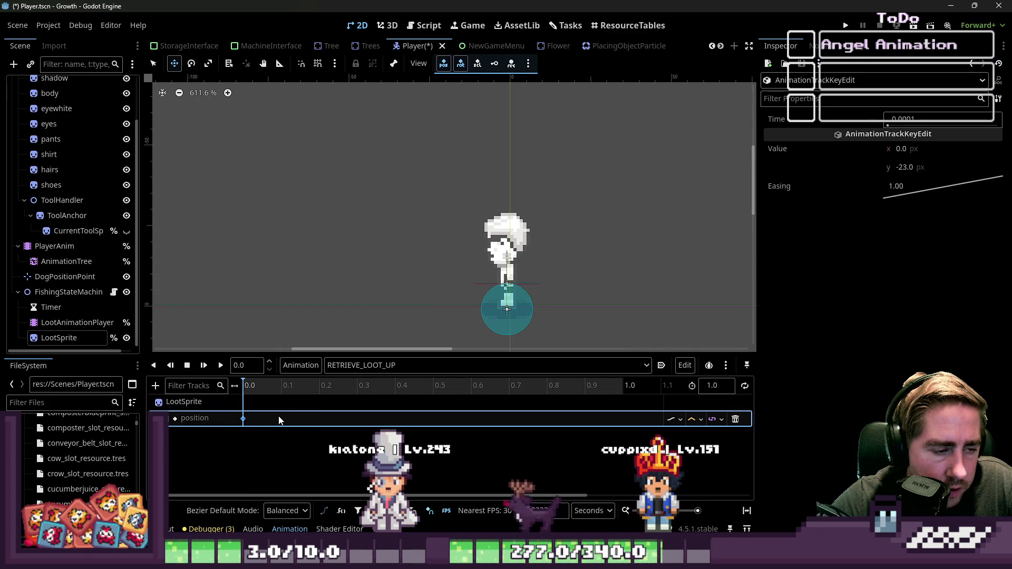
click(369, 365)
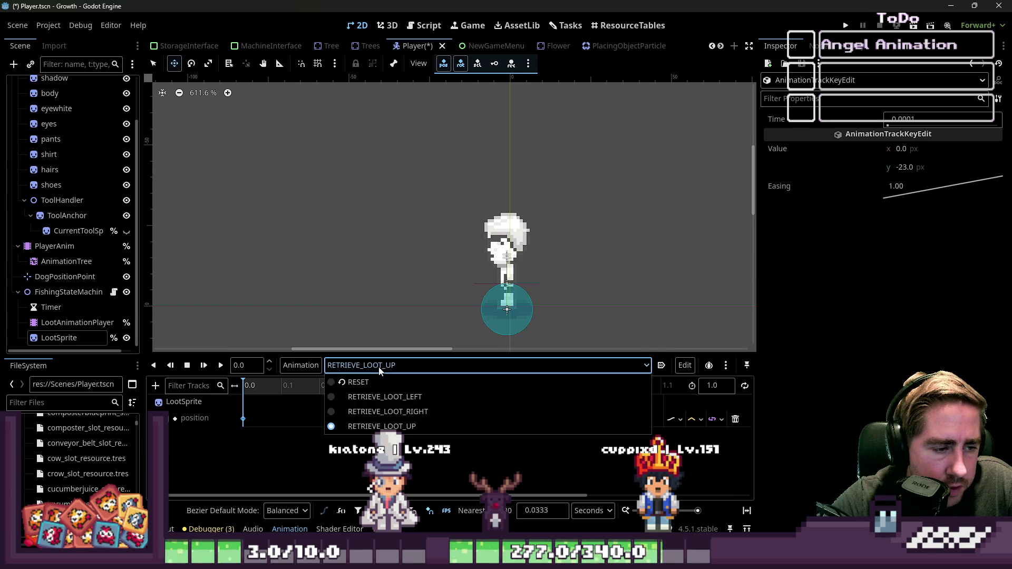
click(392, 411)
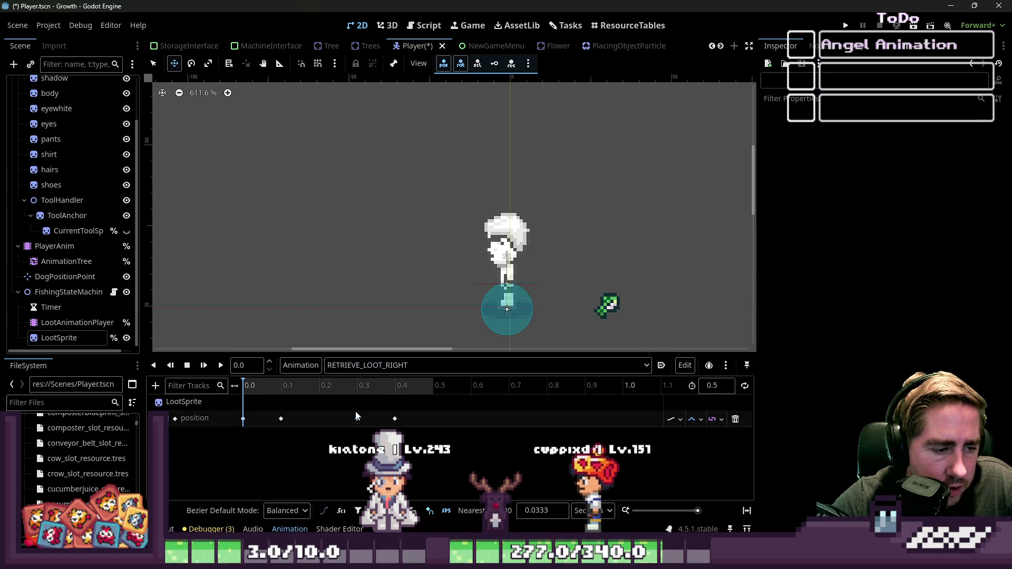
click(369, 366)
click(373, 425)
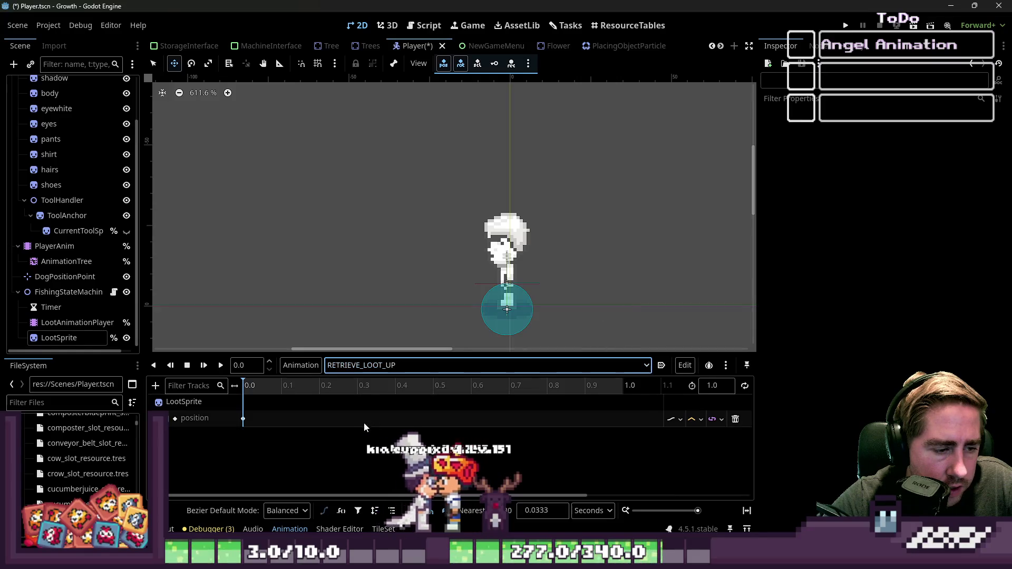
right_click(359, 421)
click(372, 429)
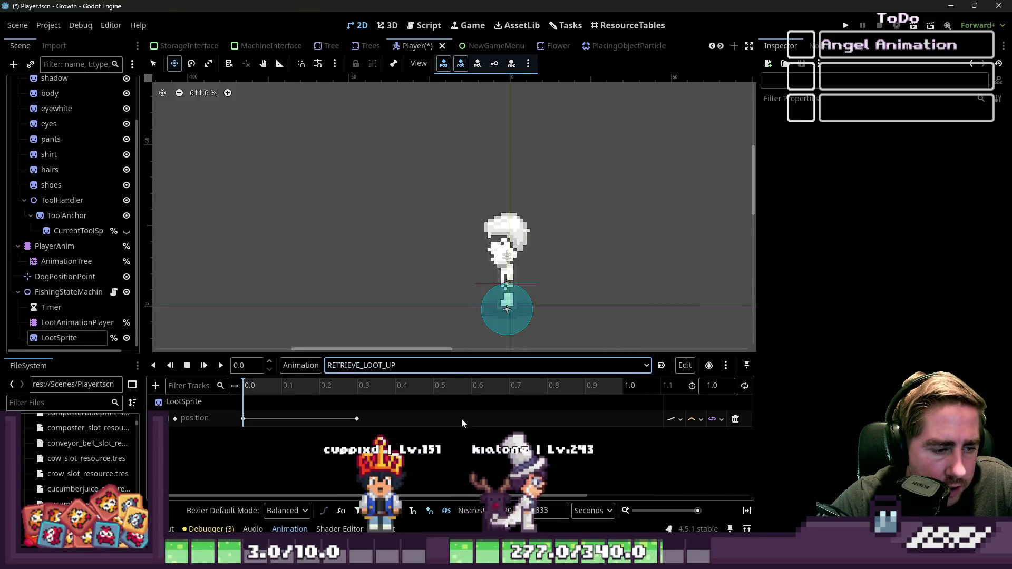
right_click(393, 418)
click(401, 424)
Check RETRIEVE_LOOT_RIGHT's 0.3 s key, then set RETRIEVE_LOOT_UP's 0.3 s key y value
click(356, 419)
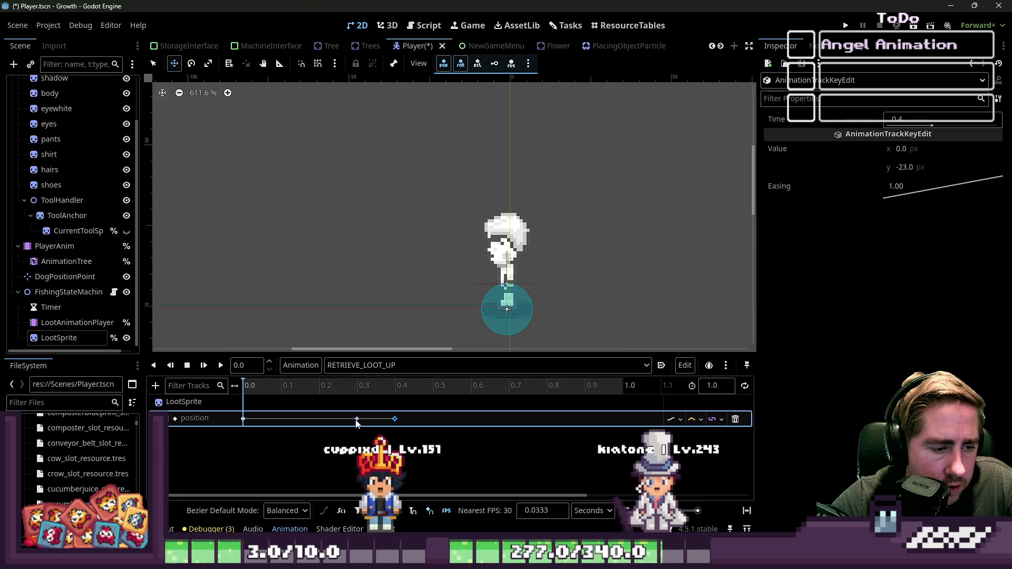
click(903, 168)
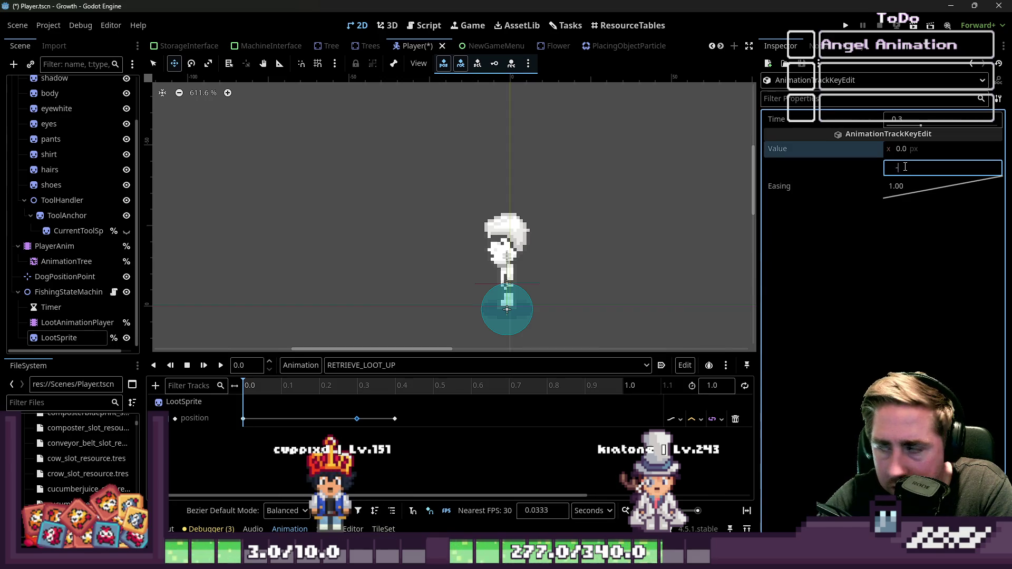
click(432, 359)
click(413, 411)
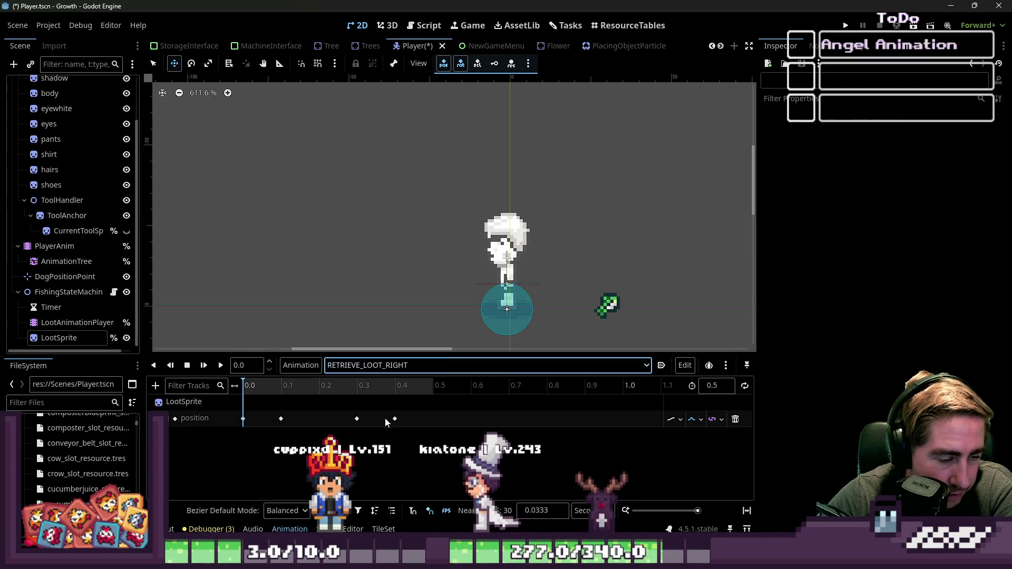
click(357, 419)
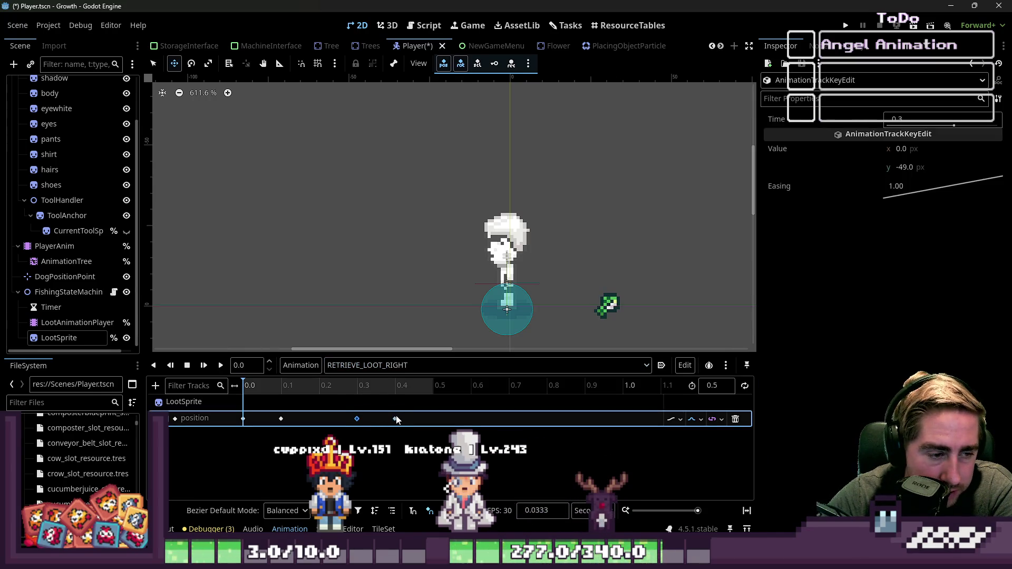
click(409, 366)
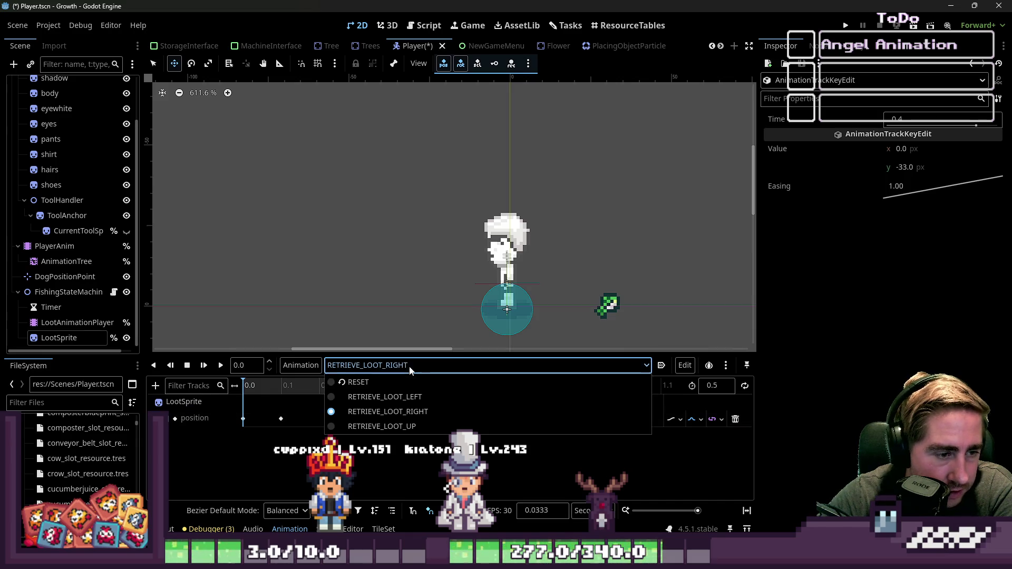
click(393, 425)
click(357, 419)
click(907, 167)
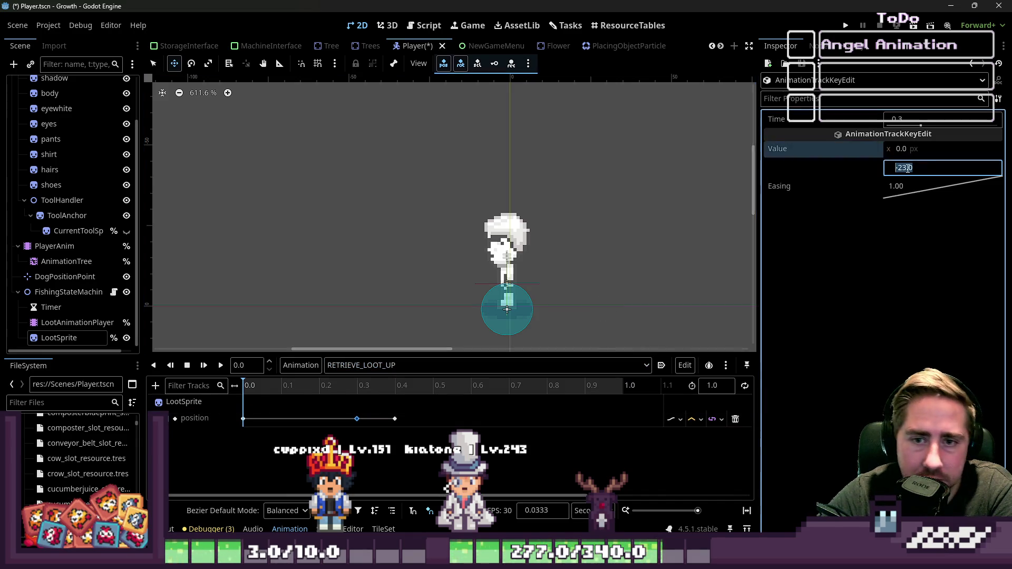
text(-23)
key(Return)
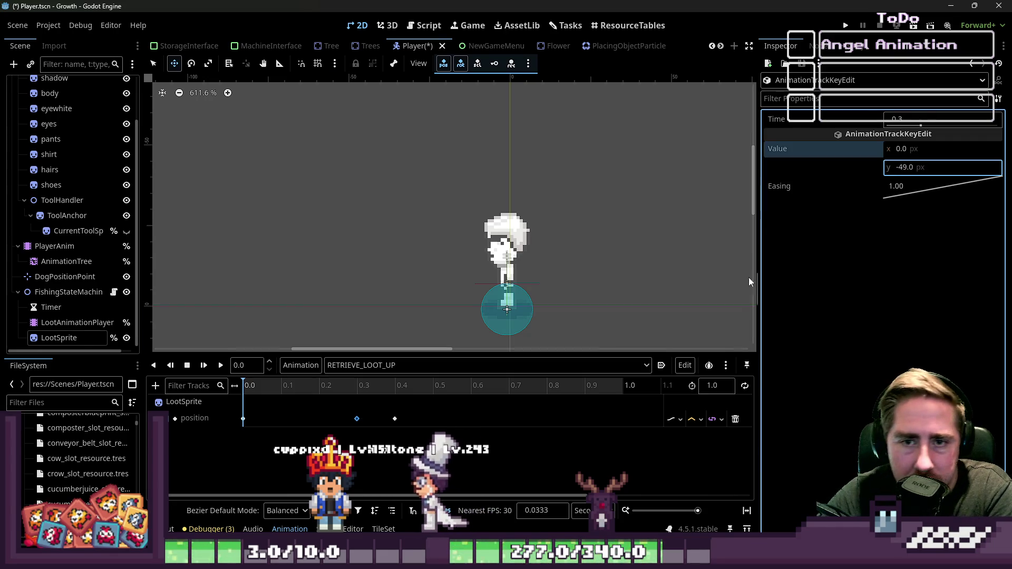
Set the 0.4 s position key's y value to -33
click(395, 419)
click(917, 168)
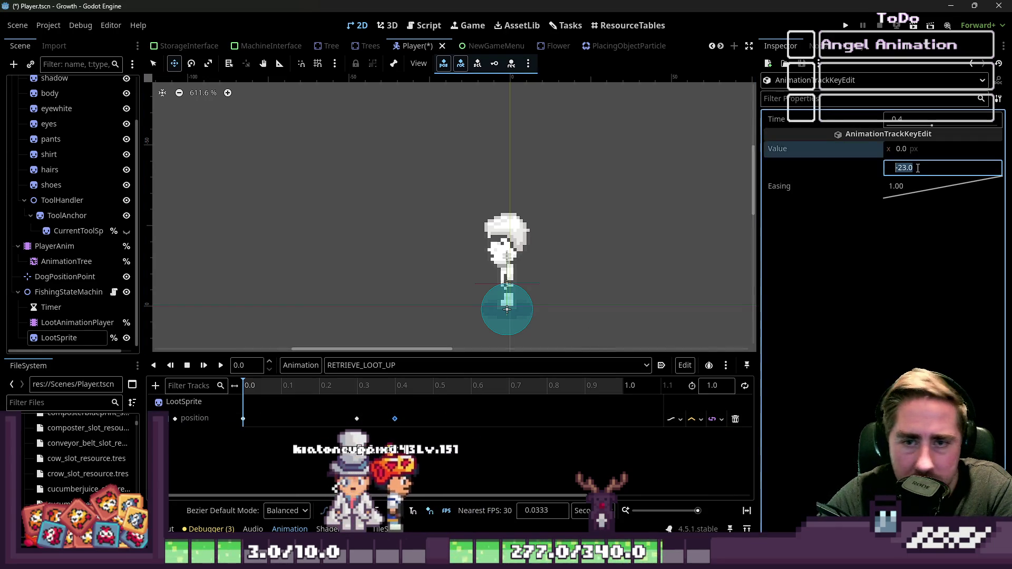
text(-63)
key(BackSpace)
key(BackSpace)
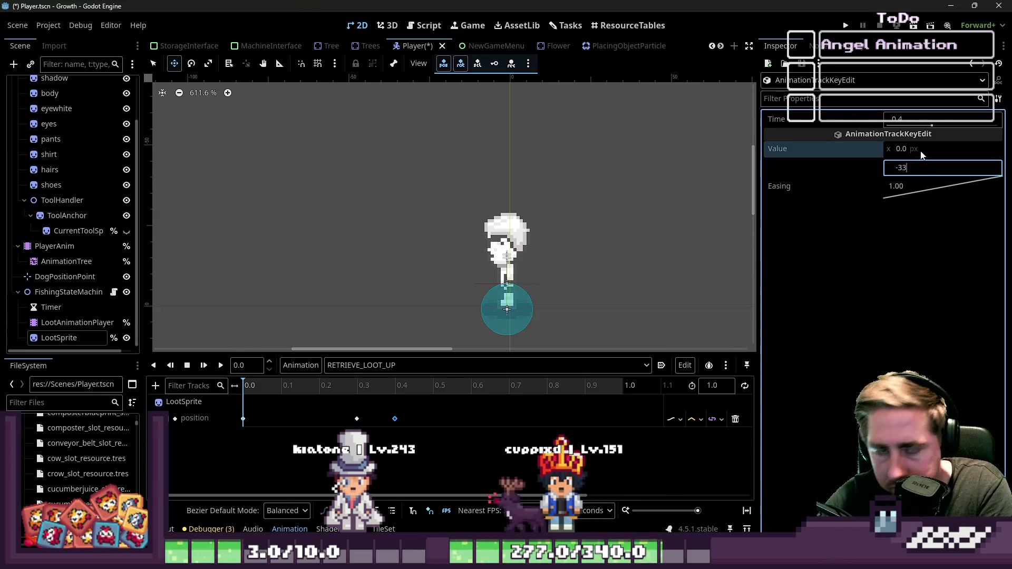
key(Return)
Shorten RETRIEVE_LOOT_UP to 0.5 seconds and replay it
click(222, 365)
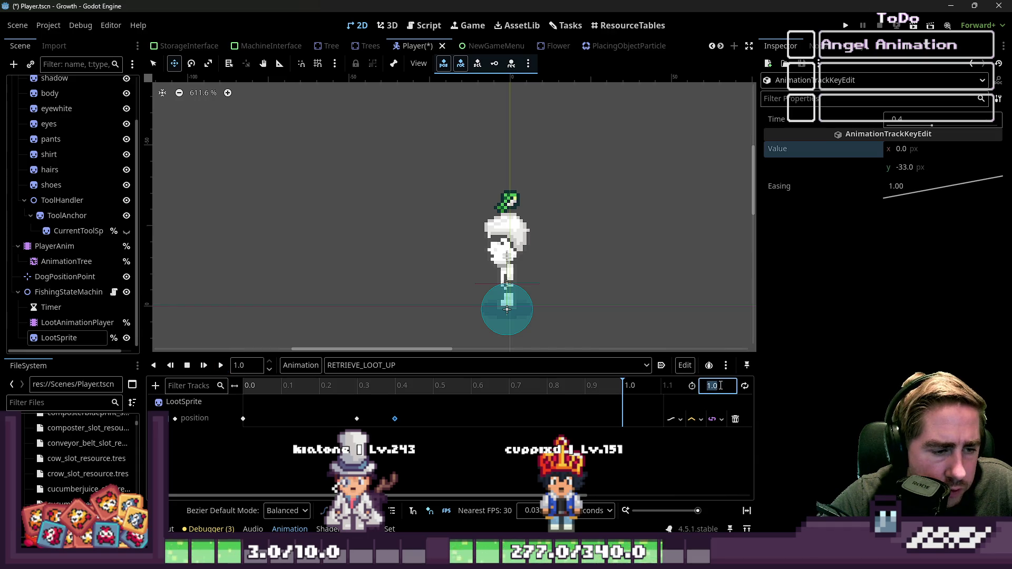
key(Return)
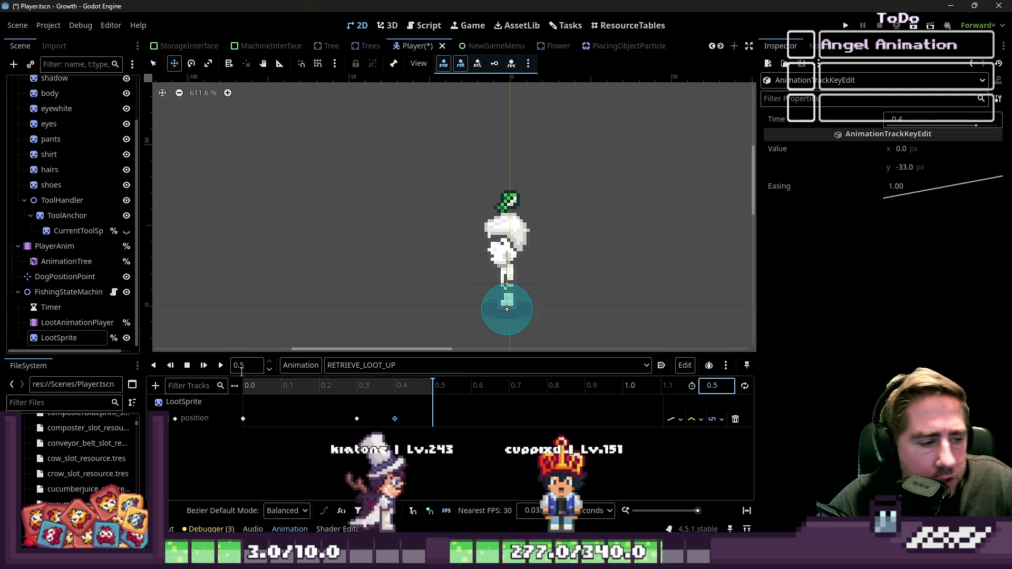
click(221, 366)
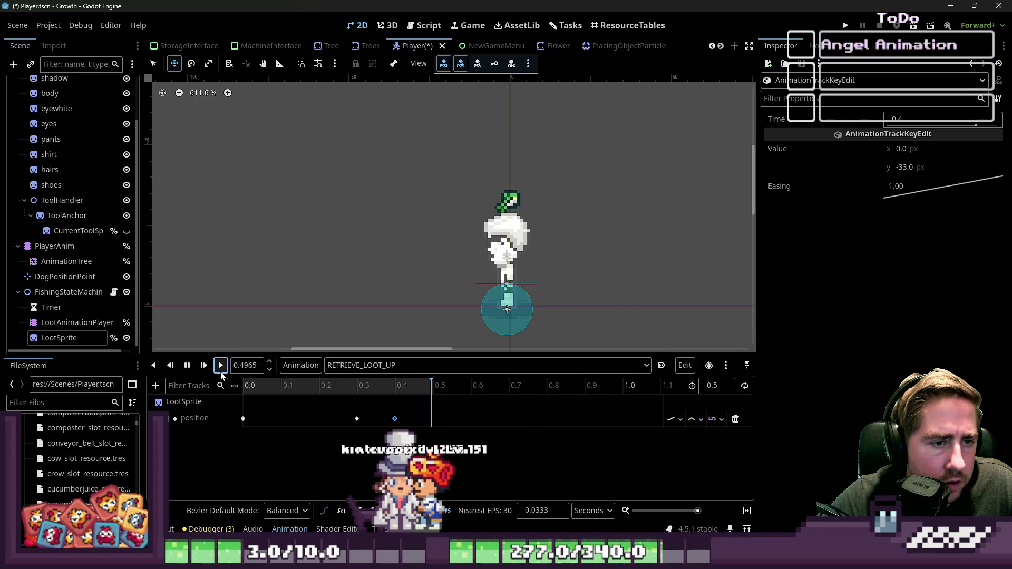
click(425, 367)
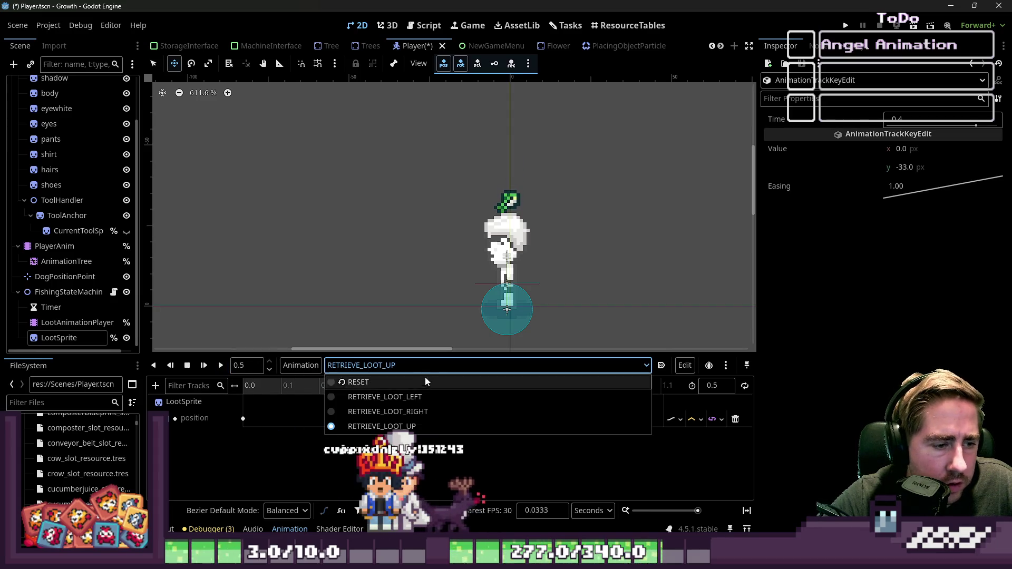
Duplicate RETRIEVE_LOOT_UP as a new animation named RETRIEVE_LOOT_DOWN
click(378, 426)
right_click(377, 428)
click(315, 366)
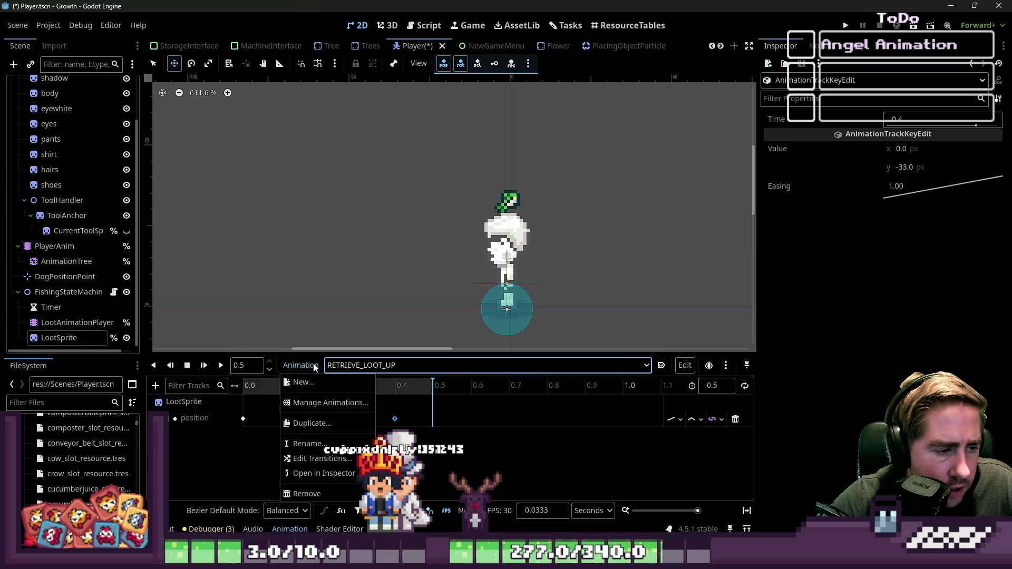
click(326, 427)
key(End)
key(shift+Left)
key(shift+Left)
key(shift+Left)
text(_DOWN)
key(Return)
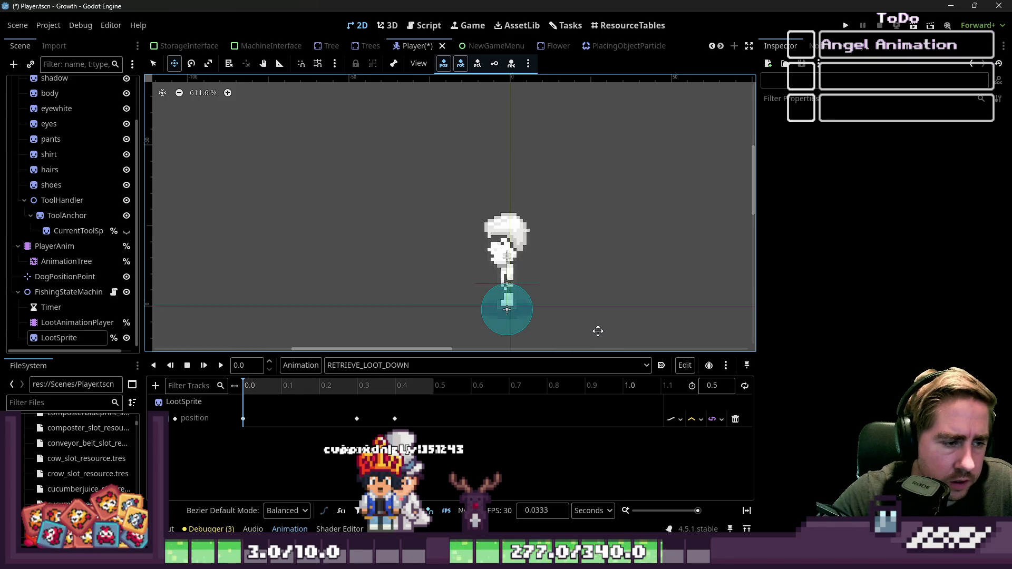
Drag LootSprite on the canvas to sit just below the character
click(243, 418)
scroll(500, 182, down, 4)
scroll(508, 293, up, 3)
drag(504, 205, 509, 298)
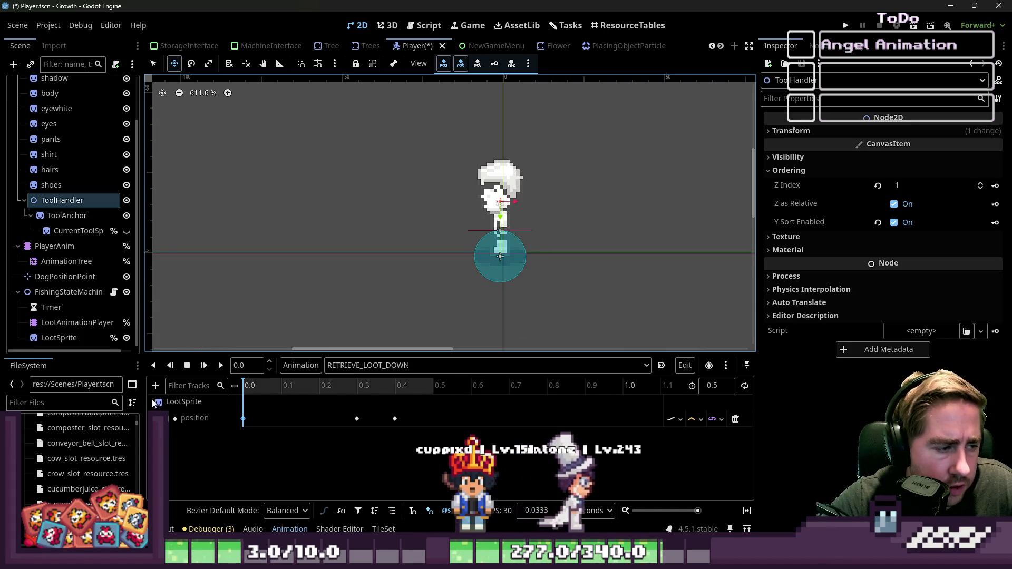
click(58, 338)
mouse_move(463, 201)
mouse_down()
mouse_move(465, 327)
mouse_move(464, 313)
mouse_up()
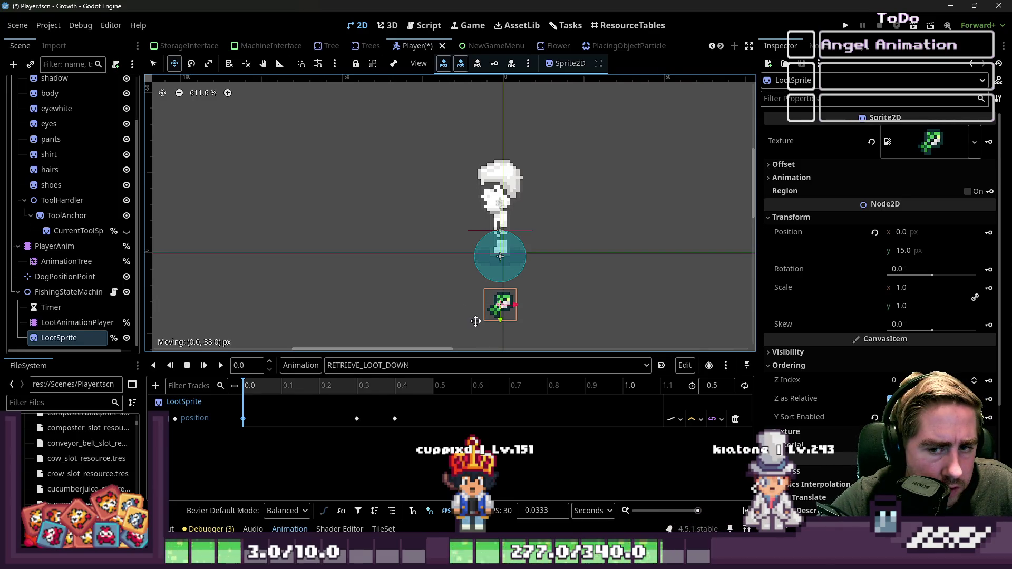
drag(475, 324, 476, 326)
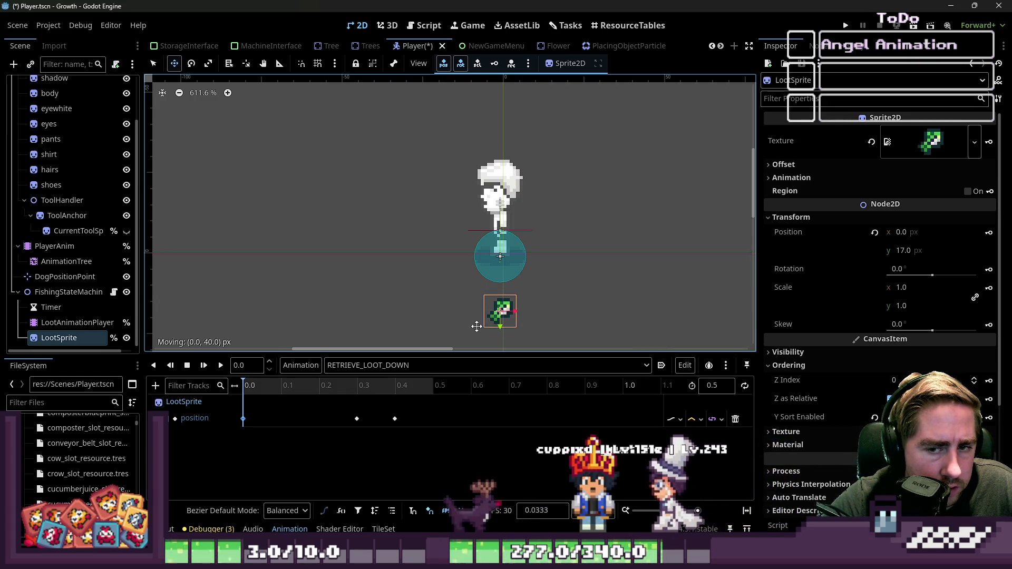
click(902, 251)
Commit y 17 on the down animation's 0 s position key and preview RETRIEVE_LOOT_DOWN
click(243, 419)
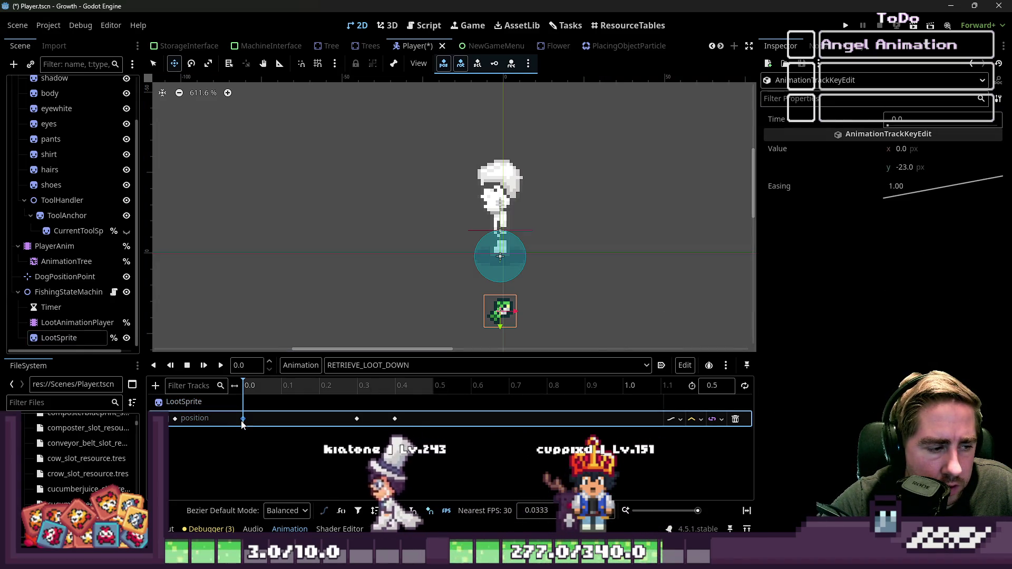
click(921, 167)
key(Return)
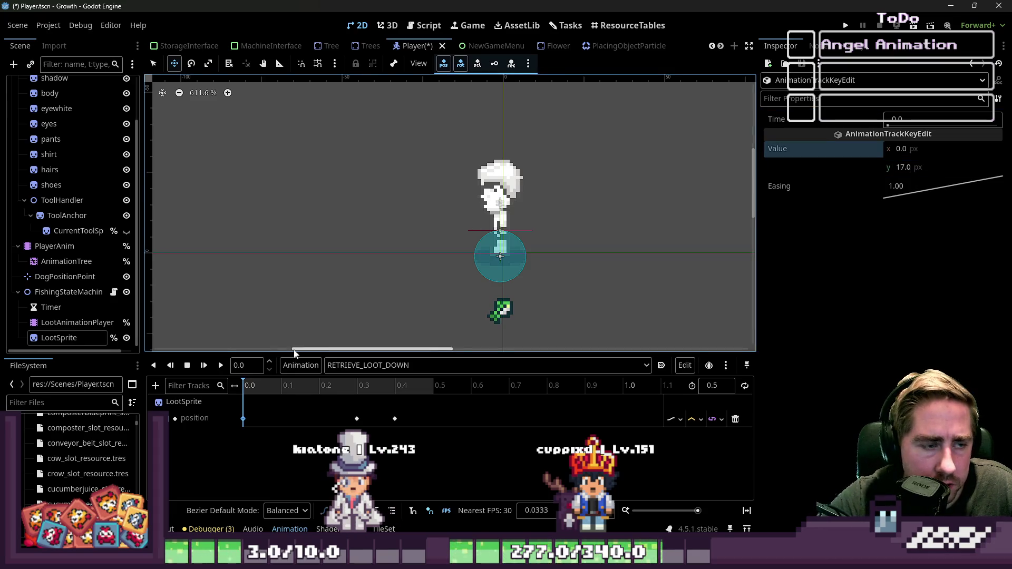
click(220, 365)
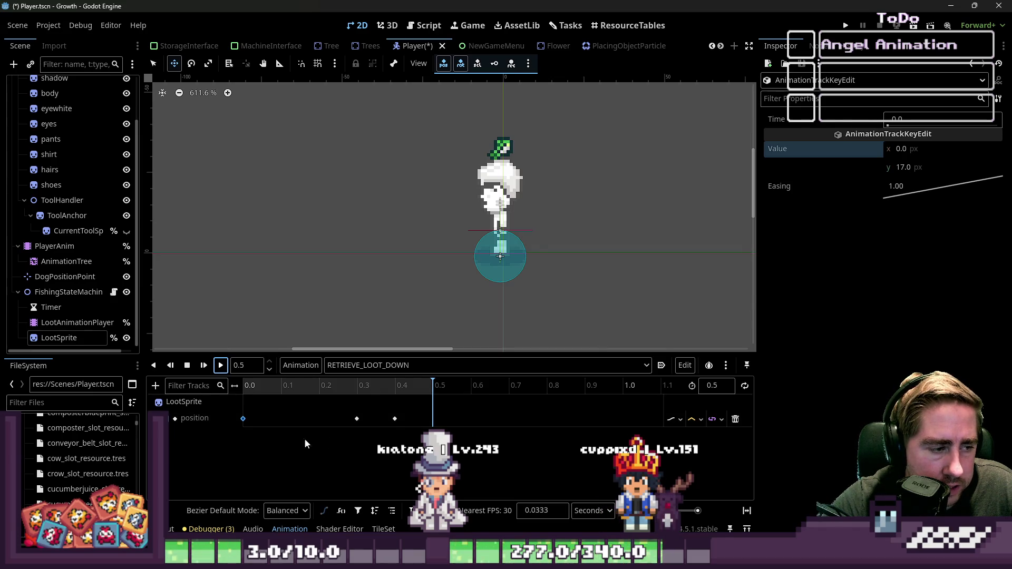
Select LootSprite and scroll the Inspector to its Ordering properties
right_click(464, 418)
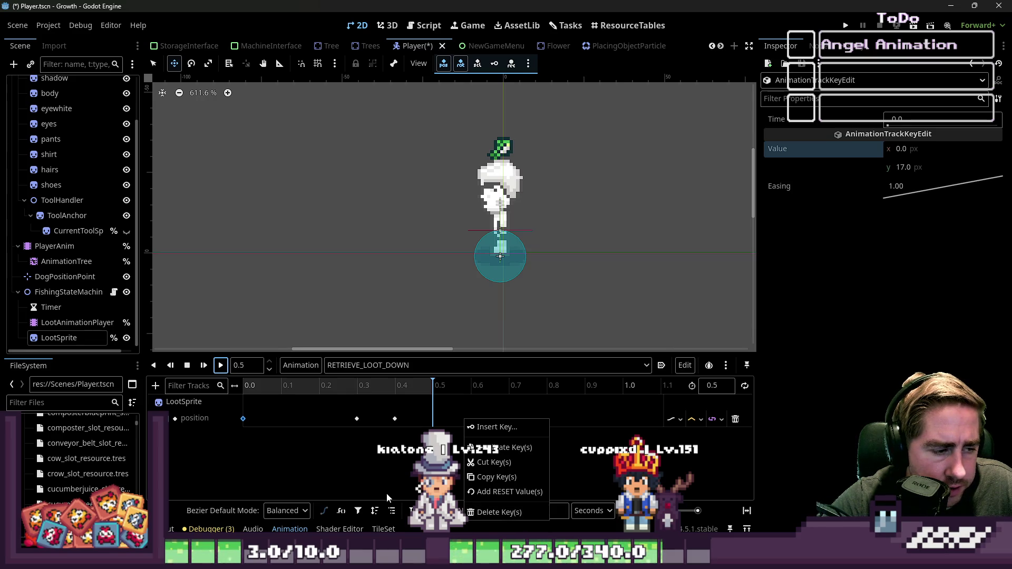
click(316, 466)
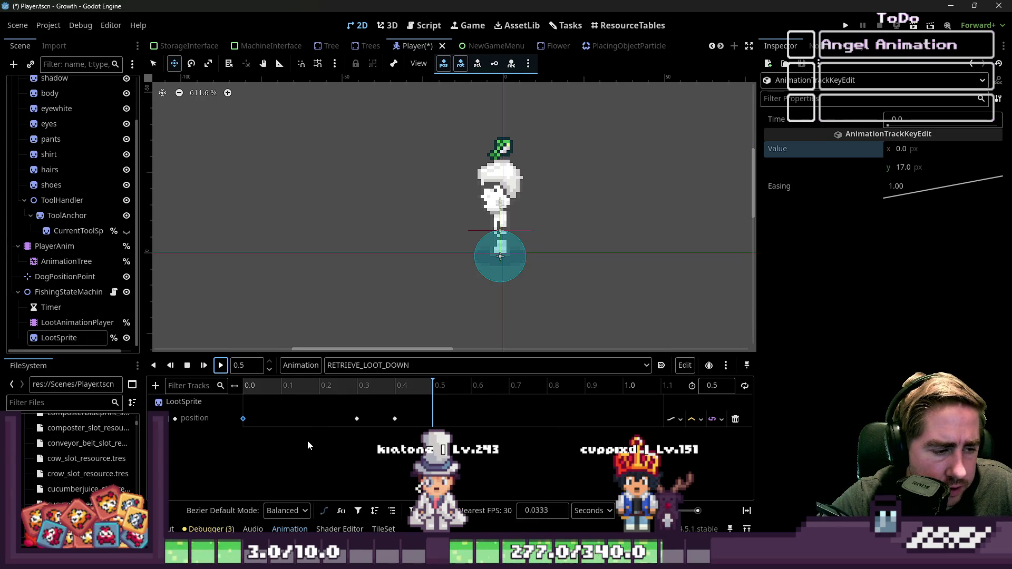
click(77, 337)
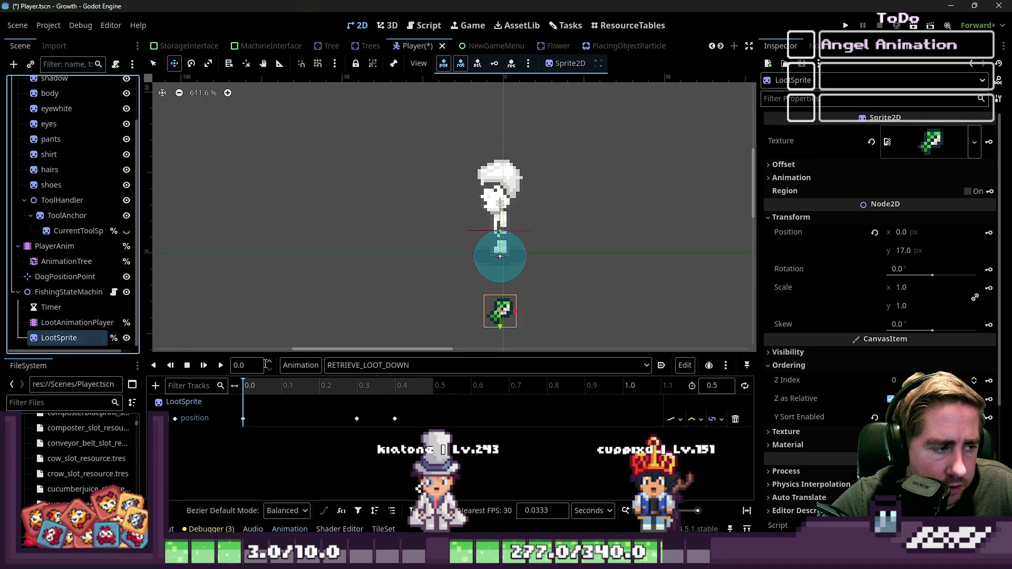
scroll(875, 273, down, 4)
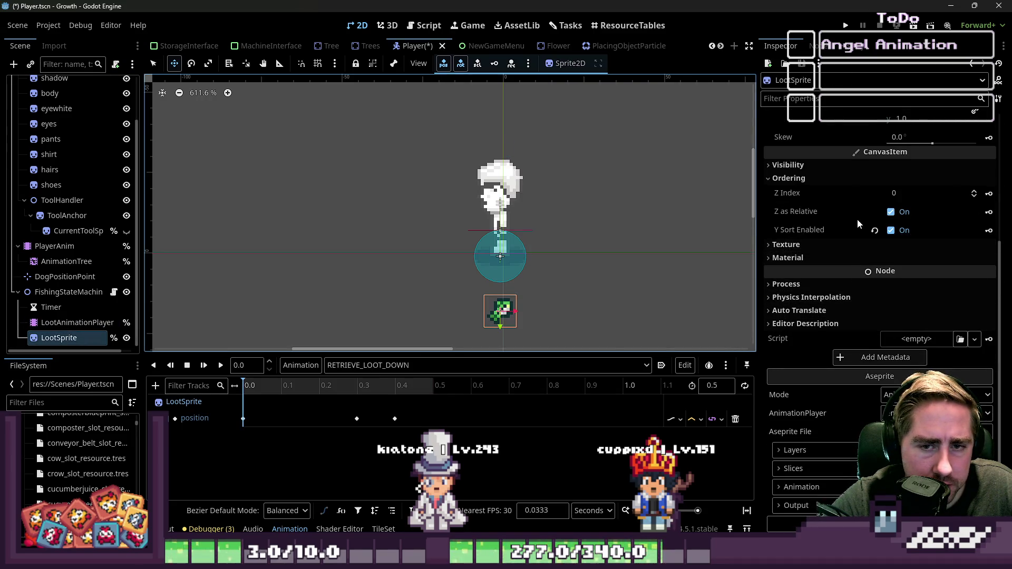
Set LootSprite's Z Index to 1 and key it into a new z_index track at 0 s
click(975, 194)
click(987, 195)
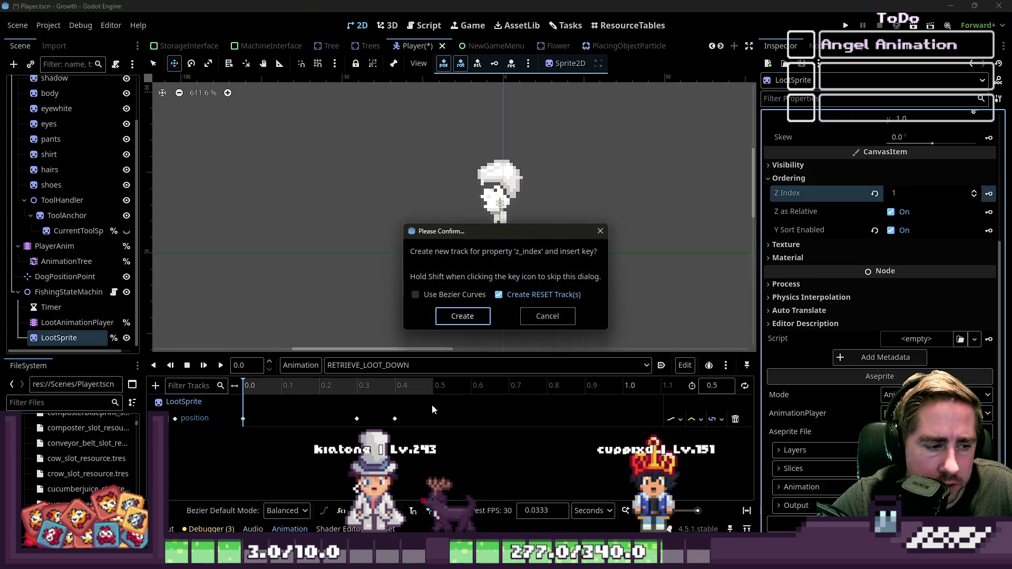
click(461, 316)
click(243, 434)
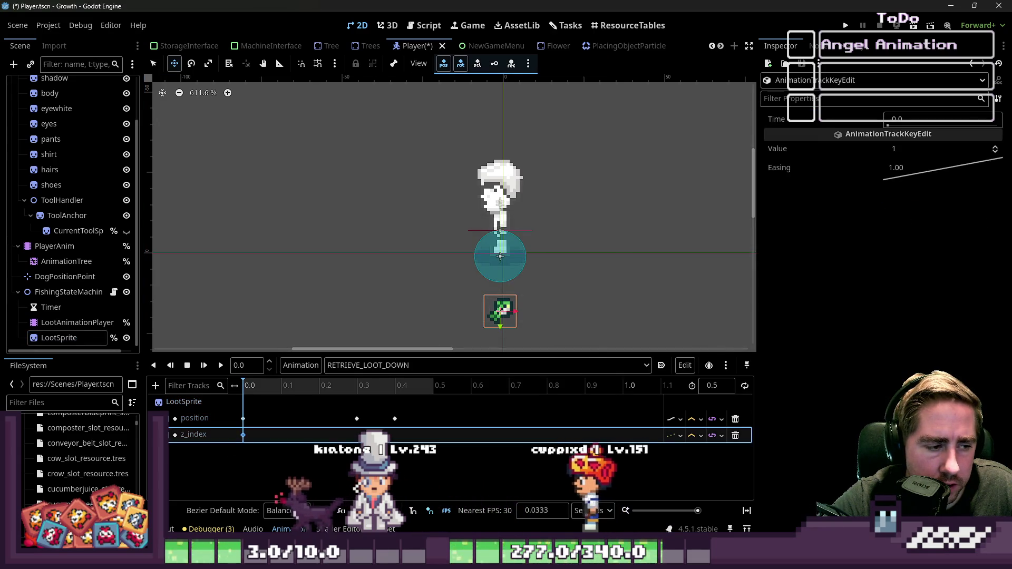
click(392, 439)
Add a z_index key at 0.4 s with value 0
right_click(397, 441)
click(403, 447)
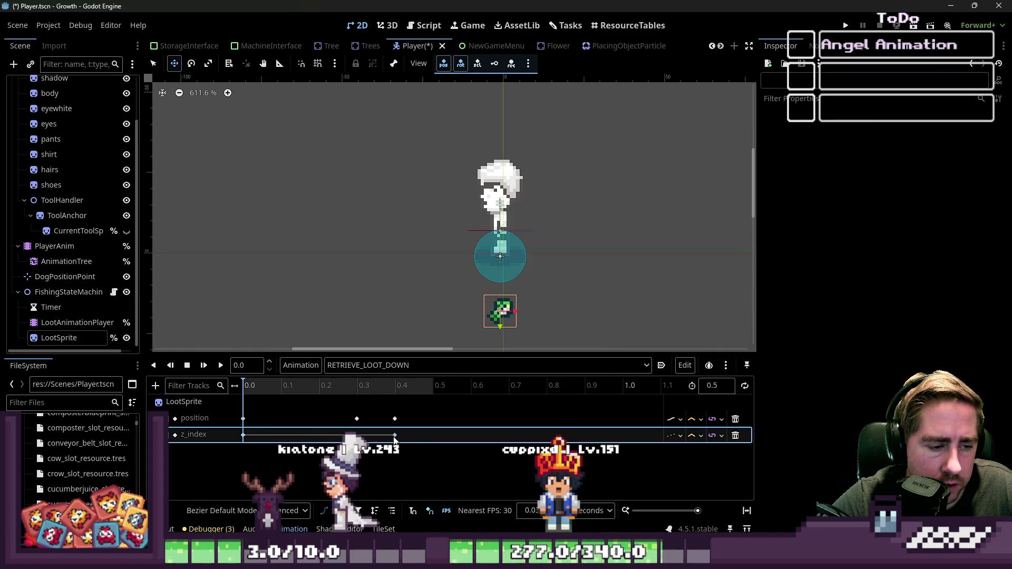
click(911, 151)
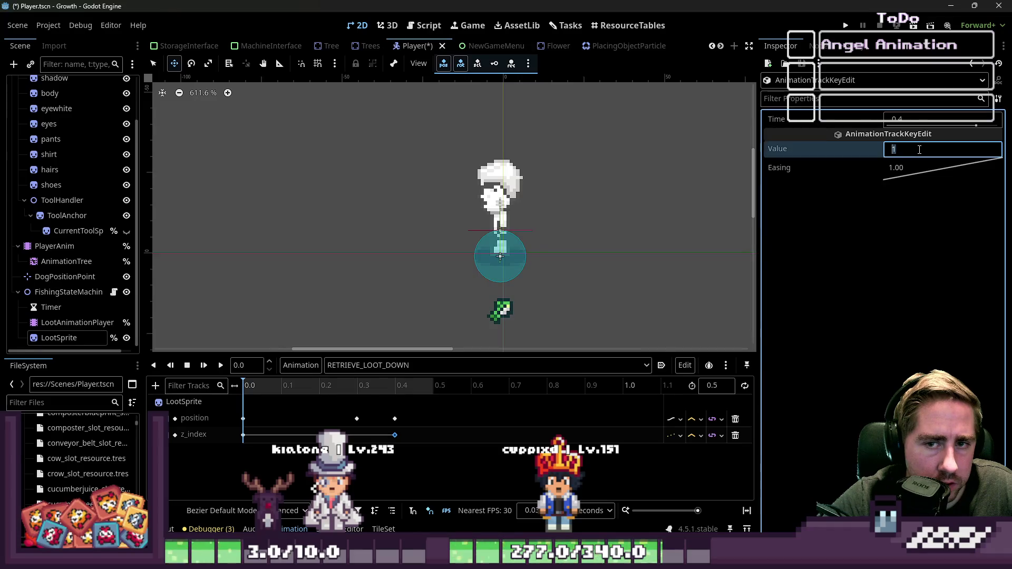
key(Return)
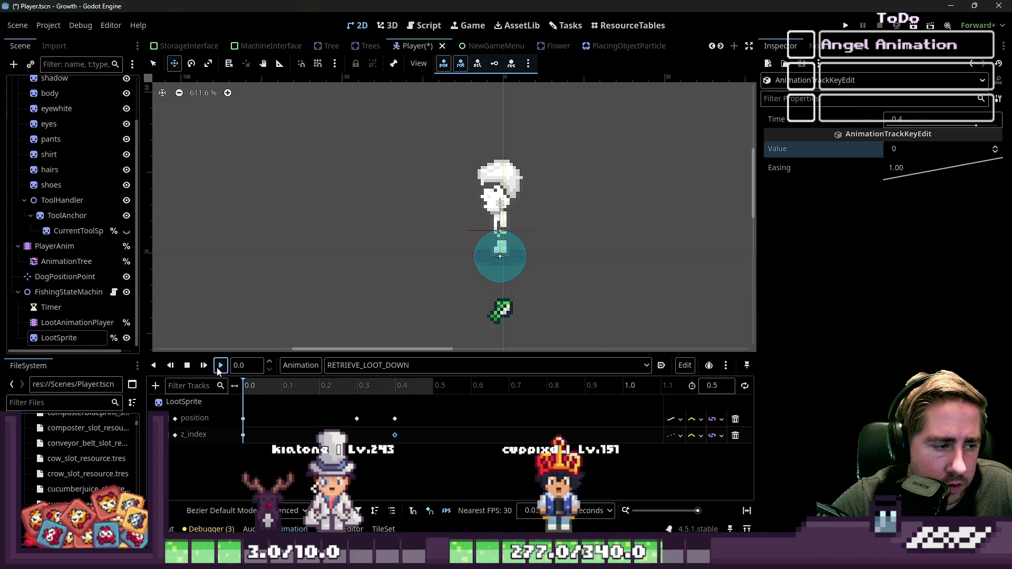
click(361, 363)
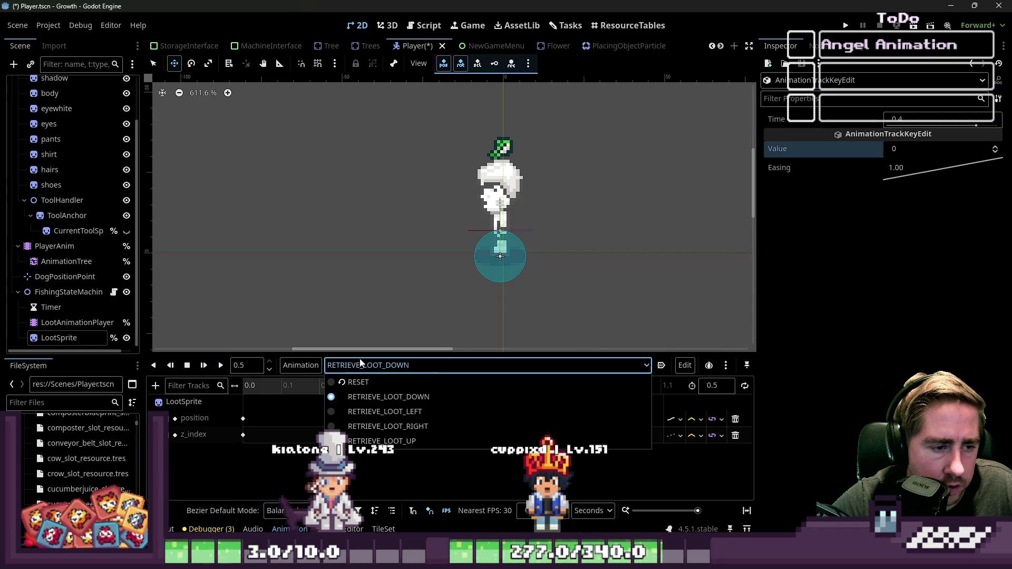
Open Player.gd in the Script workspace
click(401, 8)
click(424, 25)
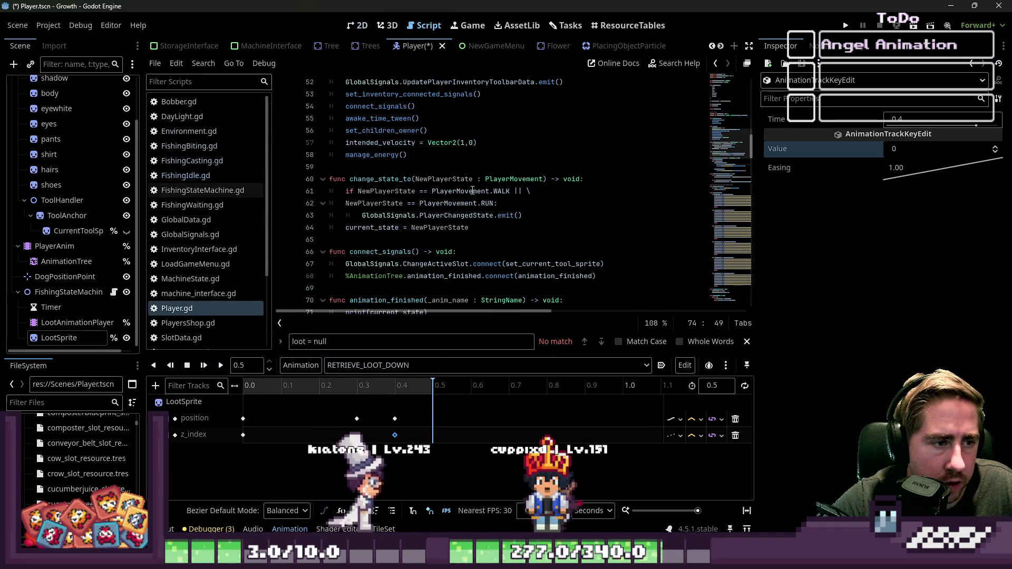
click(387, 190)
scroll(390, 214, up, 1)
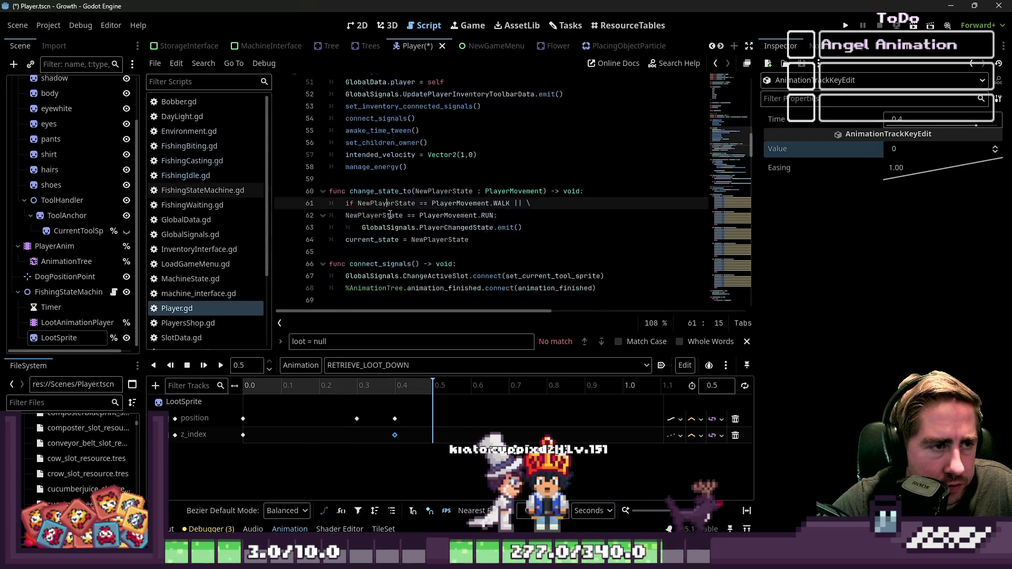
scroll(390, 215, down, 5)
Review the create_loot_animation() call on line 75 in animation_finished's RETRIEVE branch
click(467, 179)
scroll(467, 183, up, 1)
click(473, 204)
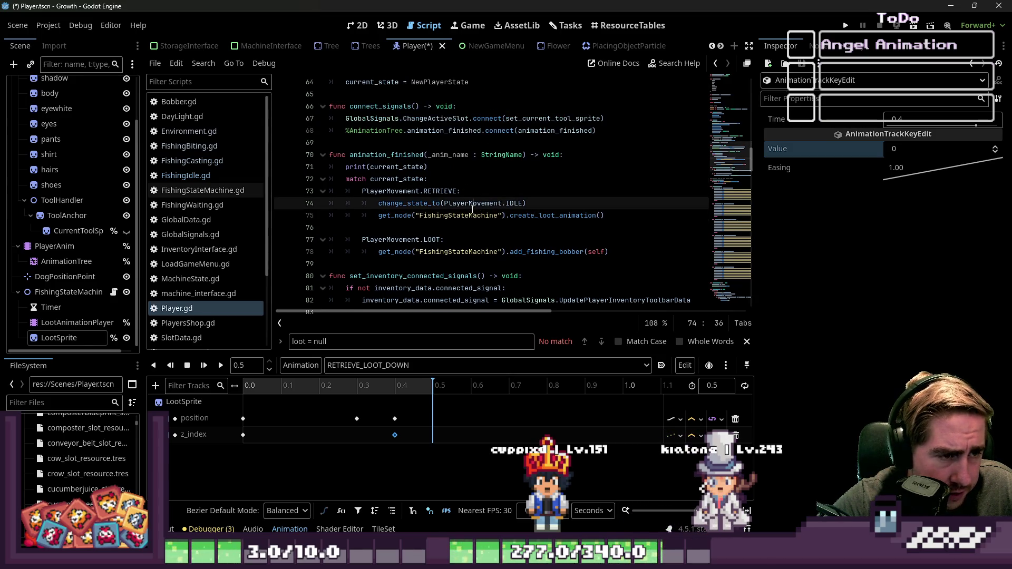
click(522, 216)
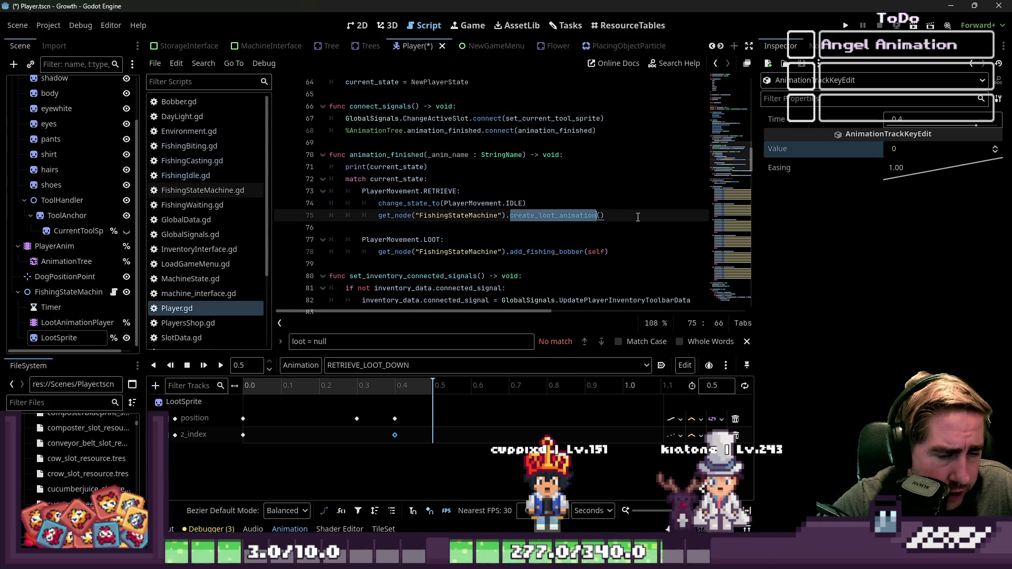
click(480, 227)
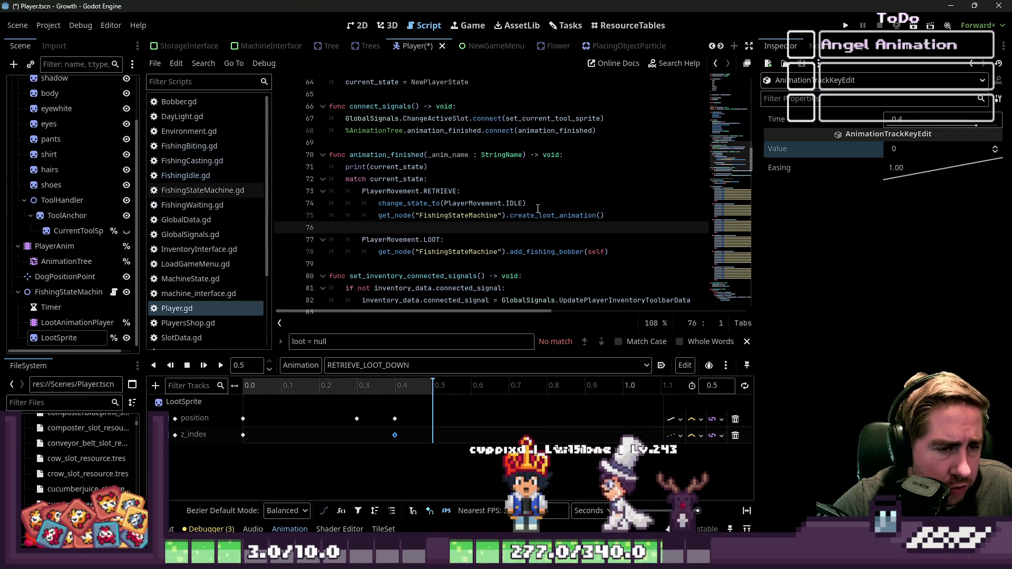
click(599, 215)
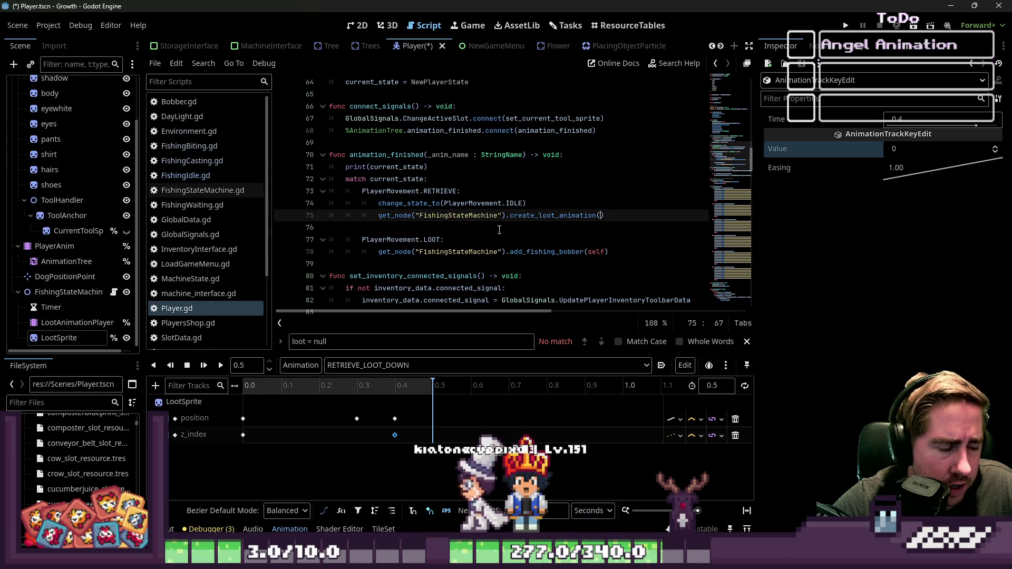
scroll(499, 230, up, 15)
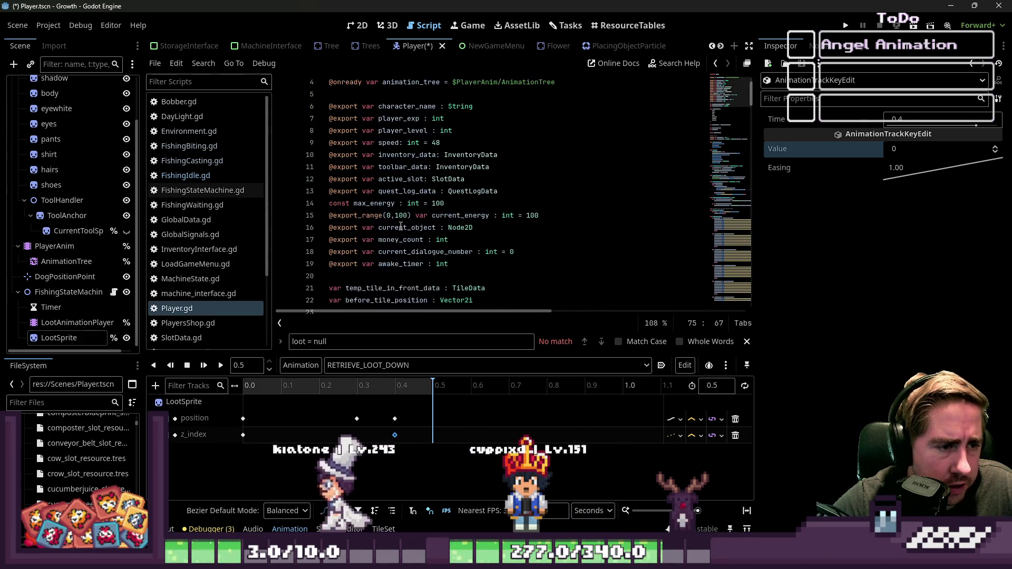
scroll(401, 227, up, 1)
scroll(399, 232, down, 3)
scroll(392, 232, up, 3)
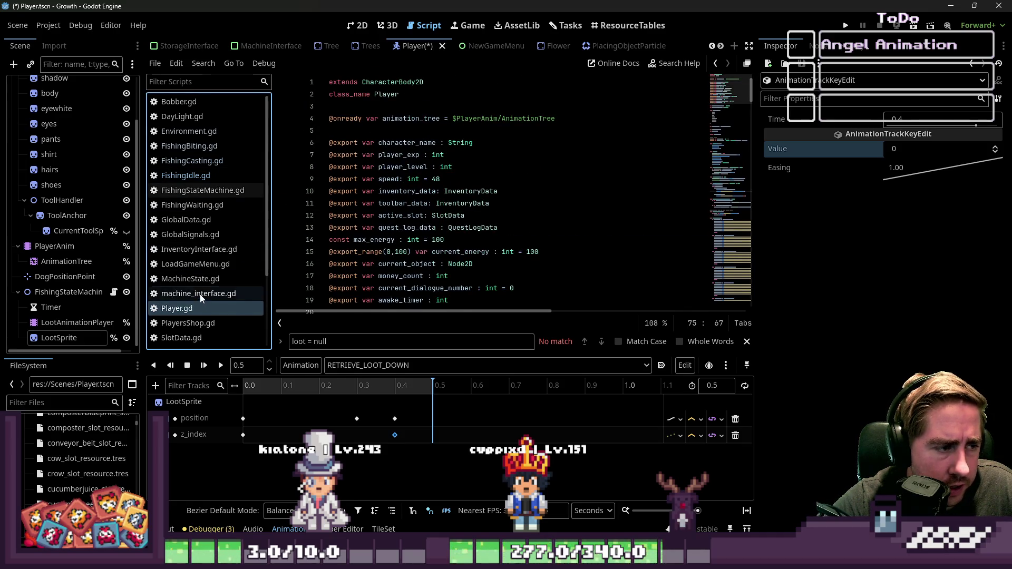
scroll(419, 192, down, 2)
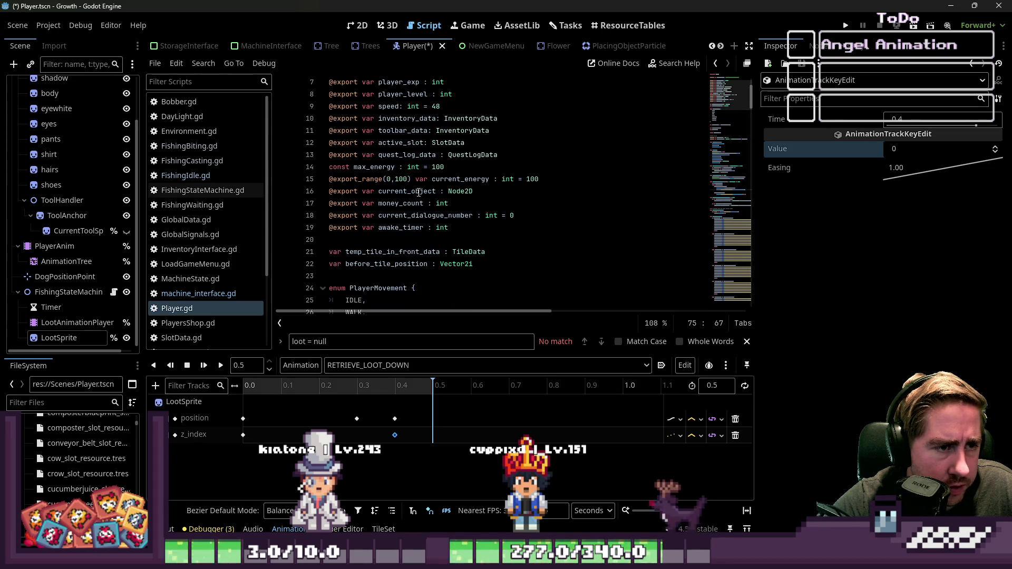
scroll(423, 174, up, 2)
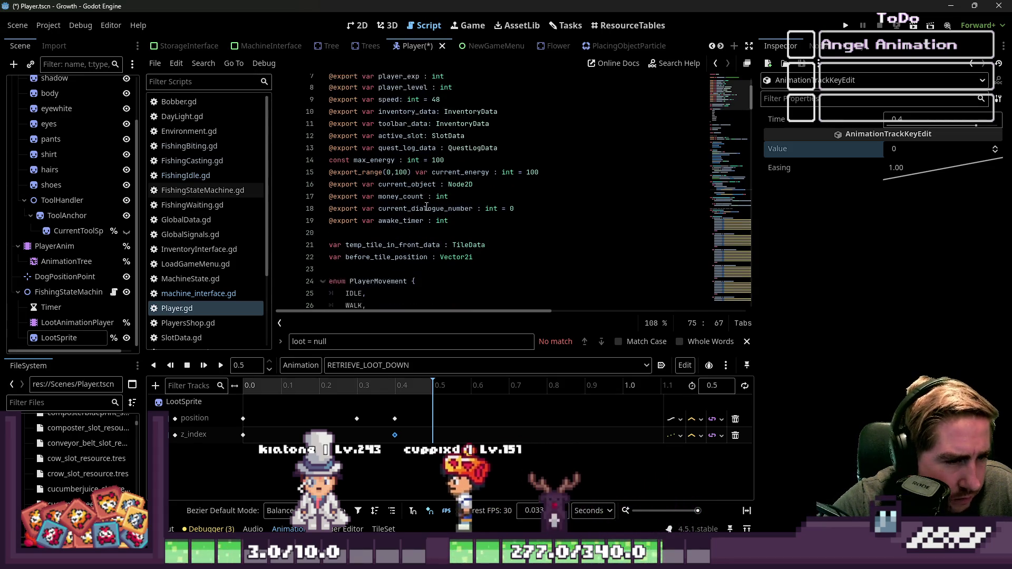
scroll(420, 225, down, 3)
scroll(420, 225, up, 3)
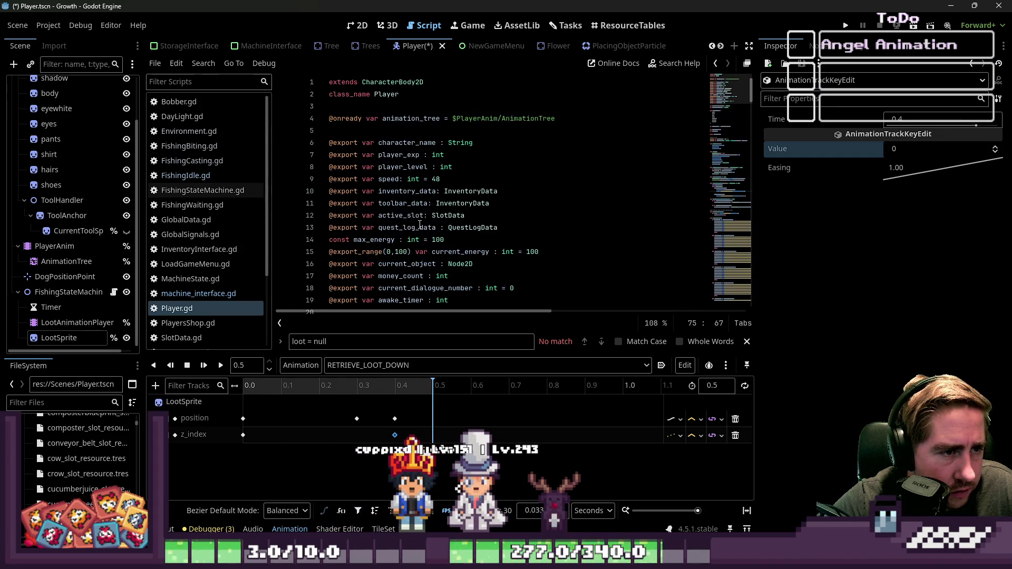
Search for intended_velocity and find its declaration on line 36 of Player.gd
text(inten)
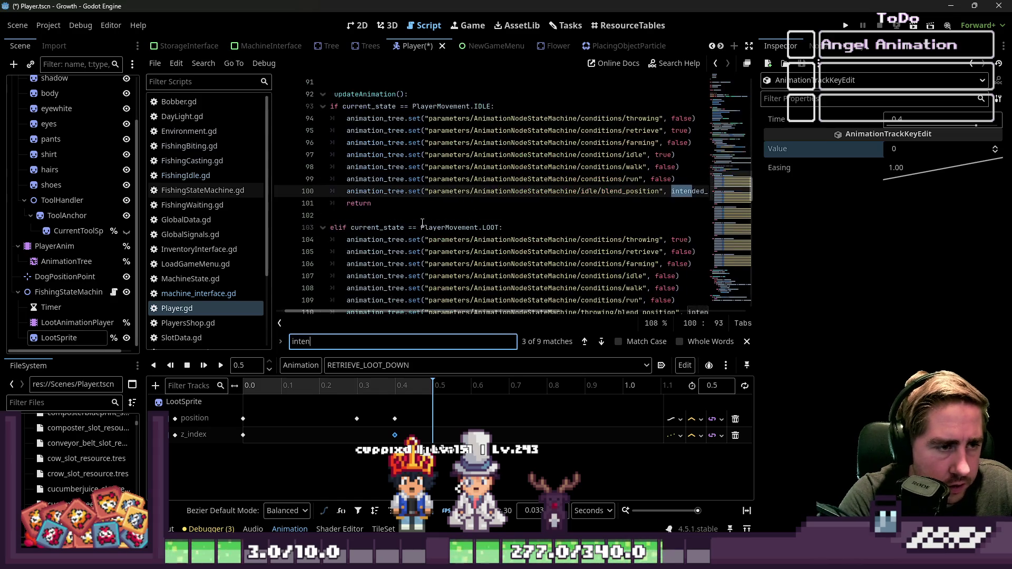
text(ded_velocity)
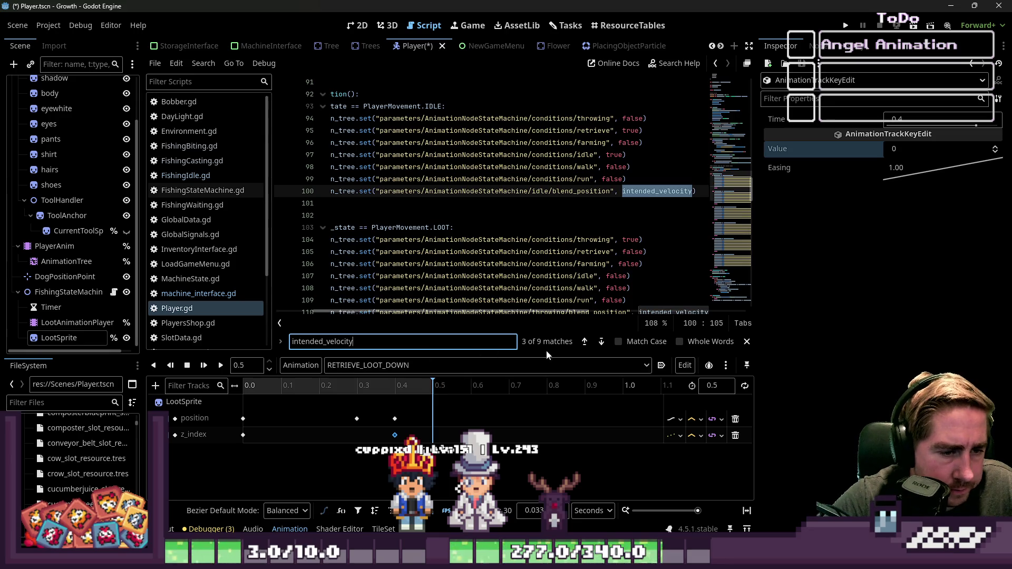
click(584, 341)
click(584, 341)
click(429, 198)
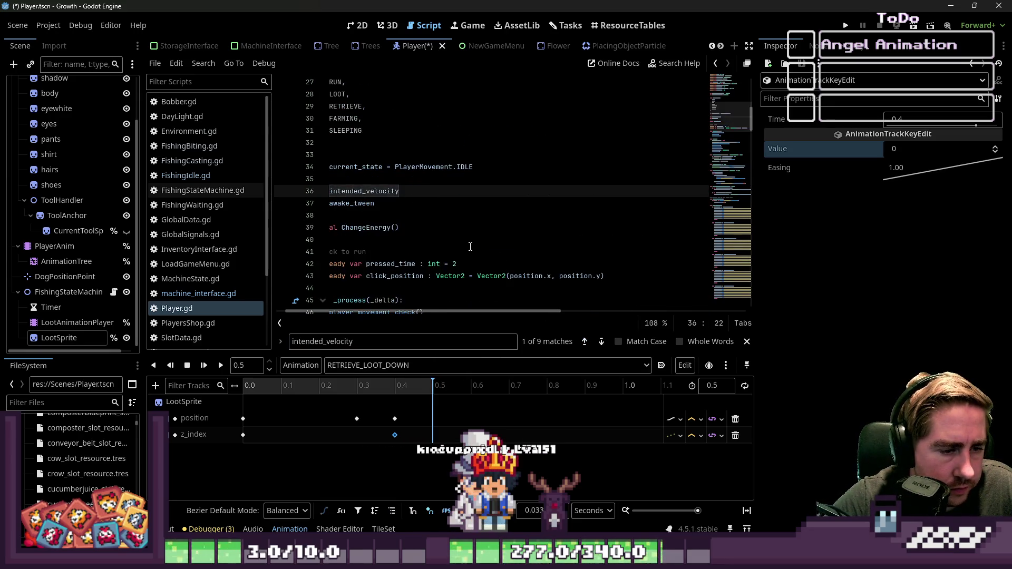
key(Home)
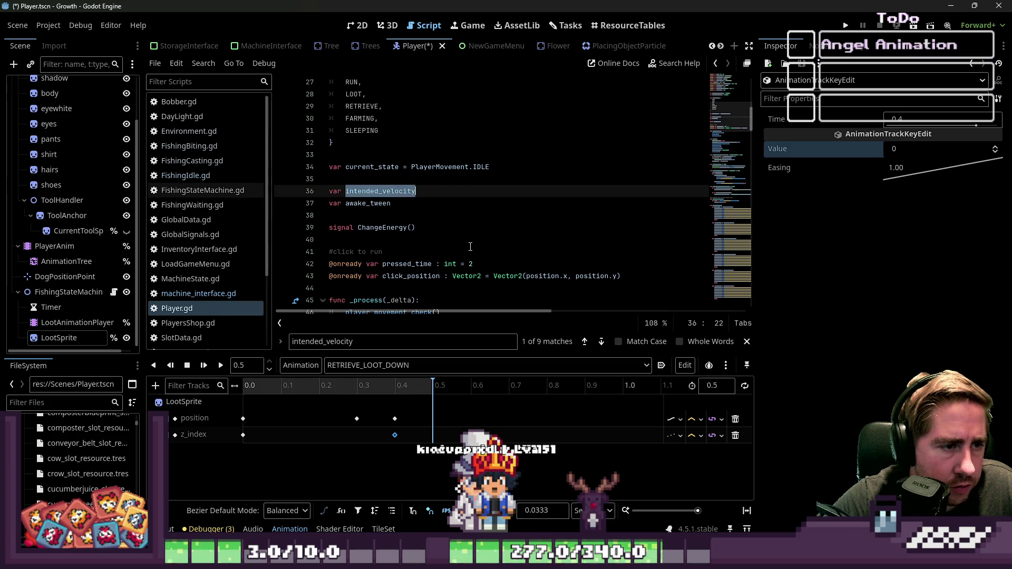
click(590, 214)
scroll(364, 237, down, 9)
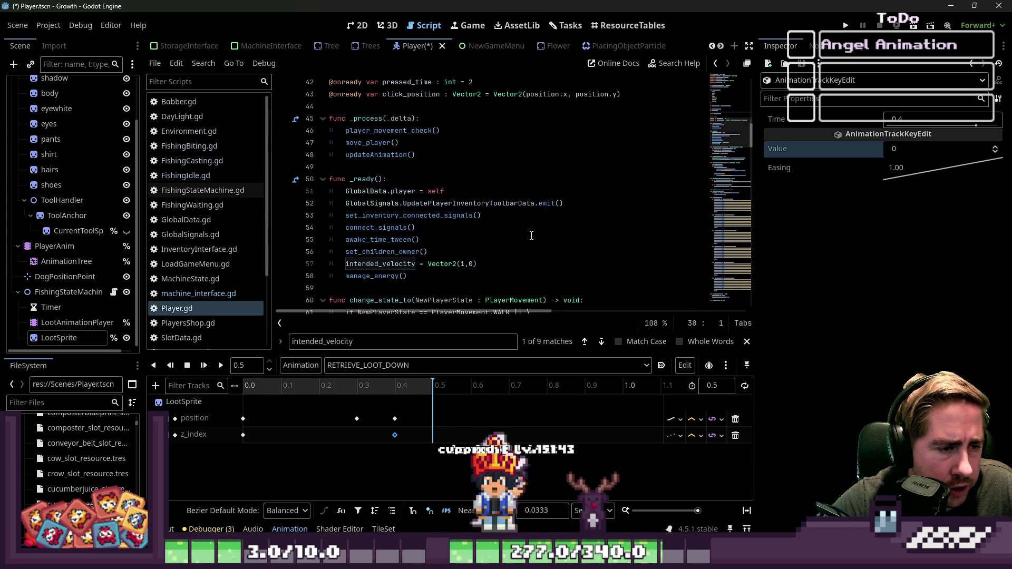
scroll(480, 227, up, 1)
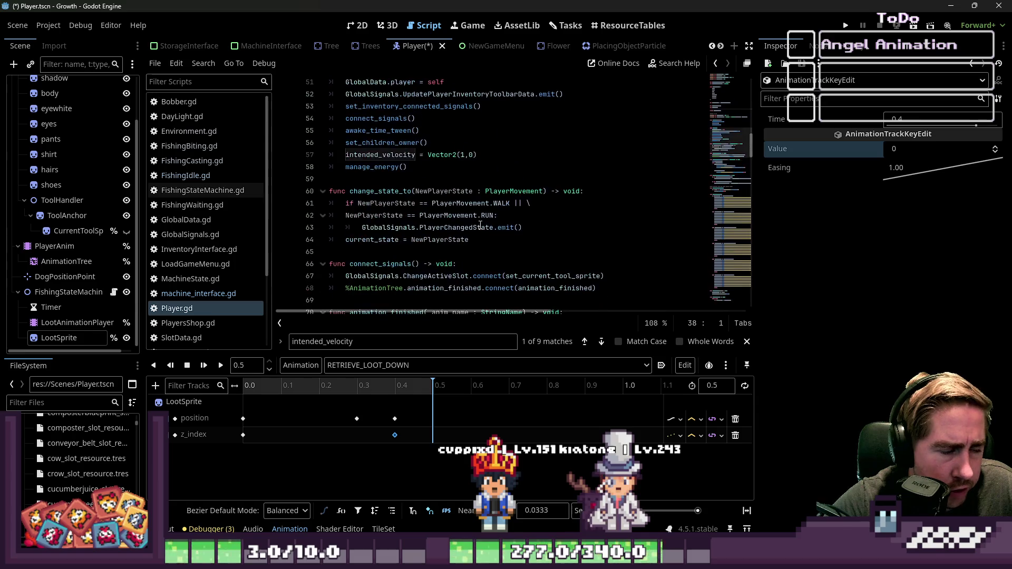
Look through FishingIdle.gd and Player.gd to compare the scripts
click(218, 175)
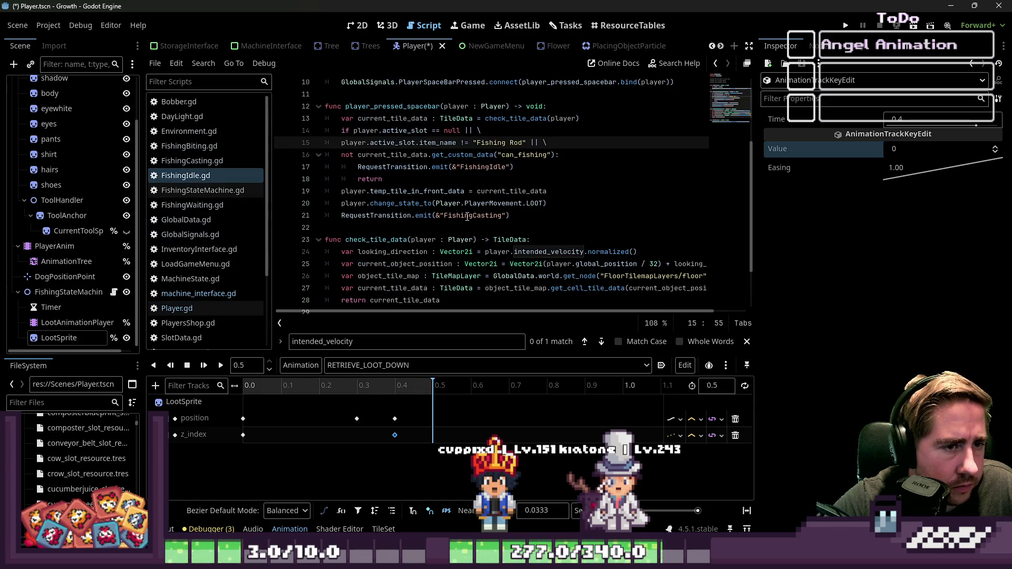
scroll(467, 216, down, 2)
scroll(245, 270, down, 3)
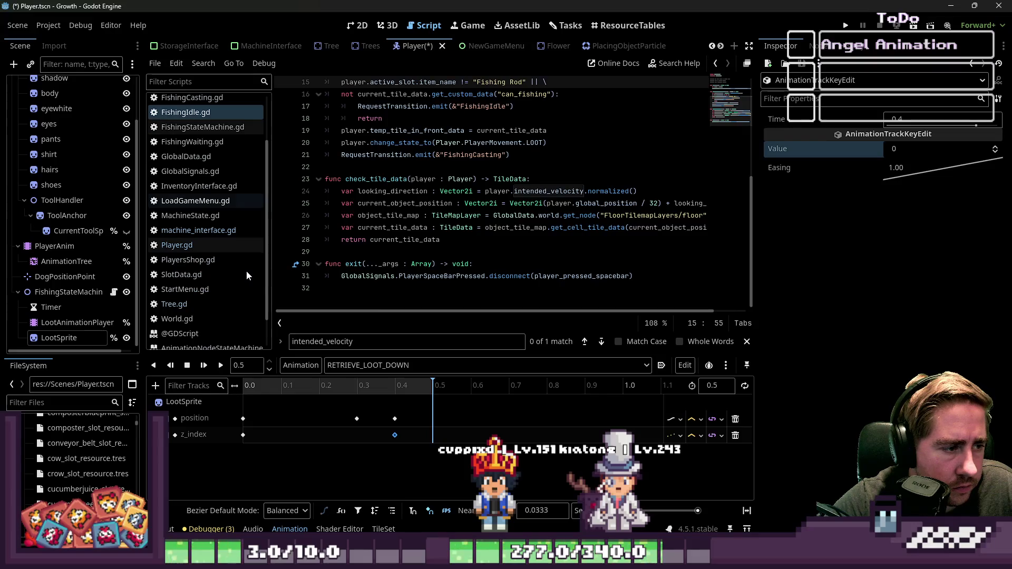
click(214, 241)
scroll(203, 253, up, 4)
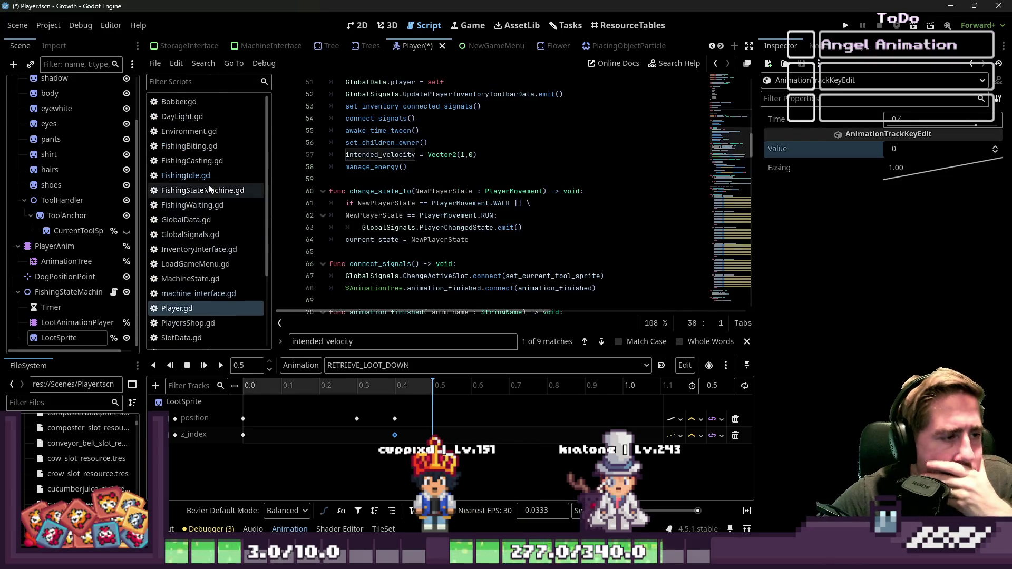
click(206, 177)
scroll(396, 215, up, 3)
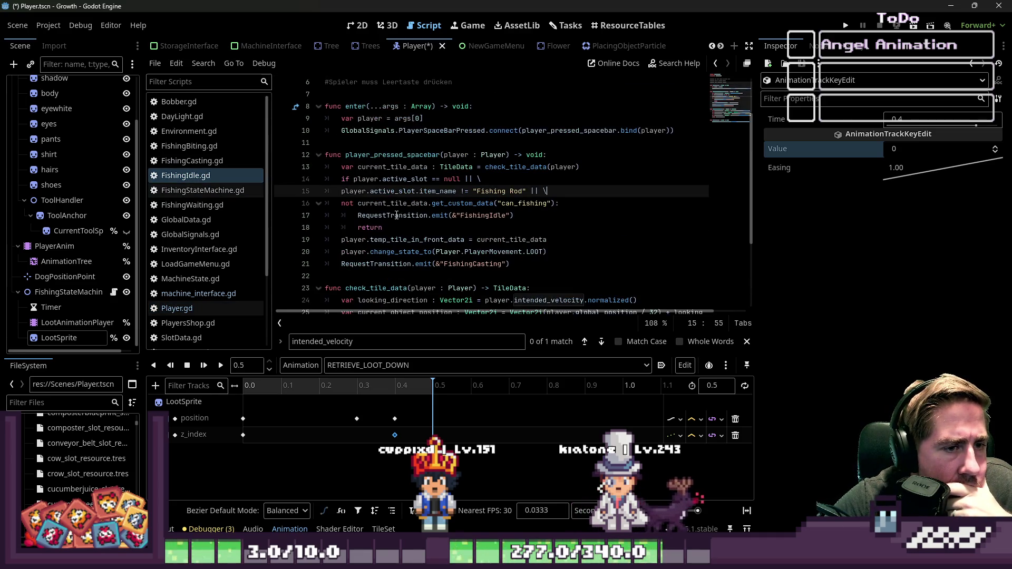
scroll(211, 227, down, 3)
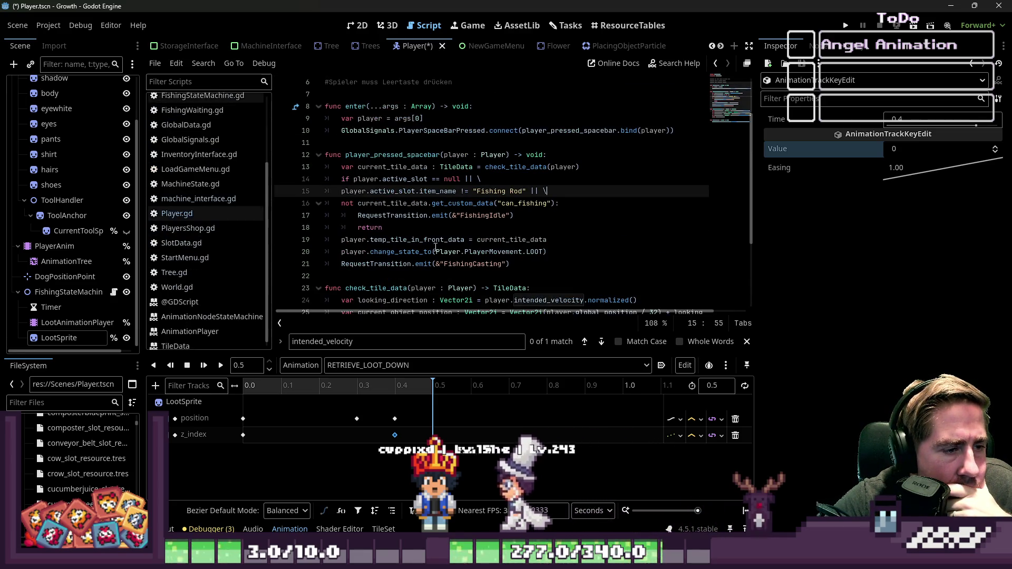
scroll(435, 247, down, 3)
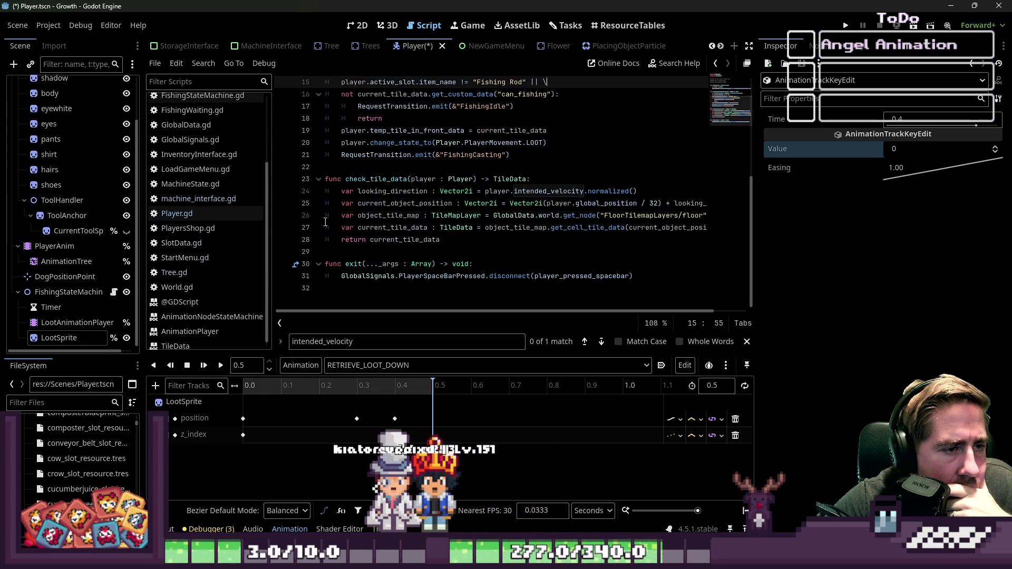
scroll(210, 201, up, 2)
click(204, 275)
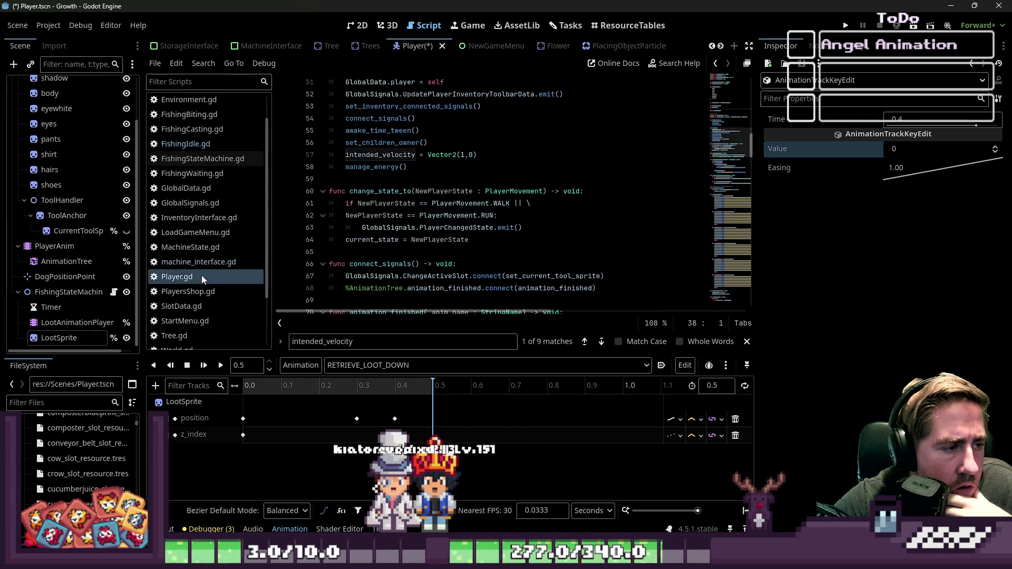
scroll(457, 267, down, 4)
Delete 'self' from create_loot_animation(self) on line 75 of Player.gd
click(399, 191)
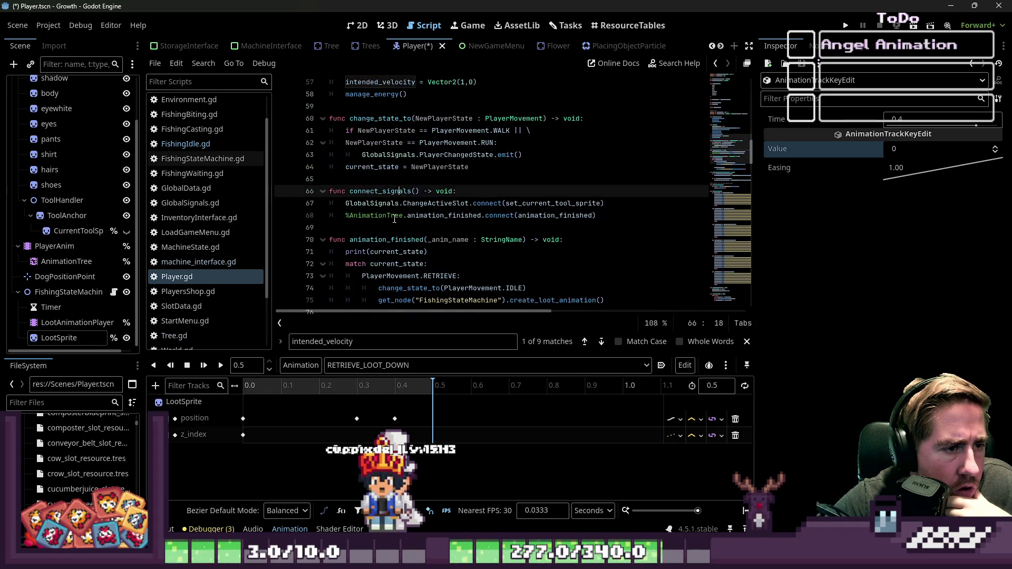
scroll(399, 195, down, 2)
click(400, 192)
click(599, 229)
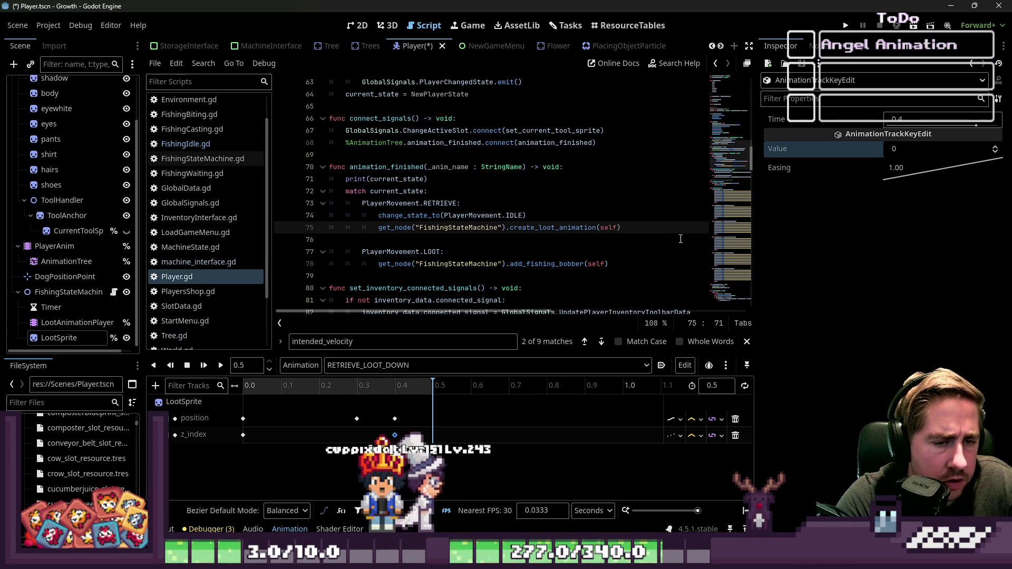
key(BackSpace)
key(BackSpace)
key(BackSpace)
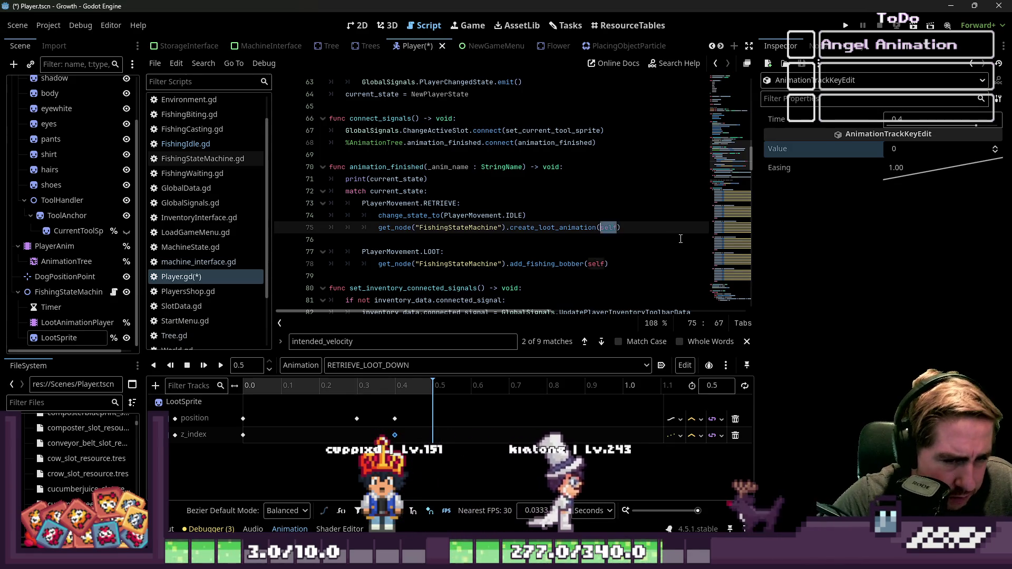
click(585, 239)
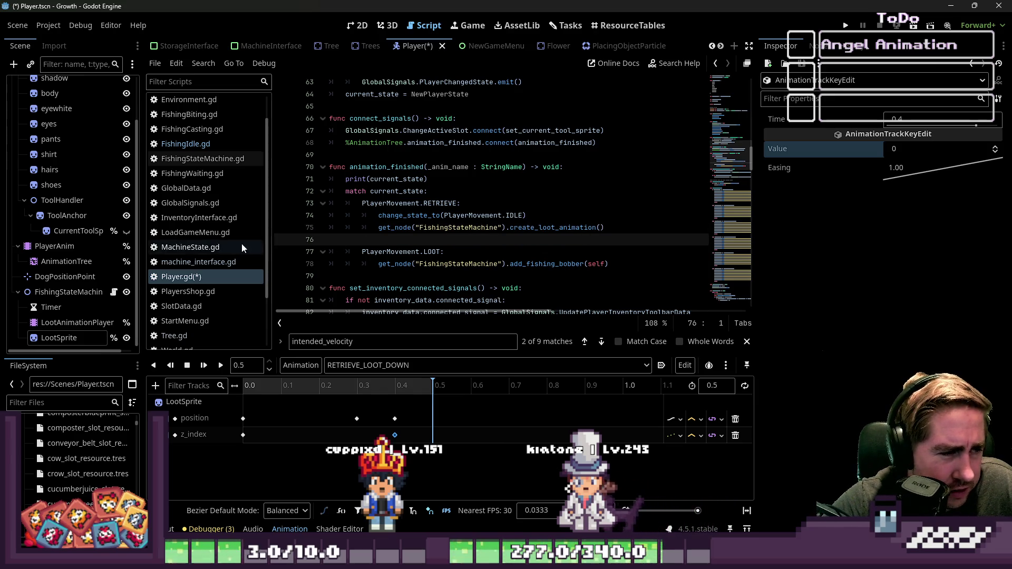
click(205, 158)
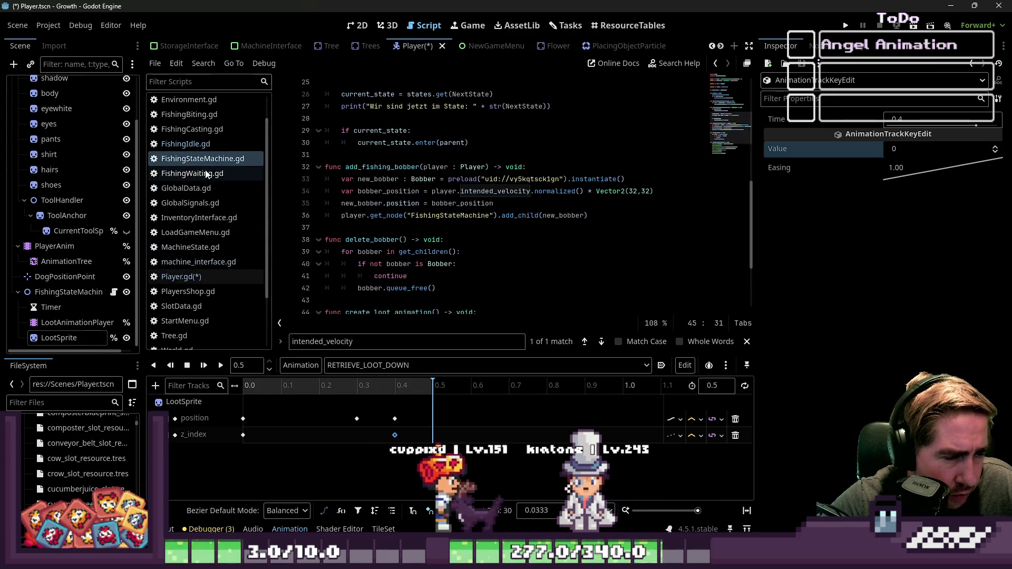
Add 'match parent.intended_velocity:' after %LootSprite.show() and start a Vector2(0 case line
scroll(527, 240, down, 2)
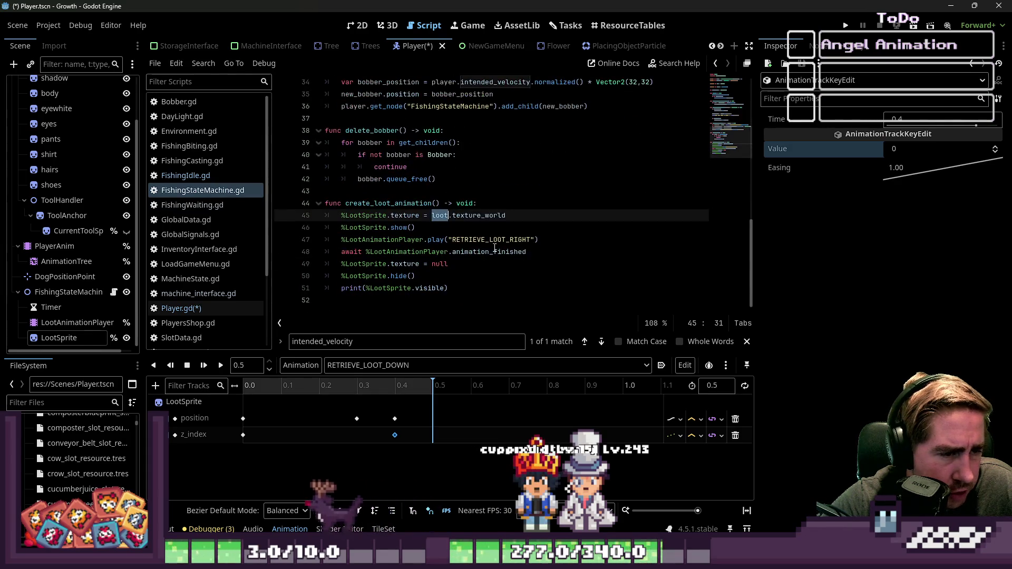
click(457, 232)
click(451, 216)
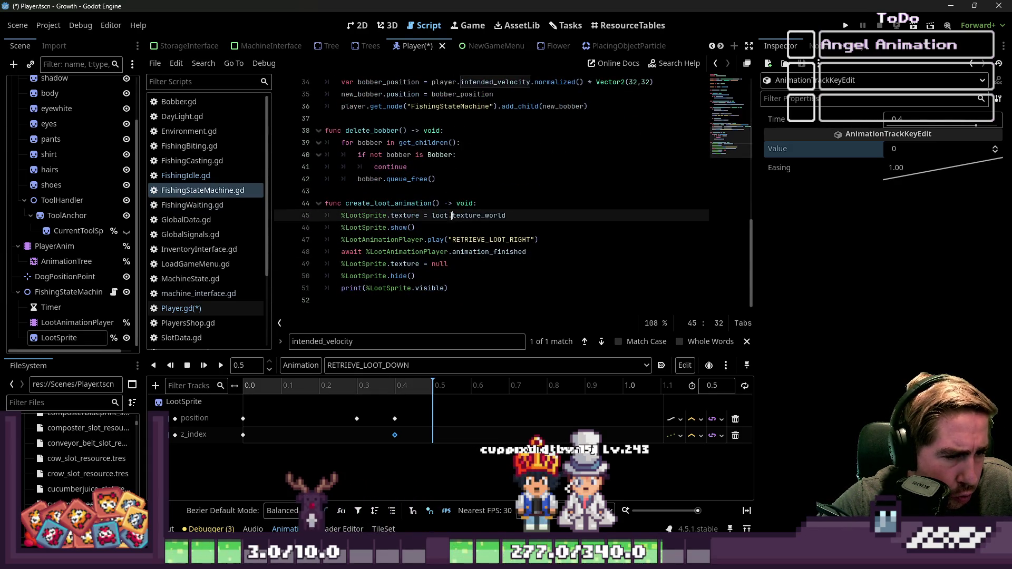
click(493, 231)
key(Return)
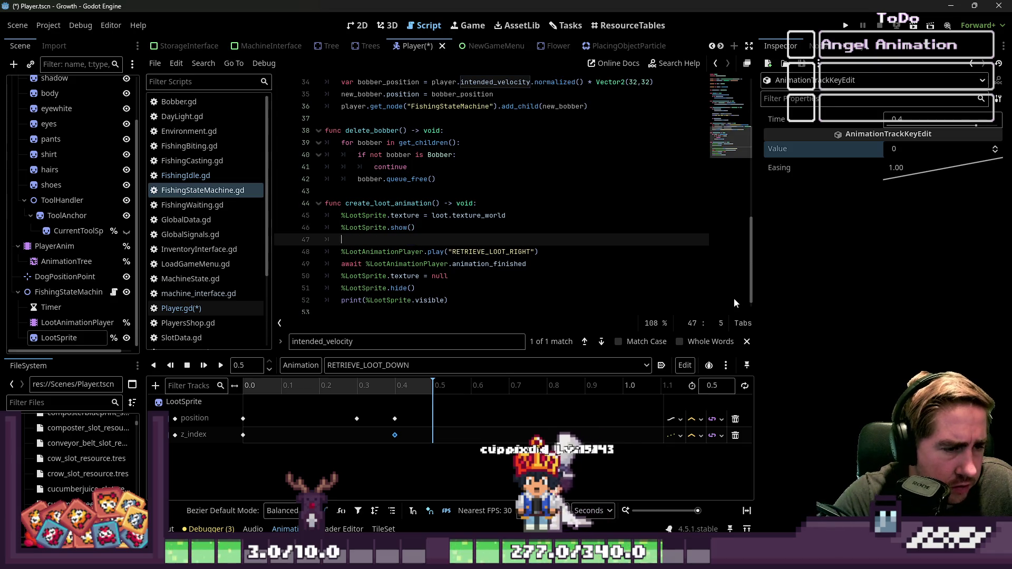
text(match)
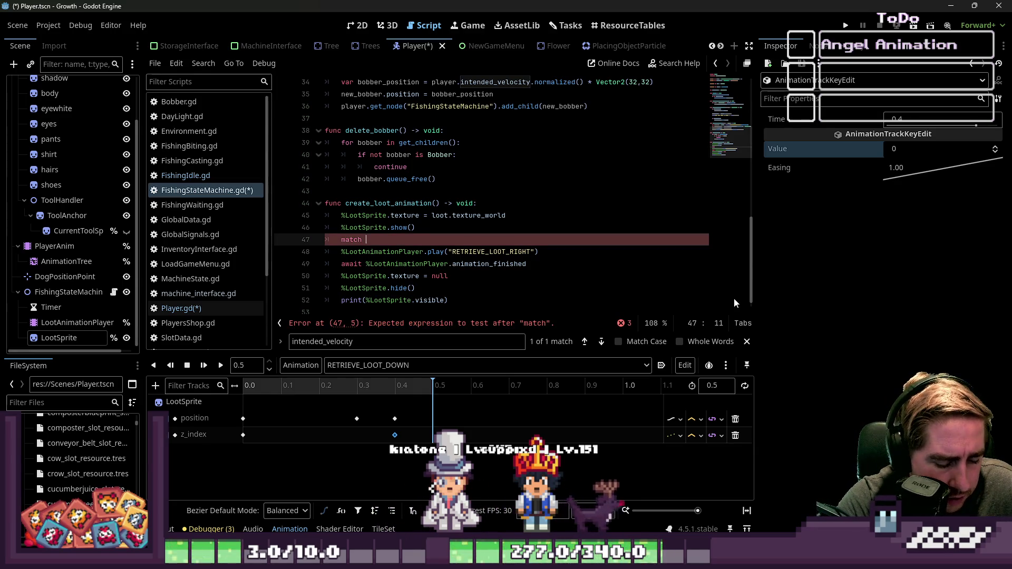
key(BackSpace)
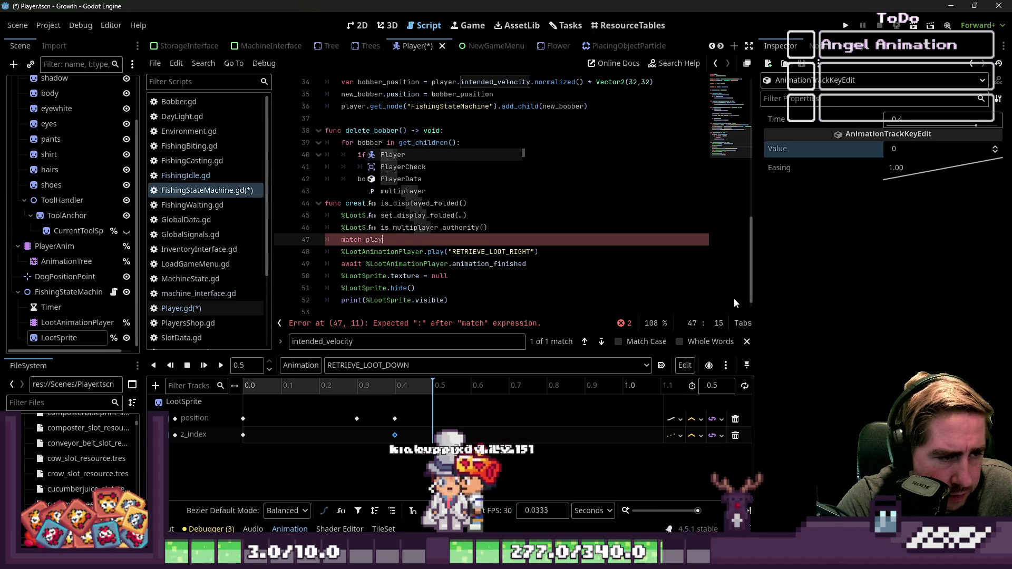
text(par)
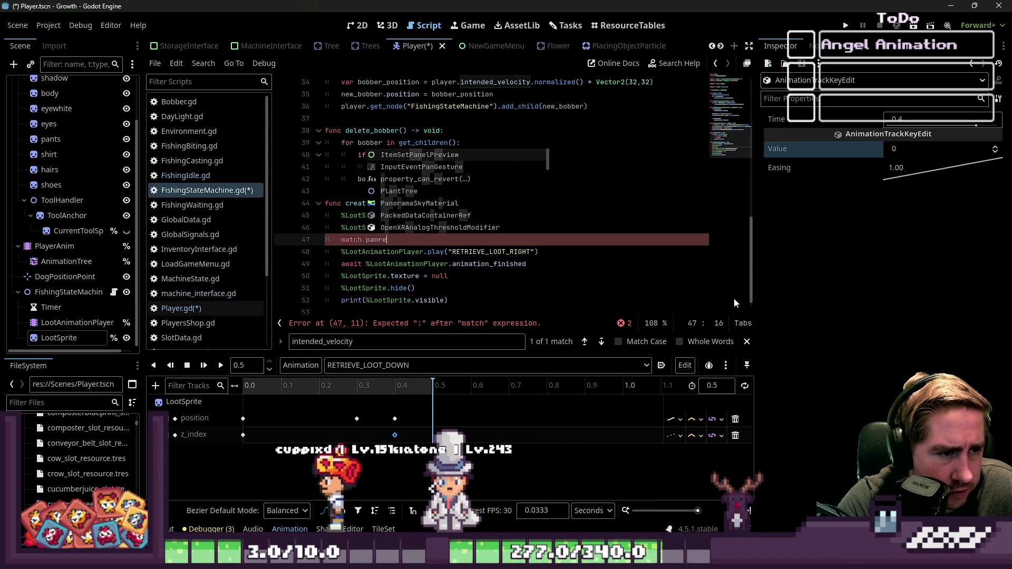
text(ent.int)
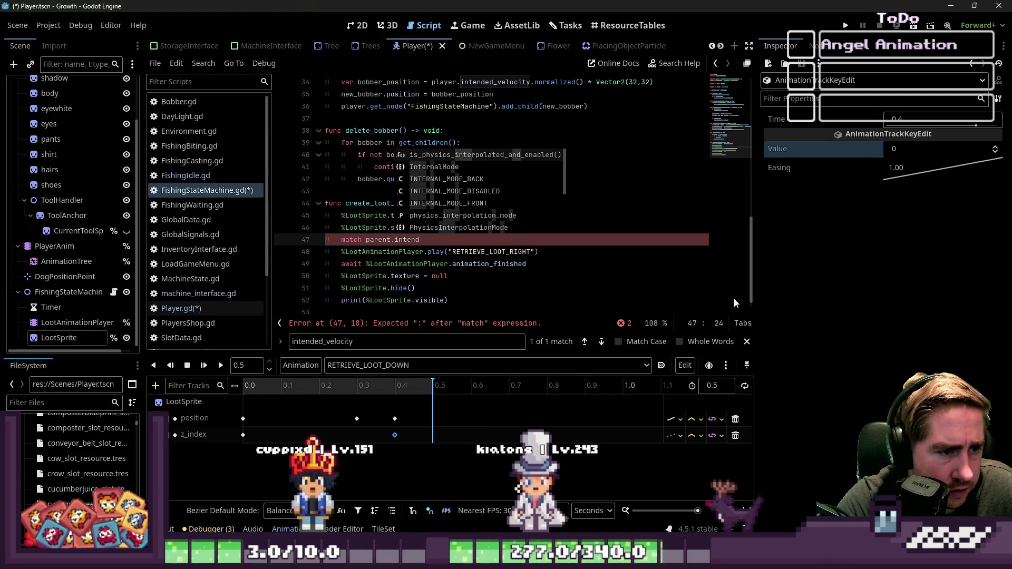
text(ended_velo)
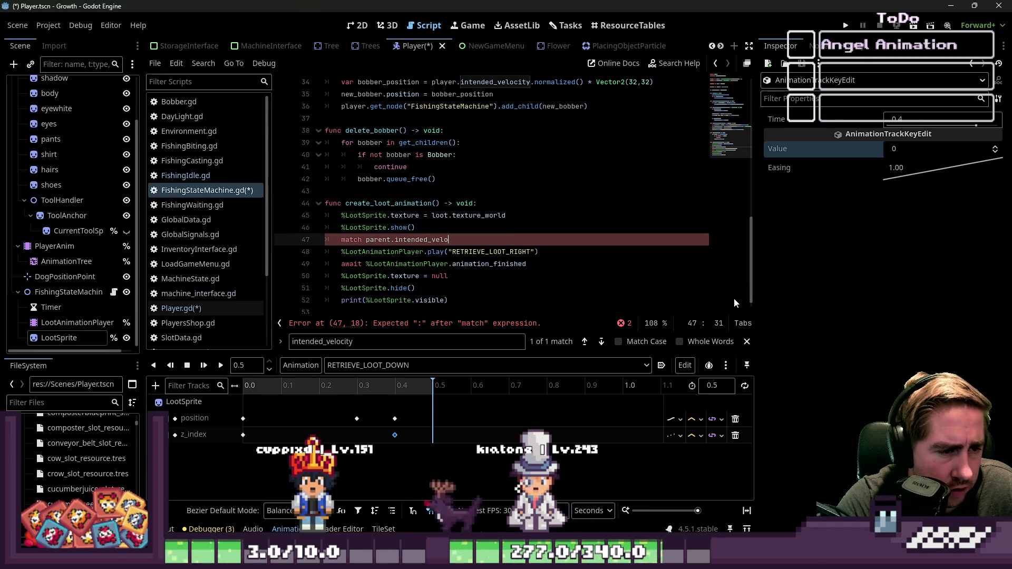
text(city:)
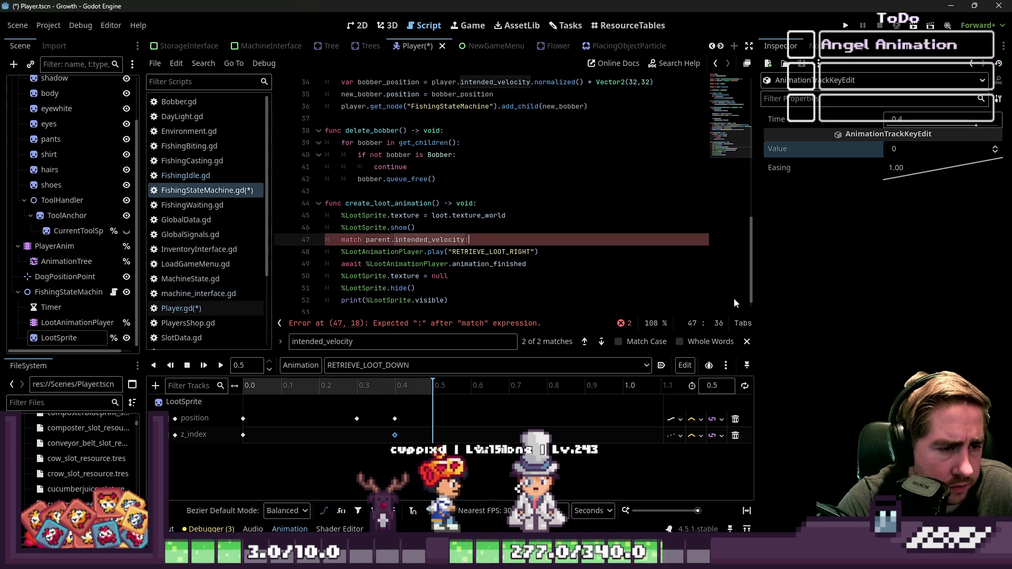
key(Return)
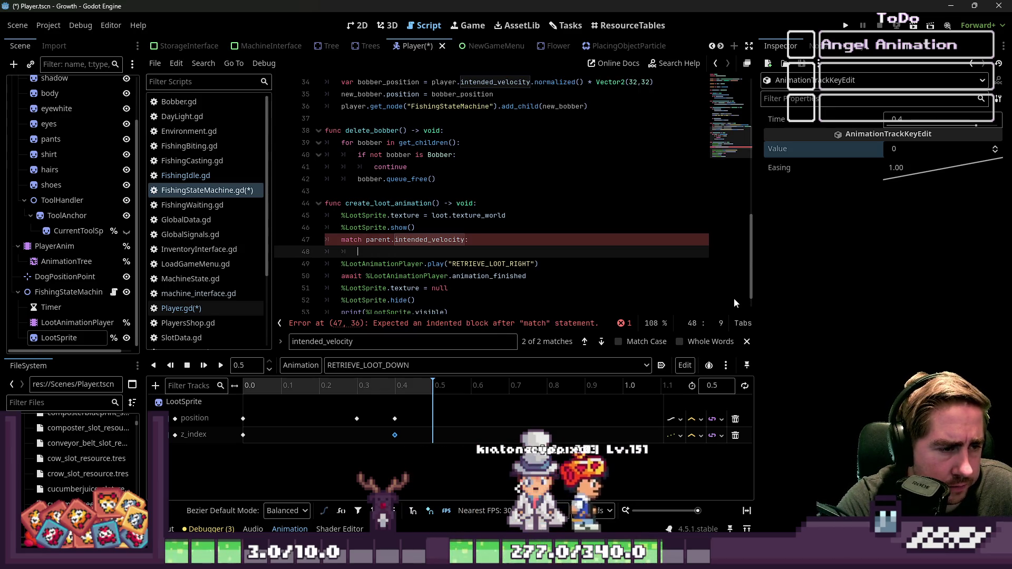
text(V)
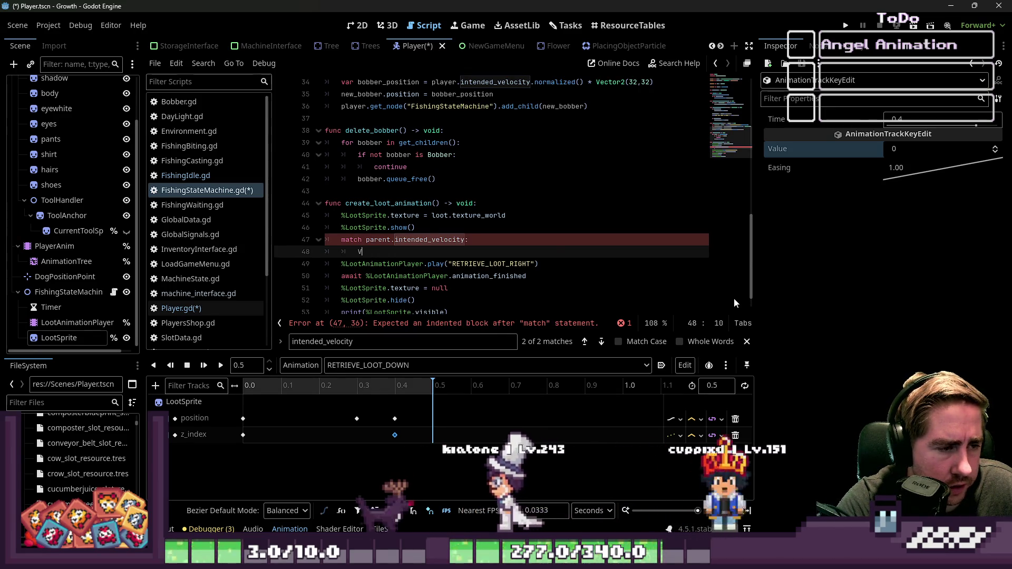
text(ector2()
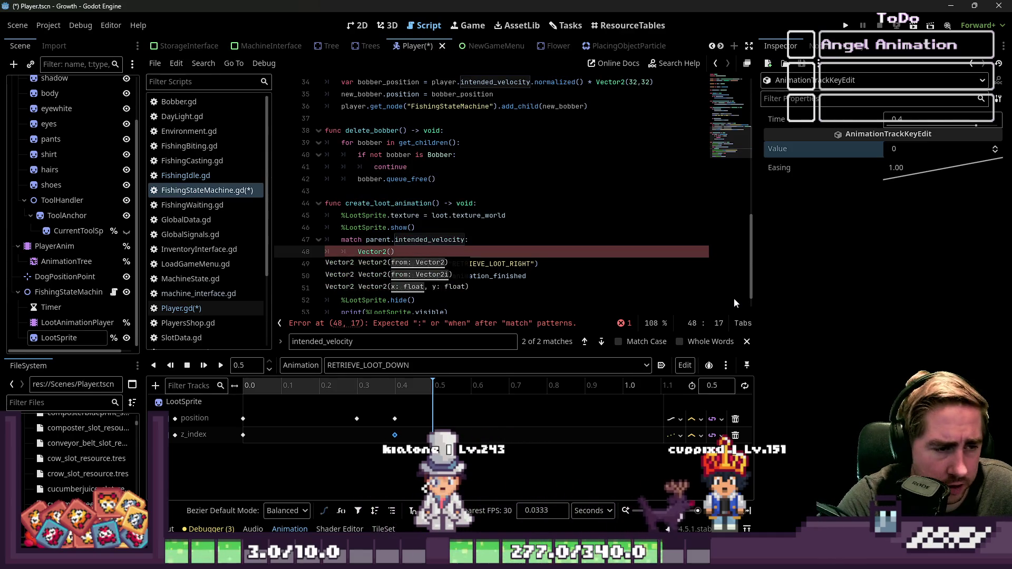
text(0,0)
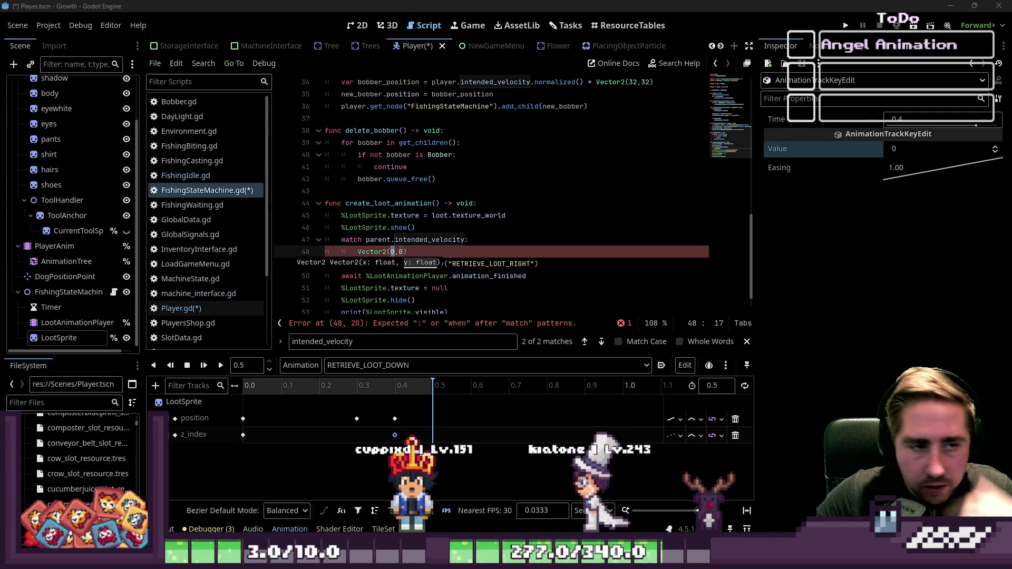
Place the caret at the end of the Vector2(0,0) pattern on line 48
click(418, 251)
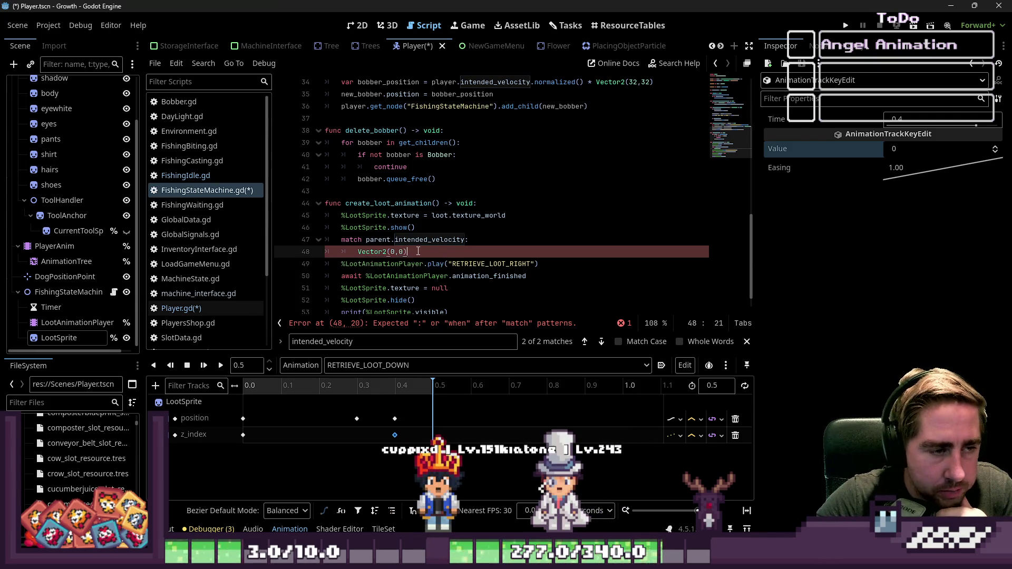
Change the first match pattern to Vector2(-1,0)
text(:)
key(Return)
text(pass)
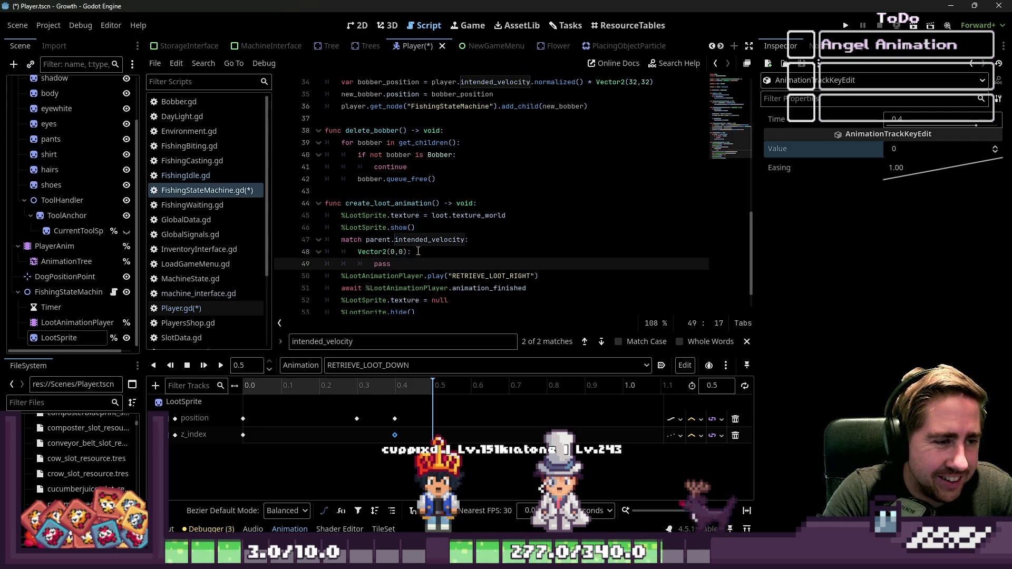
key(Up)
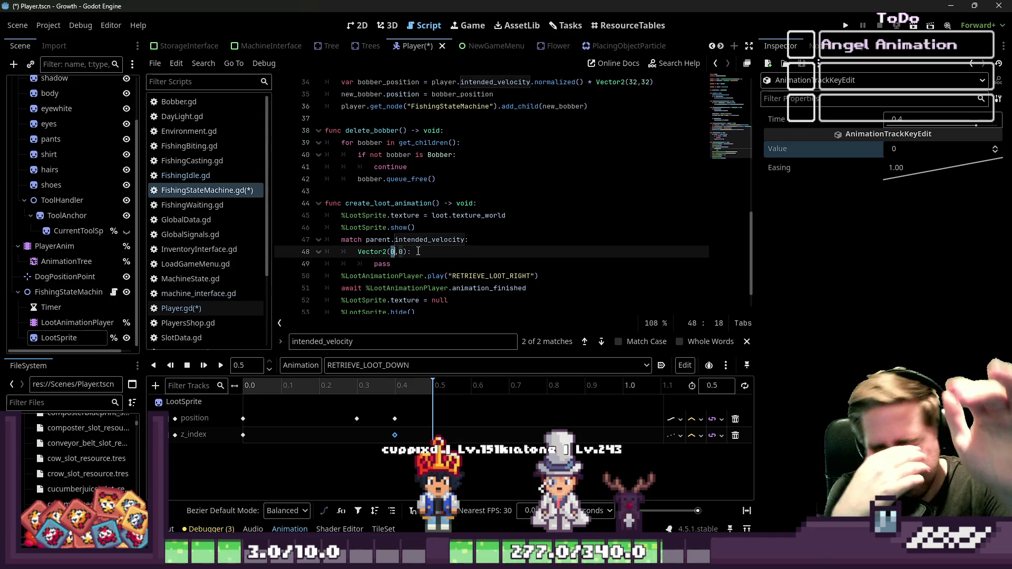
key(Left)
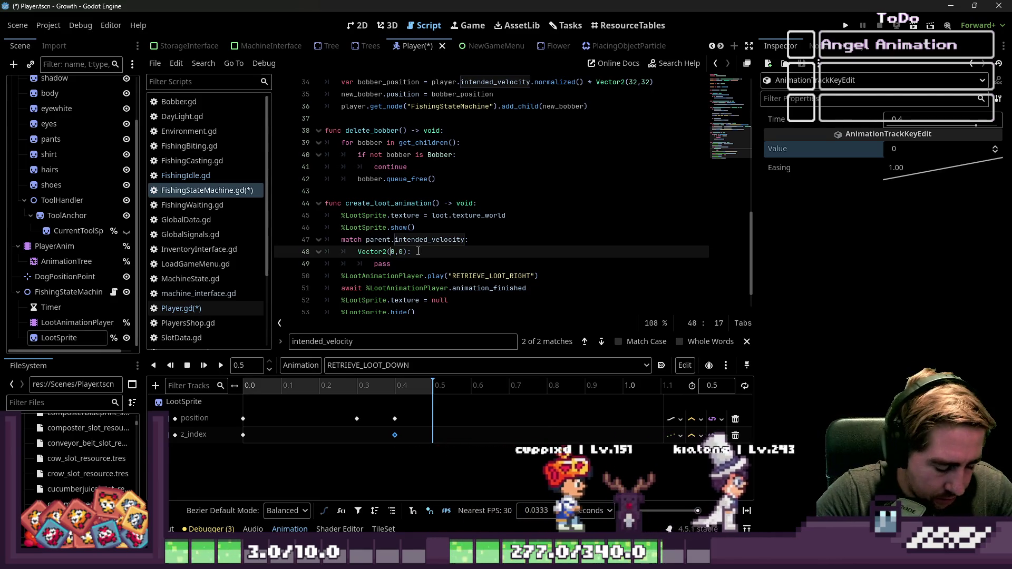
text(-1)
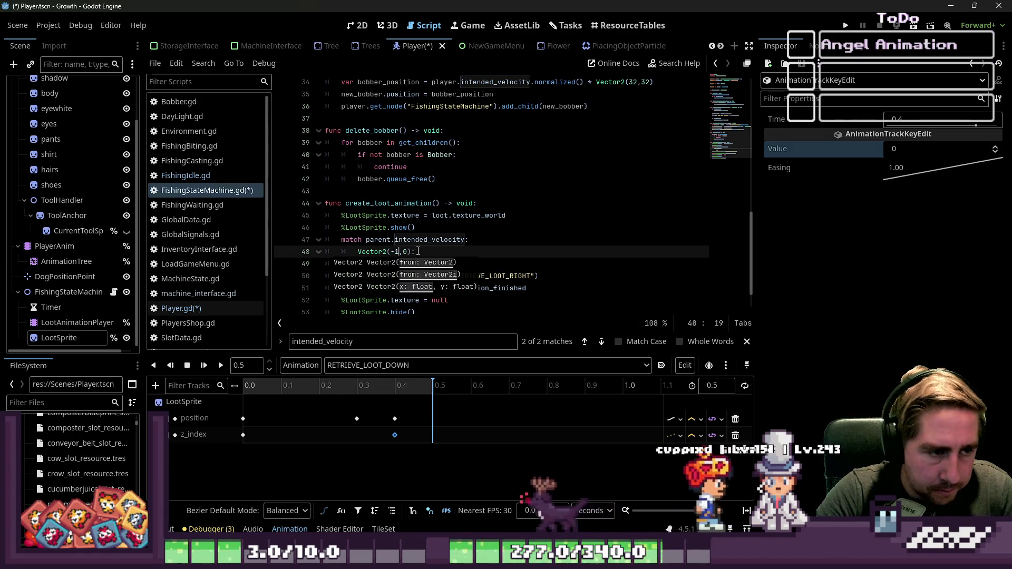
key(Escape)
key(Escape)
key(Down)
key(Down)
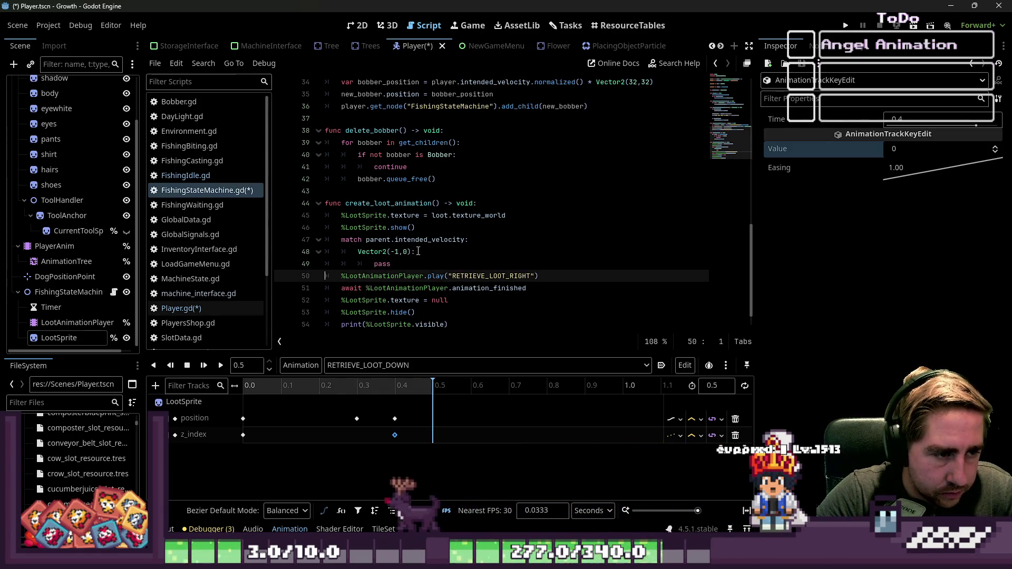
Move the play call under the Vector2(-1,0) case and make it play RETRIEVE_LOOT_LEFT
key(Home)
key(Home)
key(shift+End)
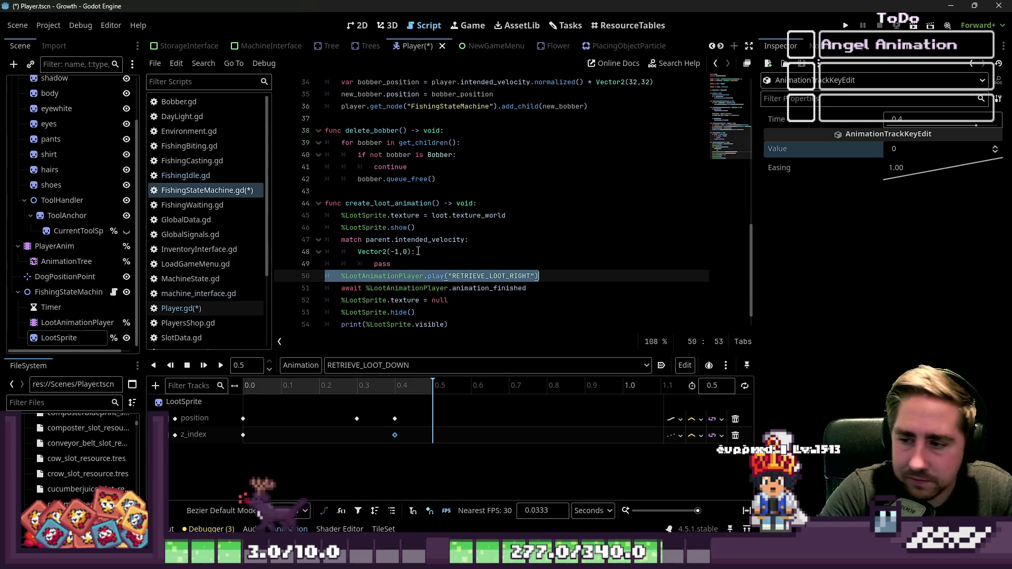
key(BackSpace)
key(BackSpace)
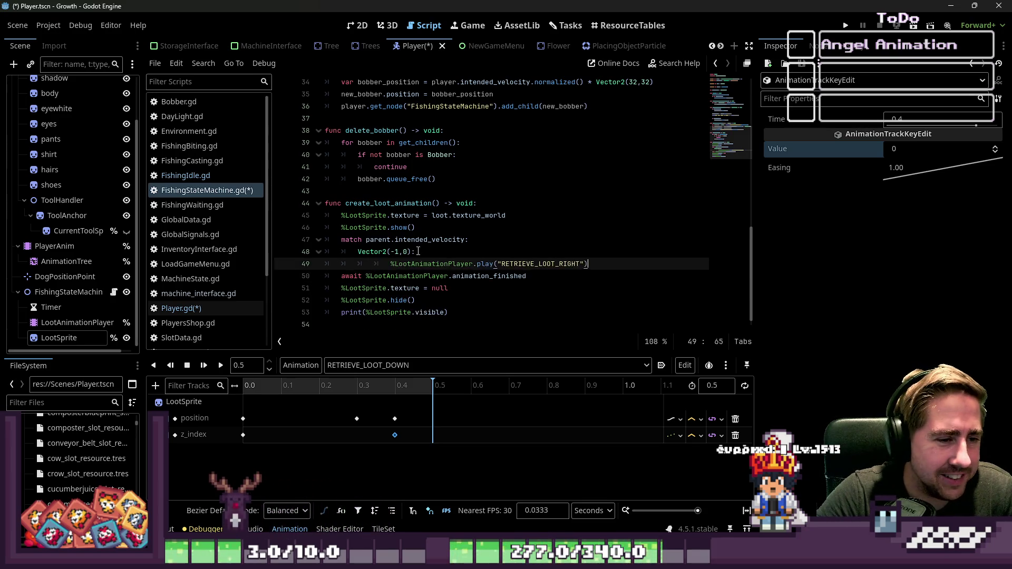
key(Home)
key(Home)
key(Return)
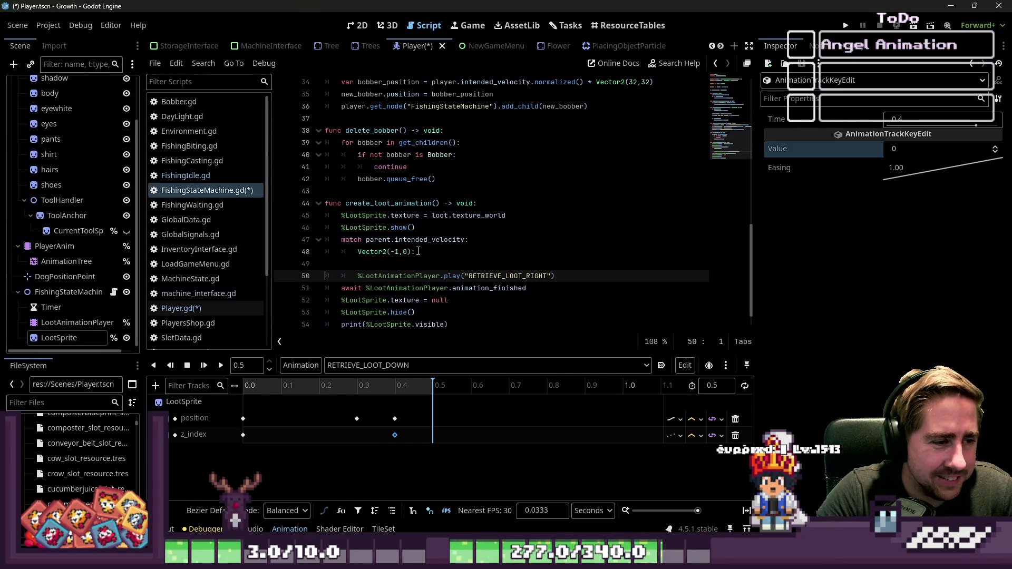
key(ctrl+z)
key(ctrl+z)
key(ctrl+z)
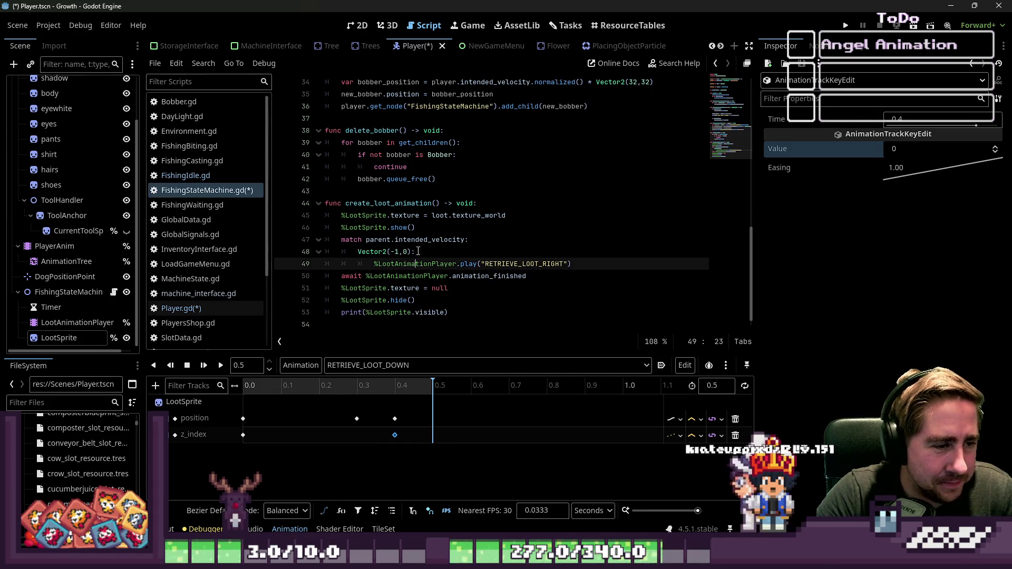
key(End)
key(Left)
key(Left)
key(BackSpace)
key(BackSpace)
key(BackSpace)
text(LEF)
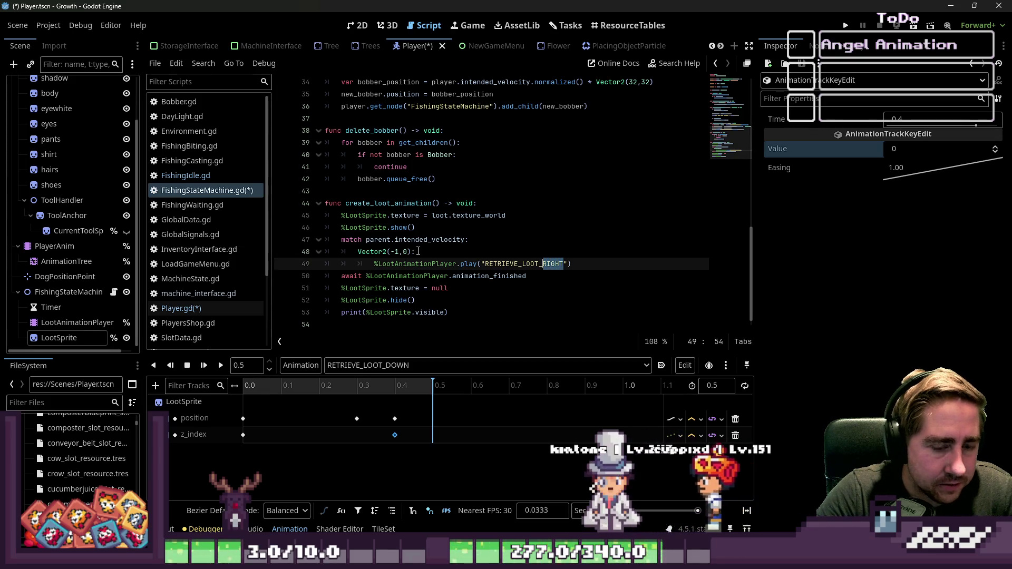
text(T)
key(End)
Add a Vector2(0,-1) case that plays RETRIEVE_LOOT_UP
key(Return)
text(V)
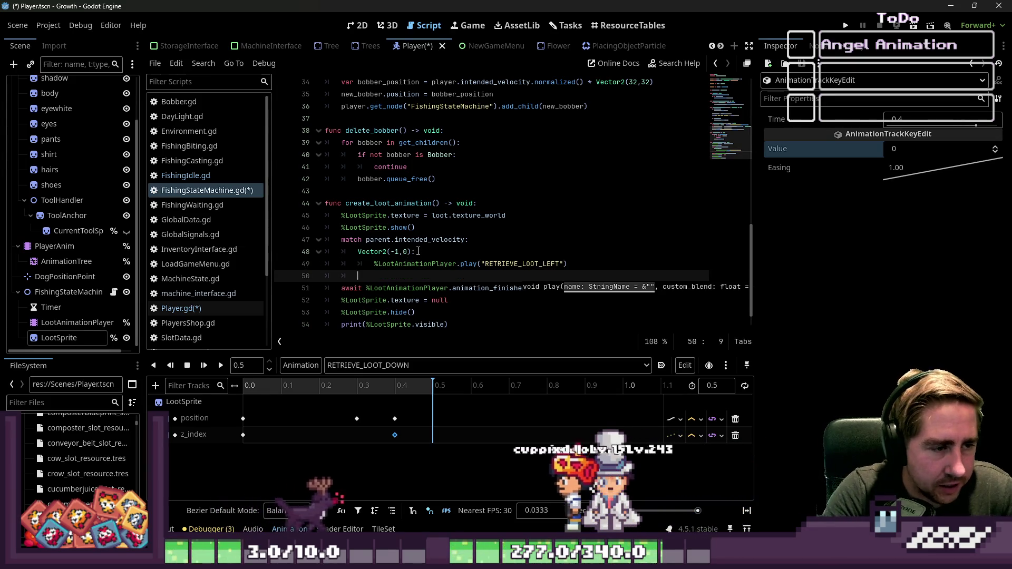
text(ector2(0)
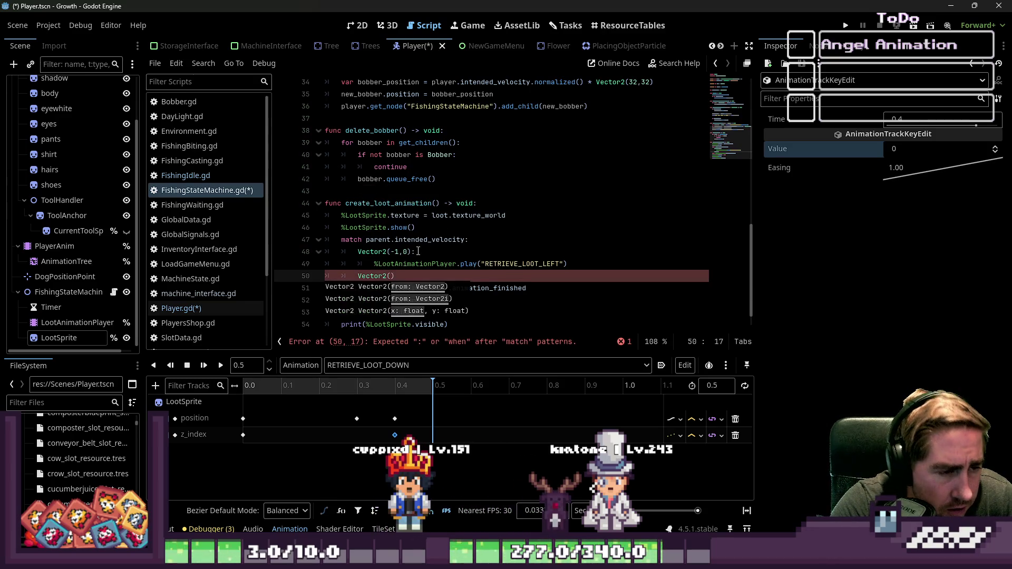
text(,-1)
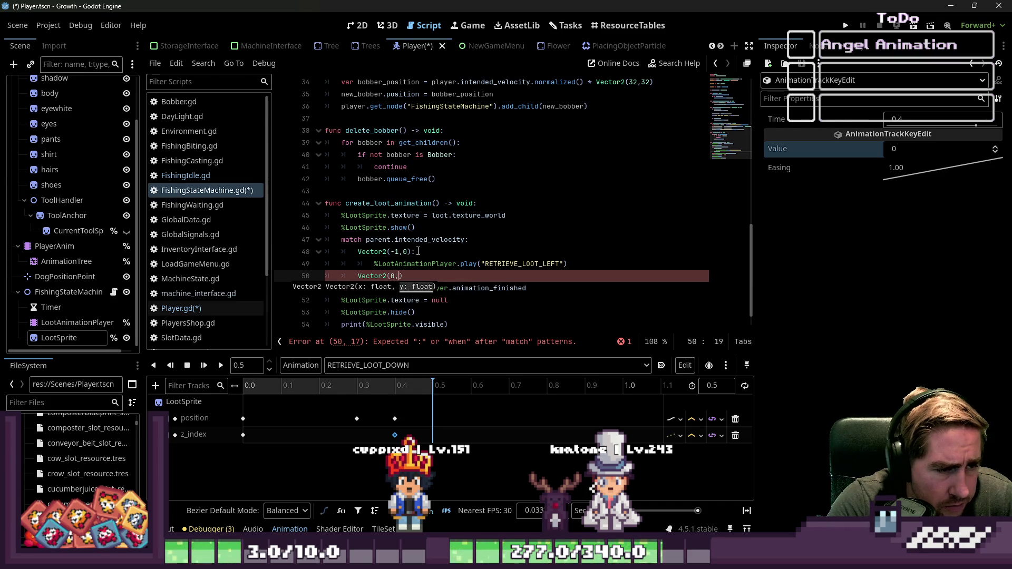
text())
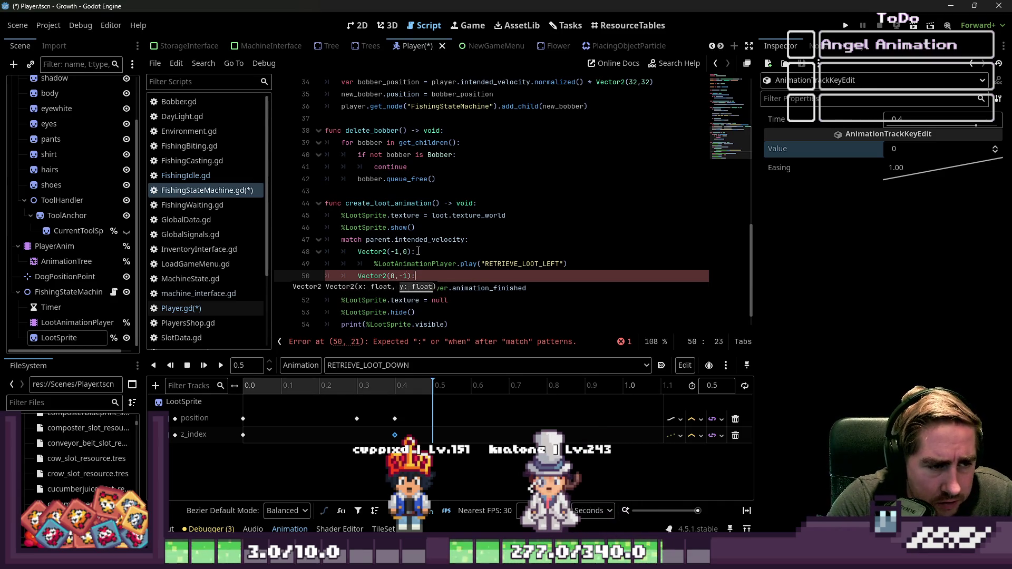
key(Return)
key(Up)
key(Up)
key(Home)
key(ctrl+shift+Right)
key(ctrl+shift+Right)
key(ctrl+shift+Right)
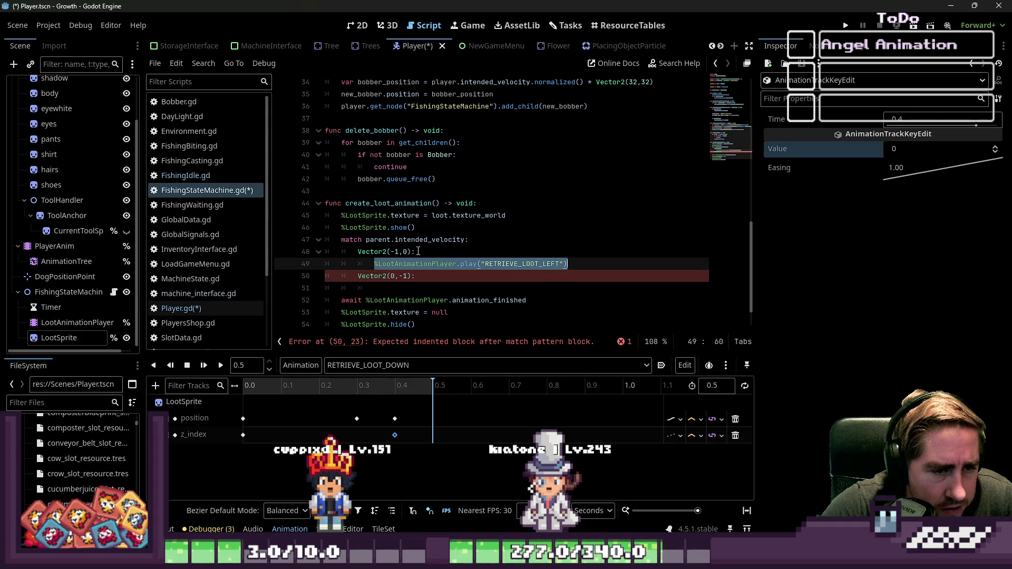
key(ctrl+c)
key(Down)
key(Down)
key(ctrl+v)
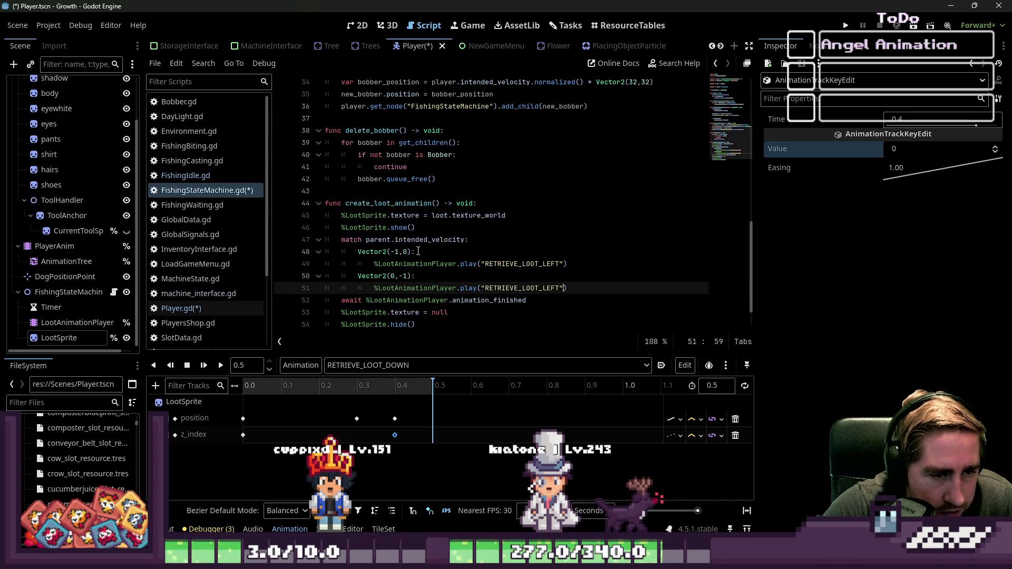
text(P)
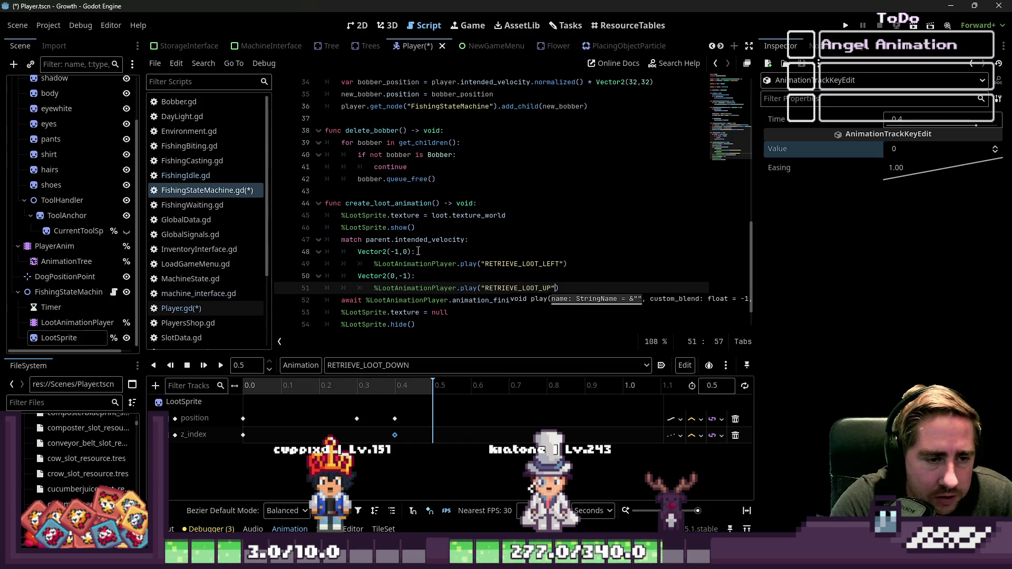
key(End)
Add a Vector2(1,0) case that plays RETRIEVE_LOOT_RIGHT
key(Return)
text(ctor21)
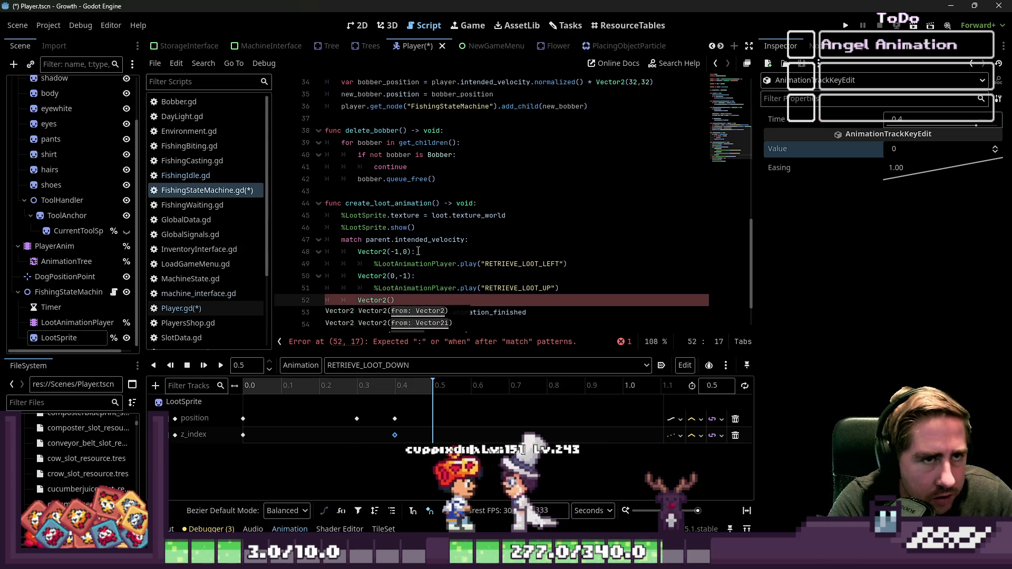
text(1,0)
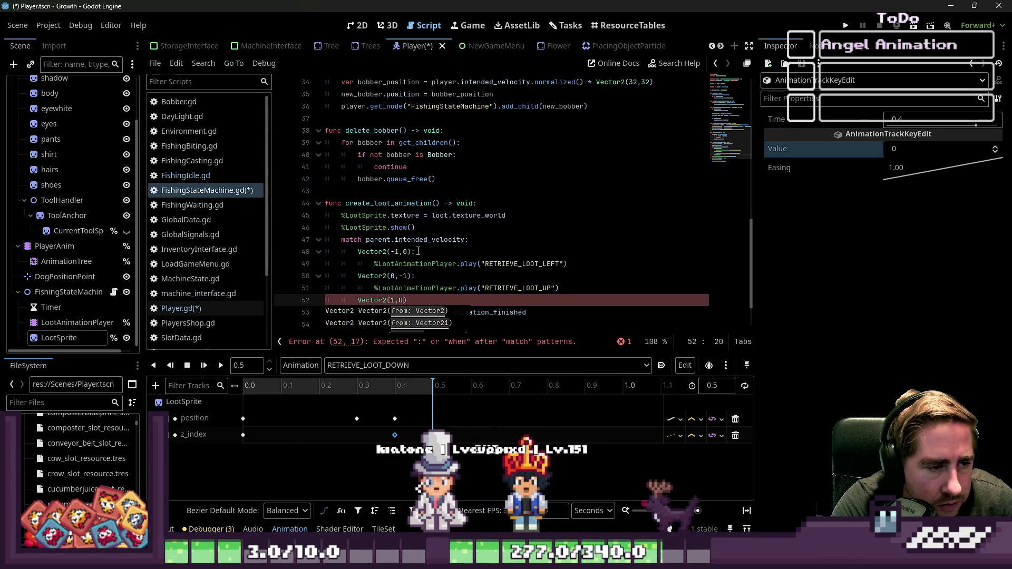
key(Return)
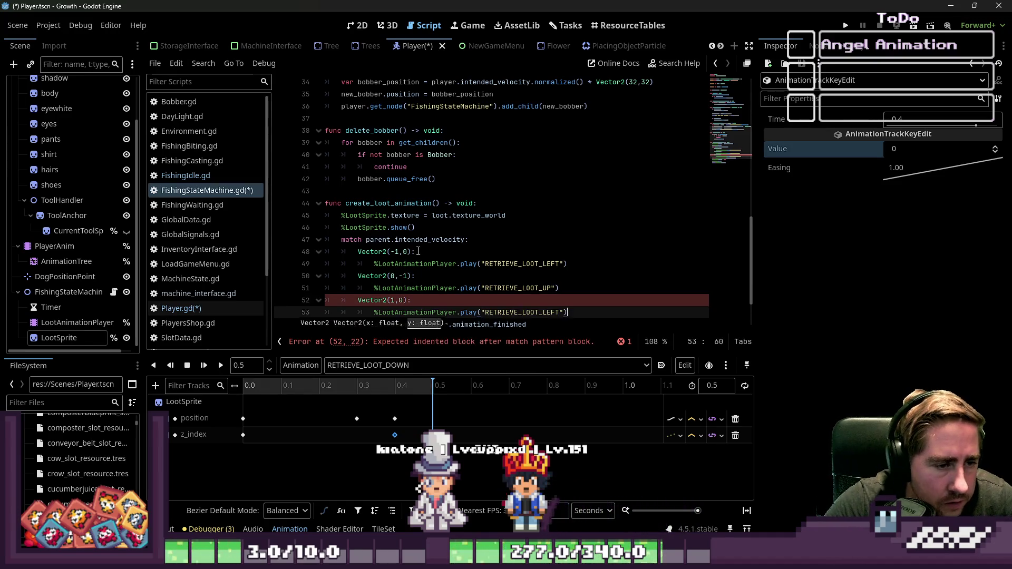
key(Left)
key(Left)
key(Left)
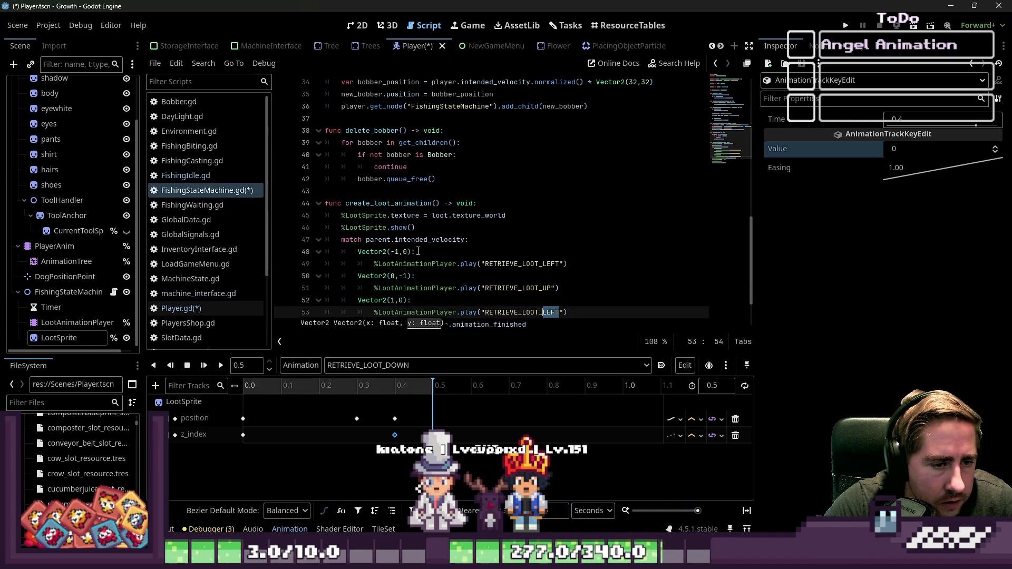
key(End)
Add a Vector2(0,1) case that plays RETRIEVE_LOOT_DOWN
key(Return)
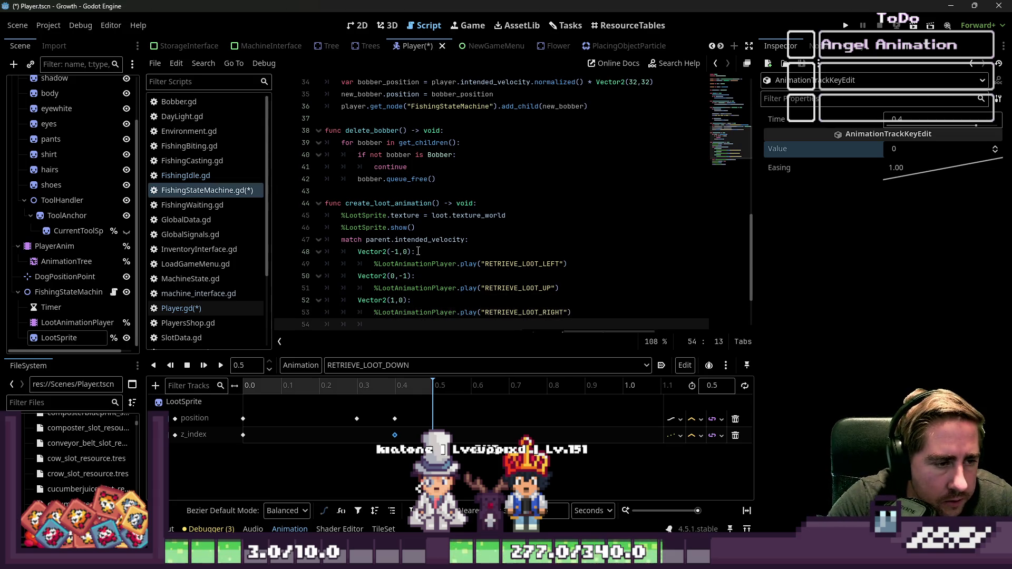
scroll(295, 211, down, 2)
text(Vector23)
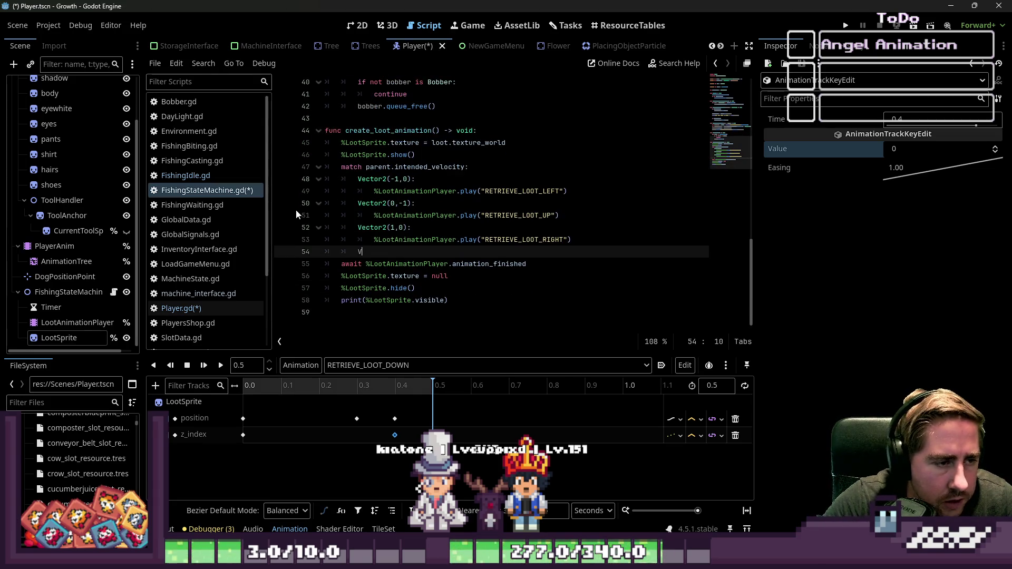
key(BackSpace)
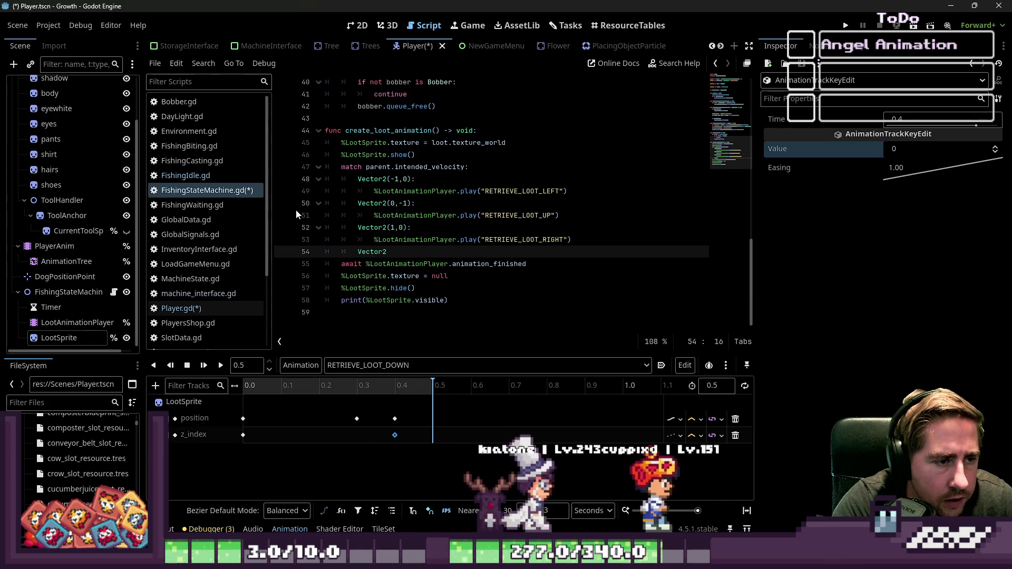
text(()
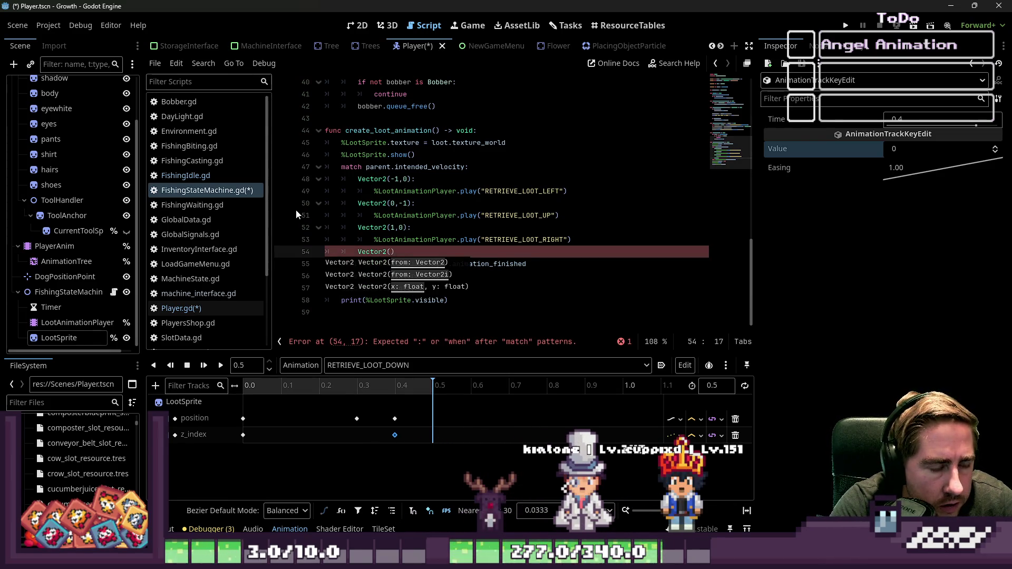
text(0,1):)
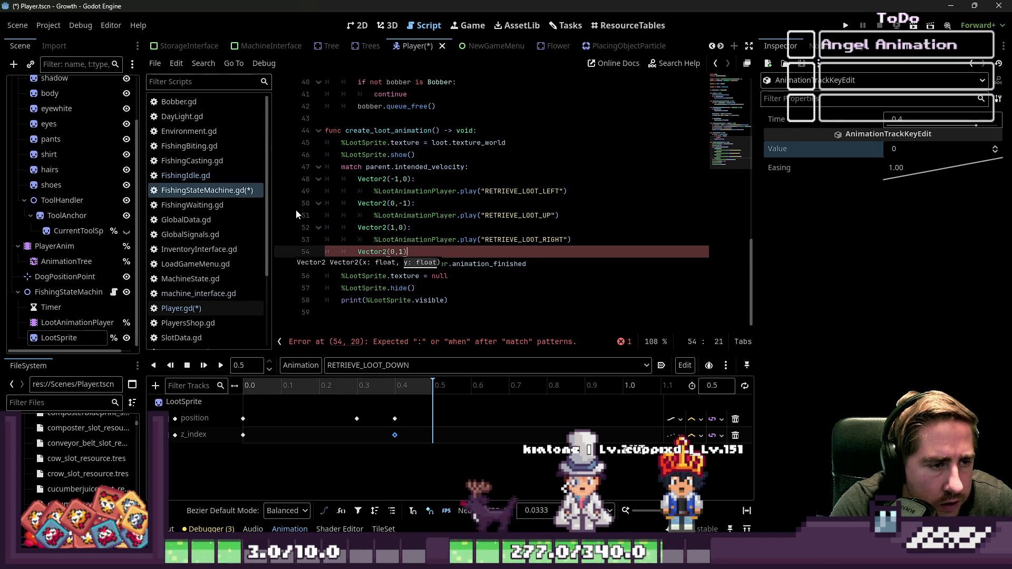
key(Return)
key(ctrl+v)
key(Left)
key(Left)
key(Left)
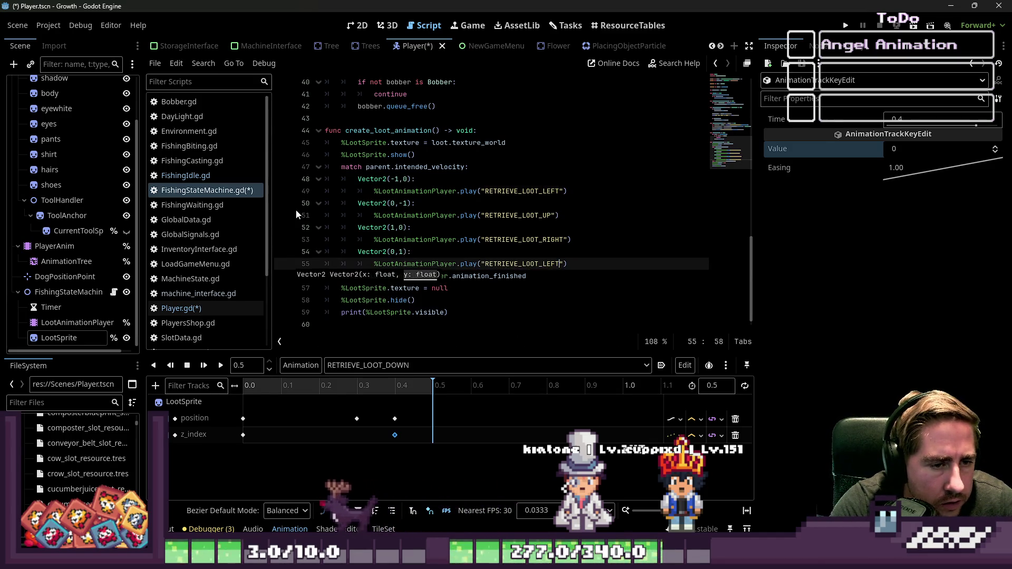
key(BackSpace)
key(BackSpace)
key(Delete)
key(Delete)
text(DOWN)
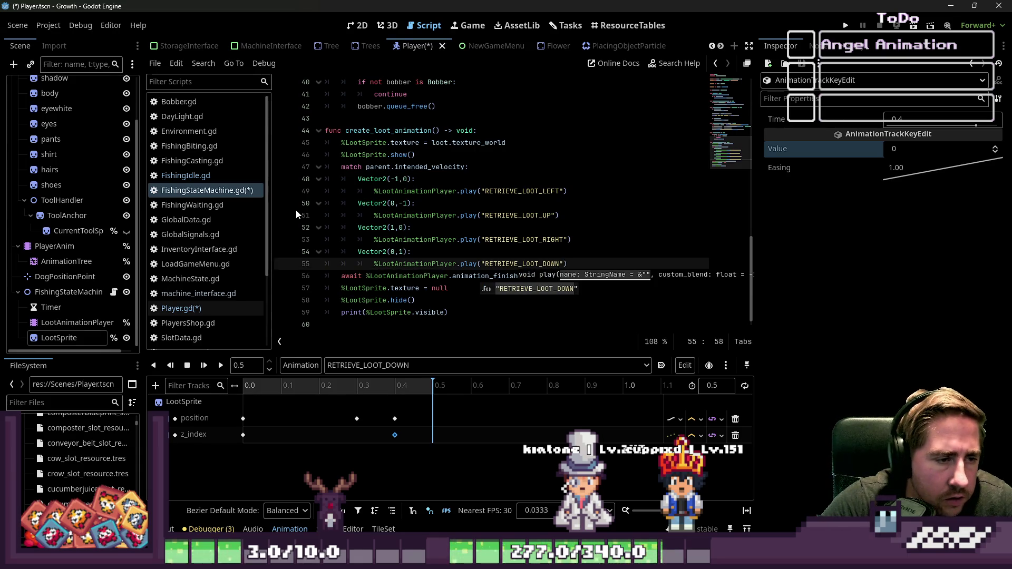
drag(370, 178, 352, 167)
click(478, 181)
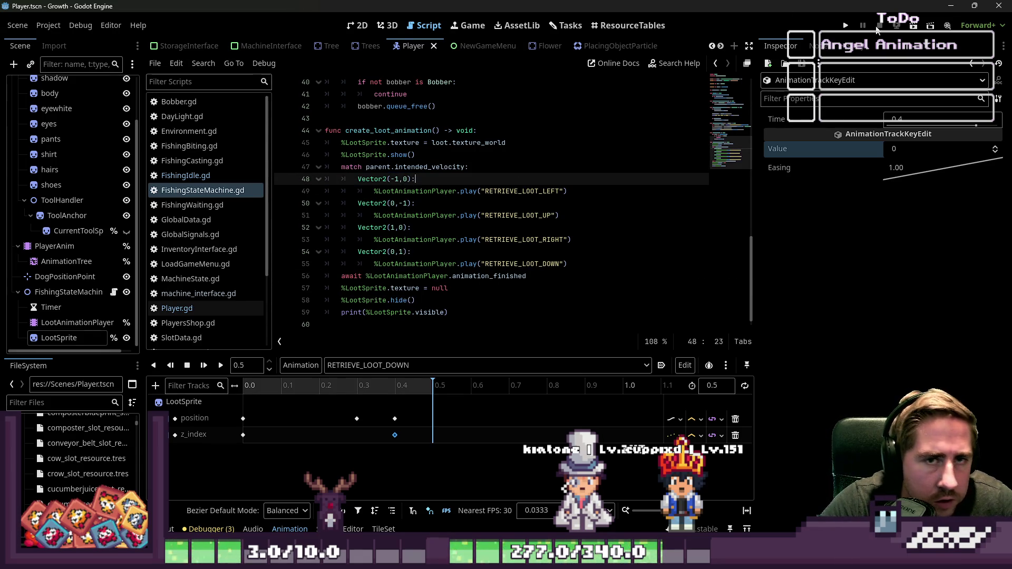
Run the project and start a New Game with a character named 'cxys'
key(F5)
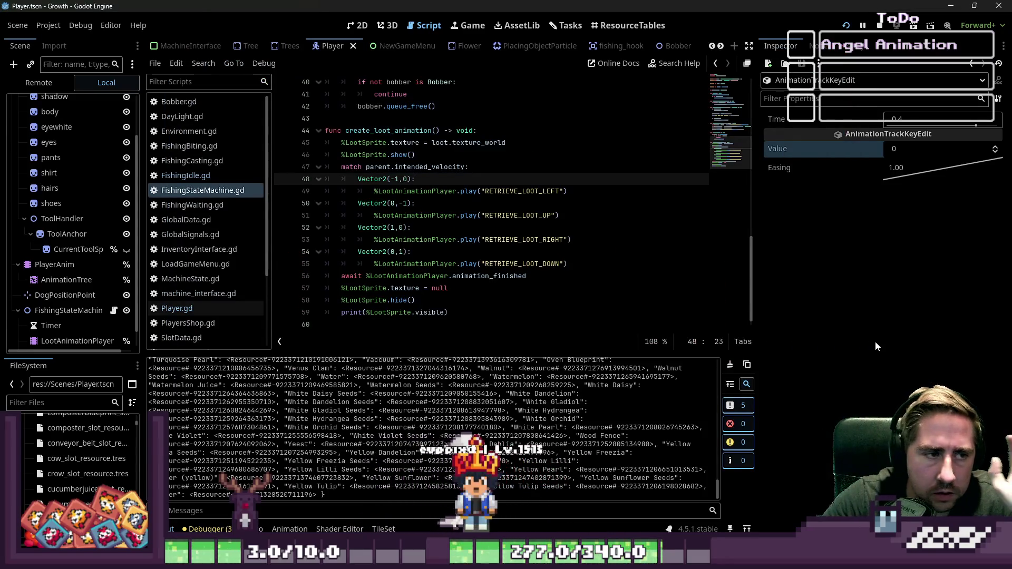
click(878, 28)
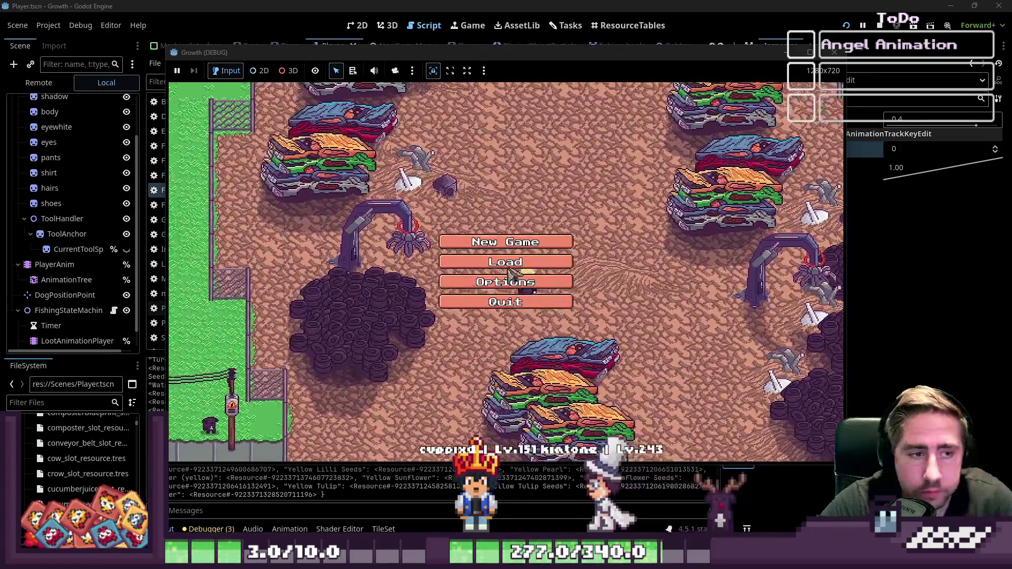
click(506, 242)
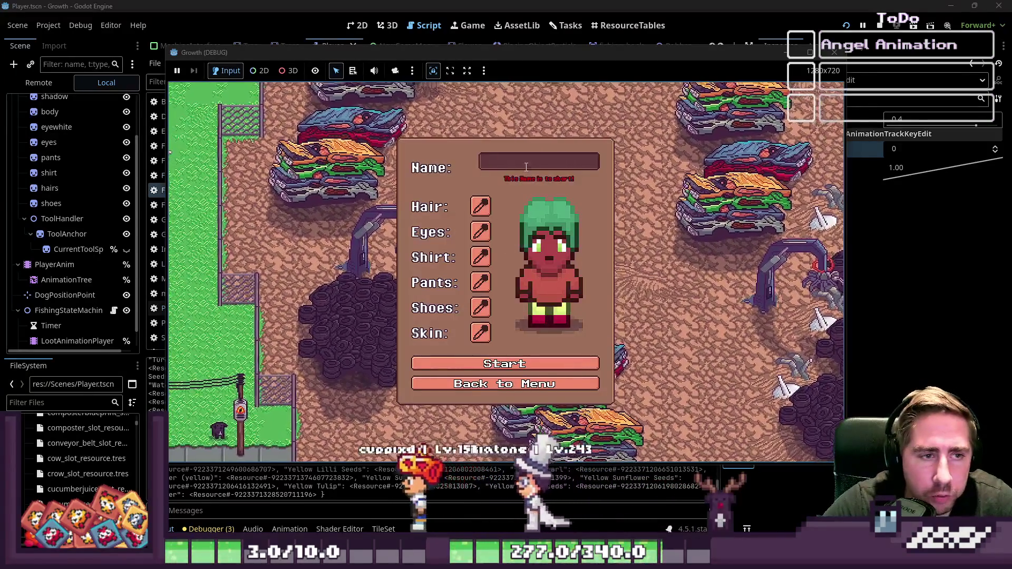
text(cxys)
click(505, 358)
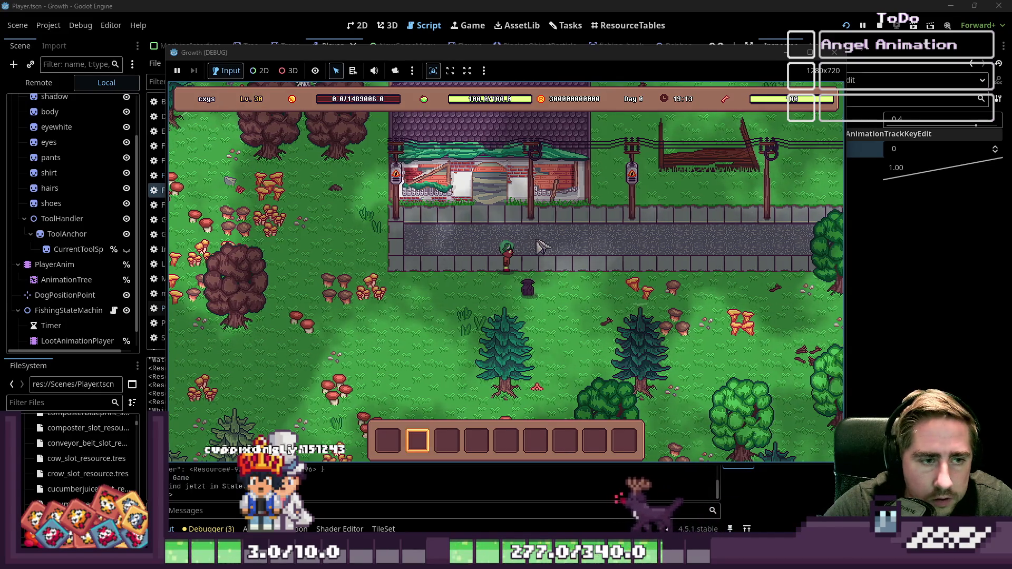
Equip the fishing rod from hotbar slot 1, walk to the pond and cast into it
key(d)
key(w)
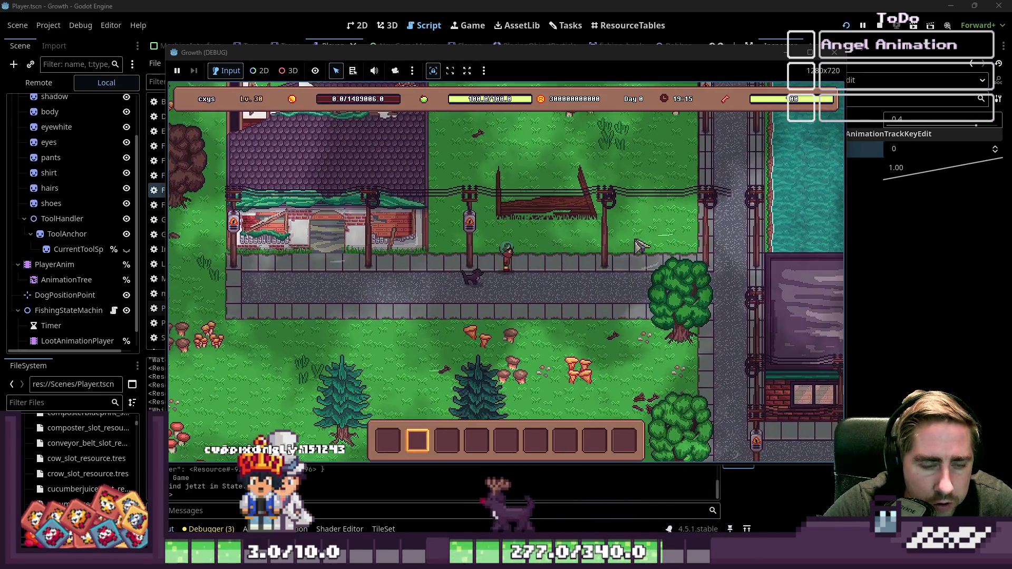
key(i)
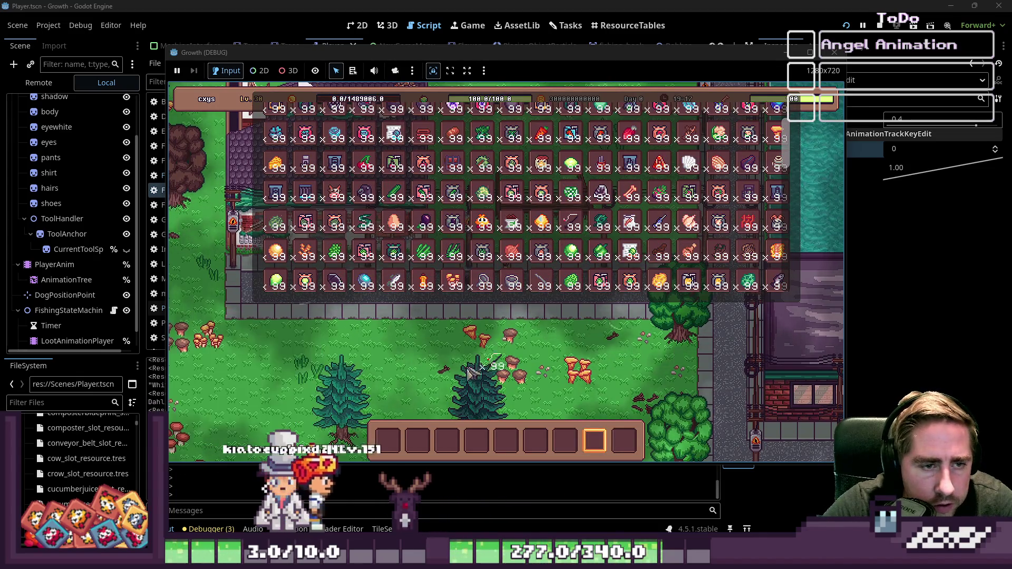
key(i)
key(d)
key(w)
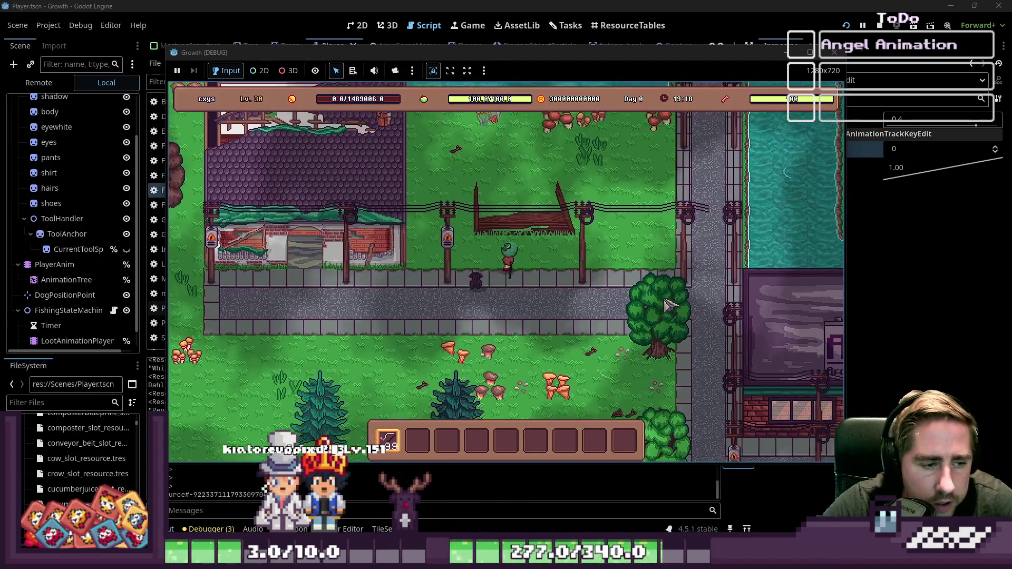
key(1)
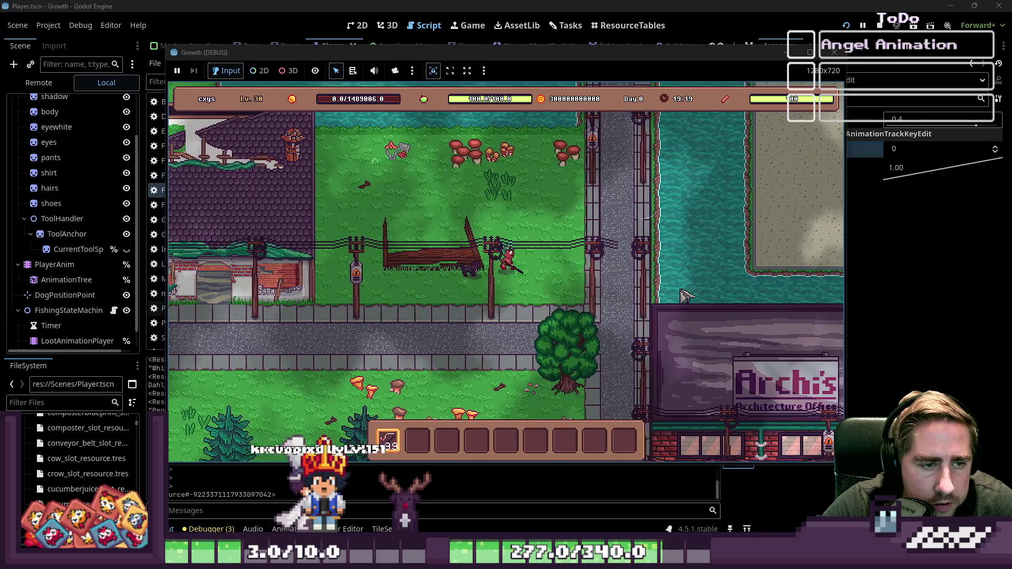
key(d)
key(w)
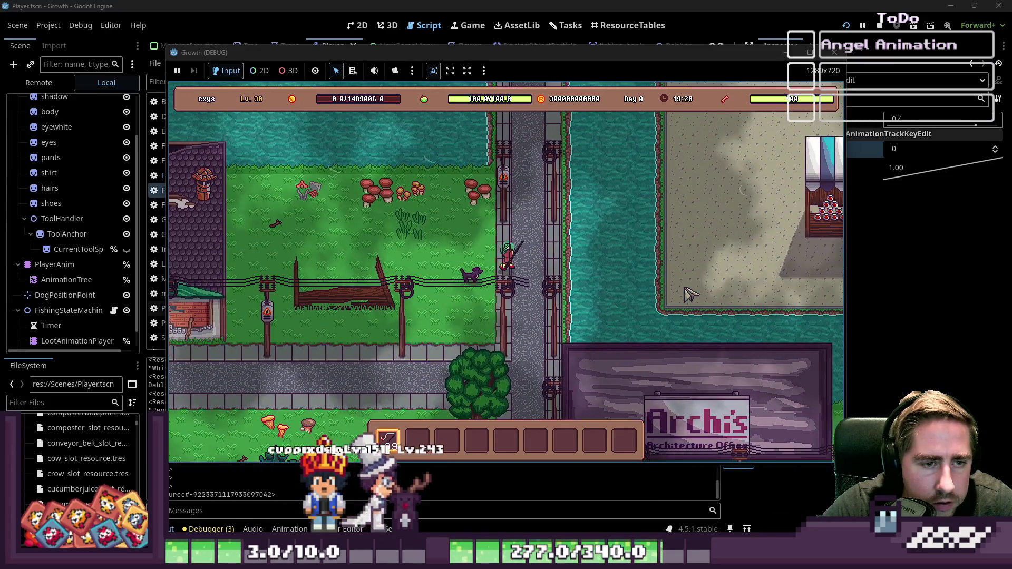
key(w)
key(a)
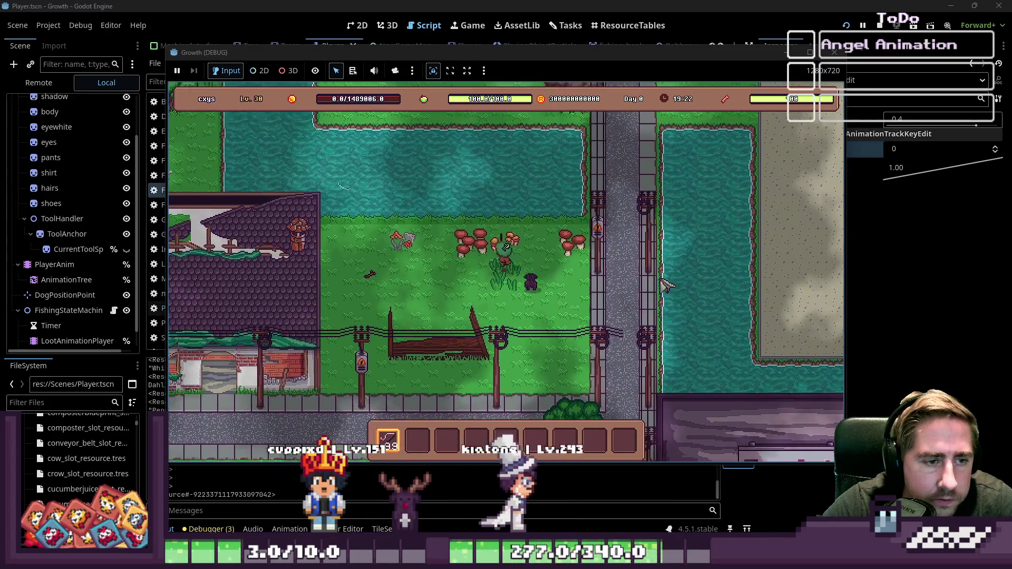
click(667, 284)
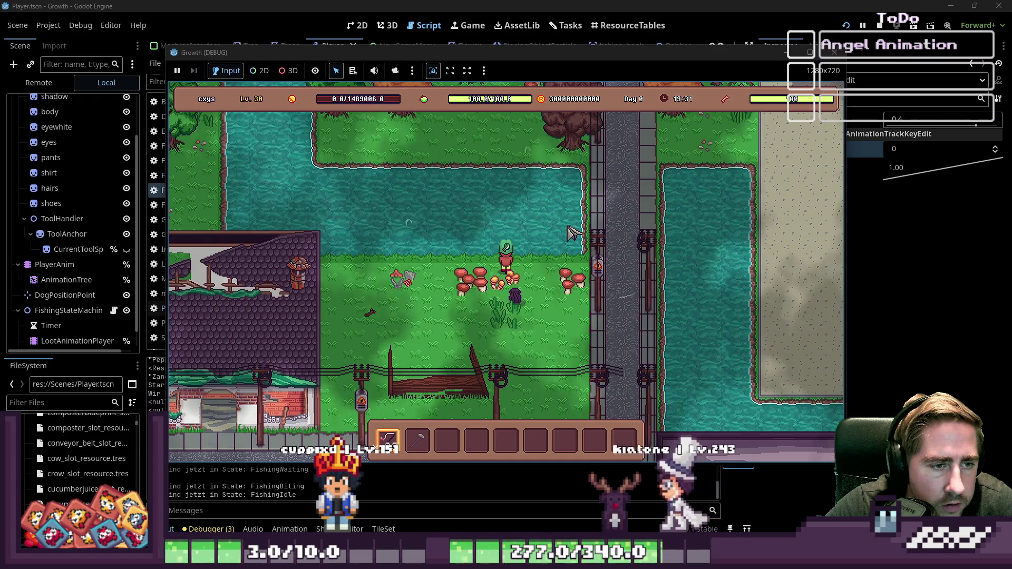
Walk the player along the road and stone path to the lower pond and cast the line
key(d)
key(s)
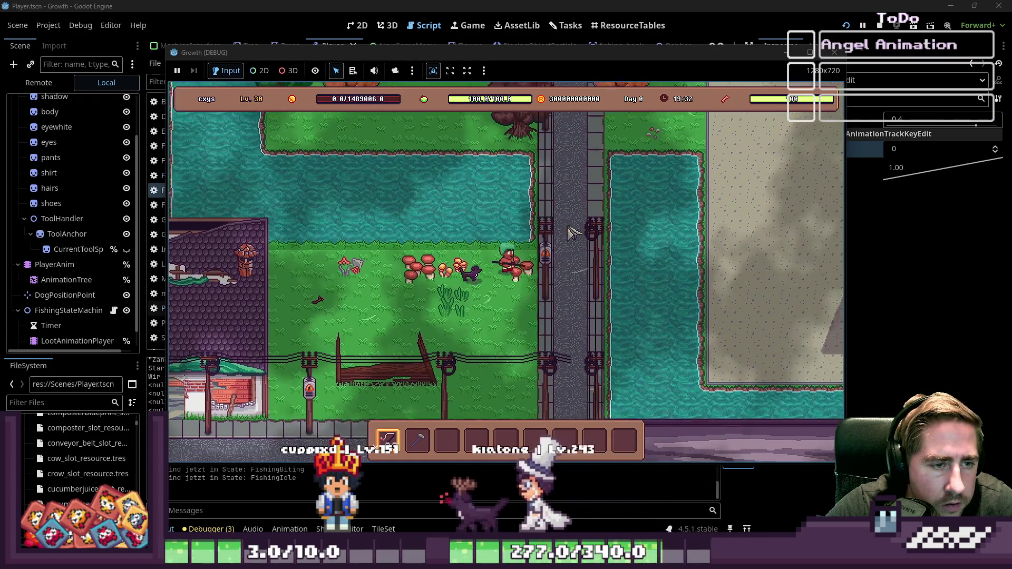
key(w)
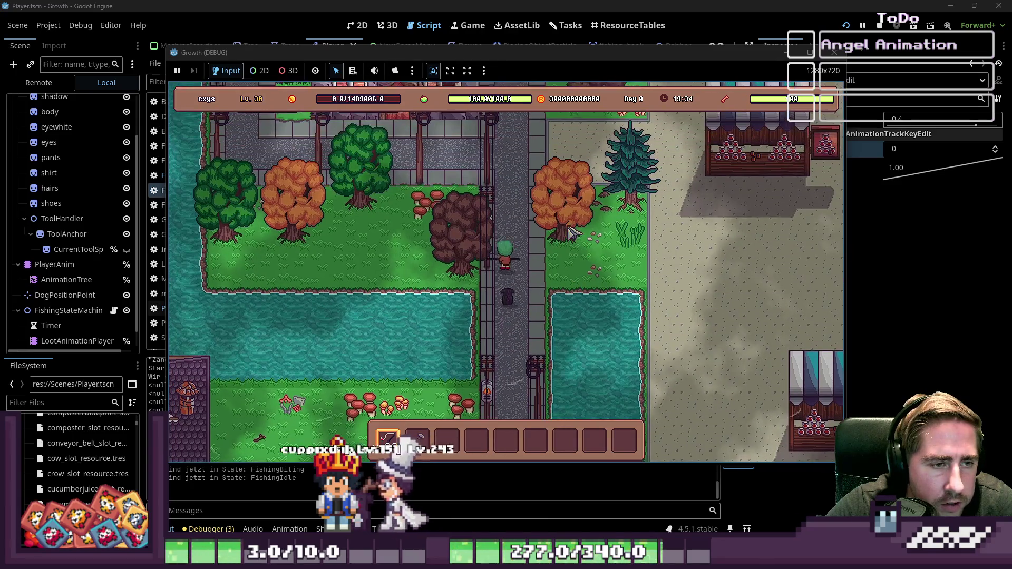
key(a)
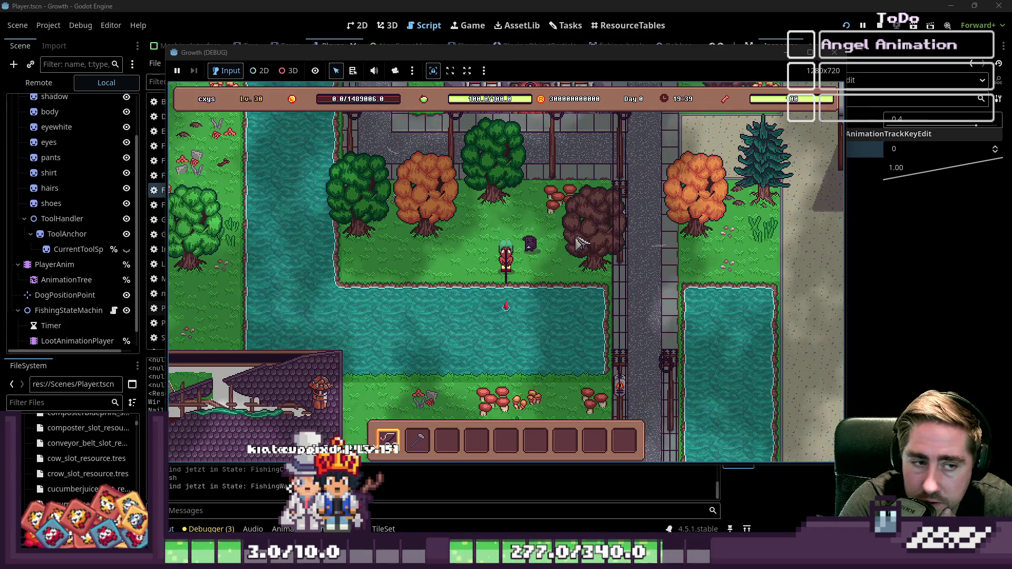
key(i)
key(i)
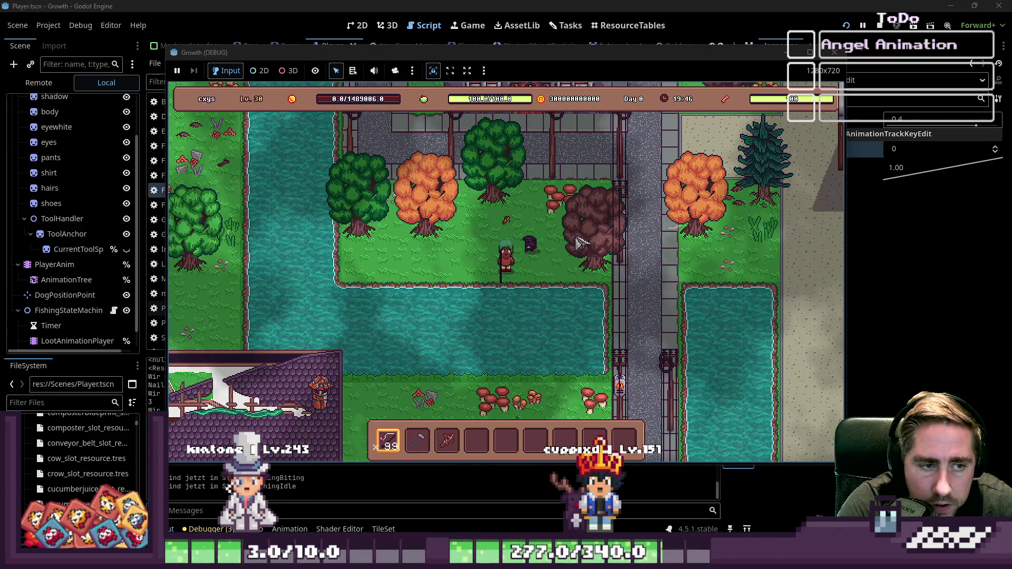
key(d)
key(w)
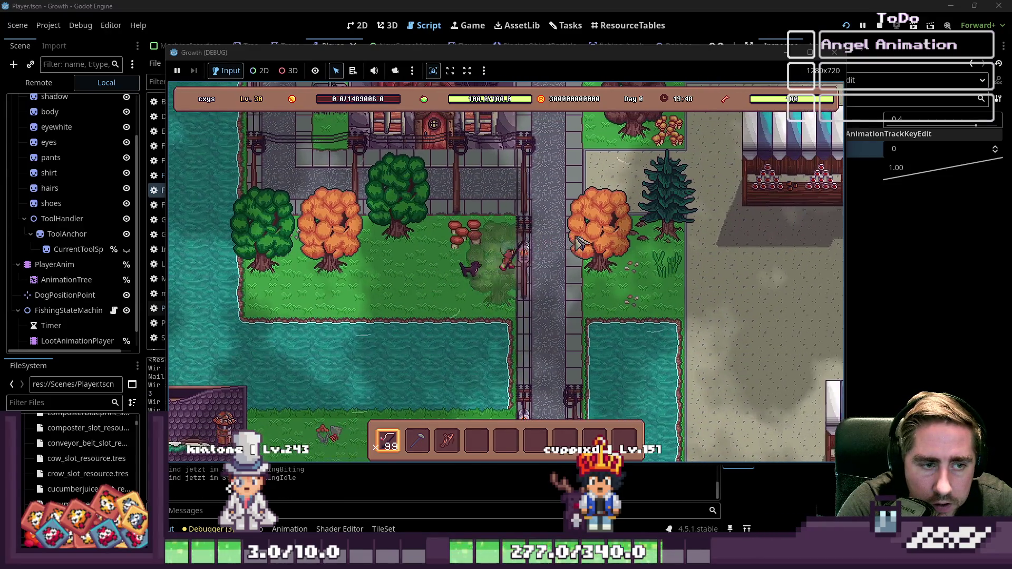
key(a)
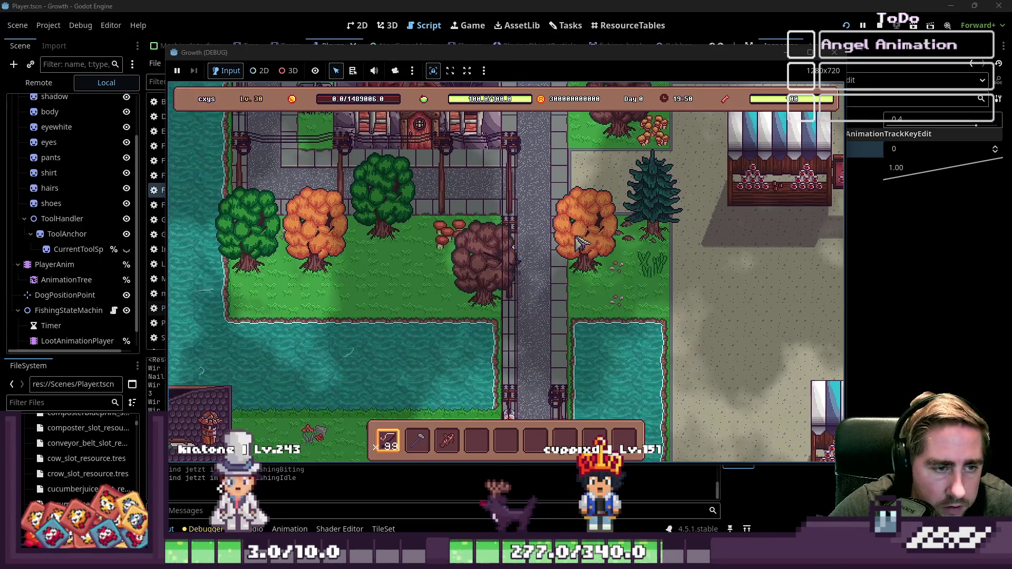
key(a)
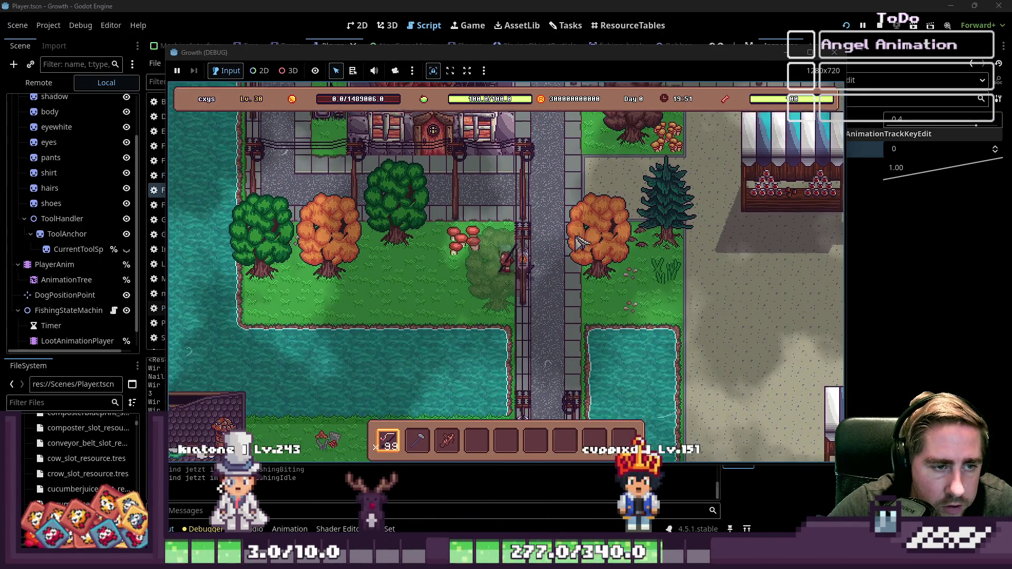
key(d)
key(s)
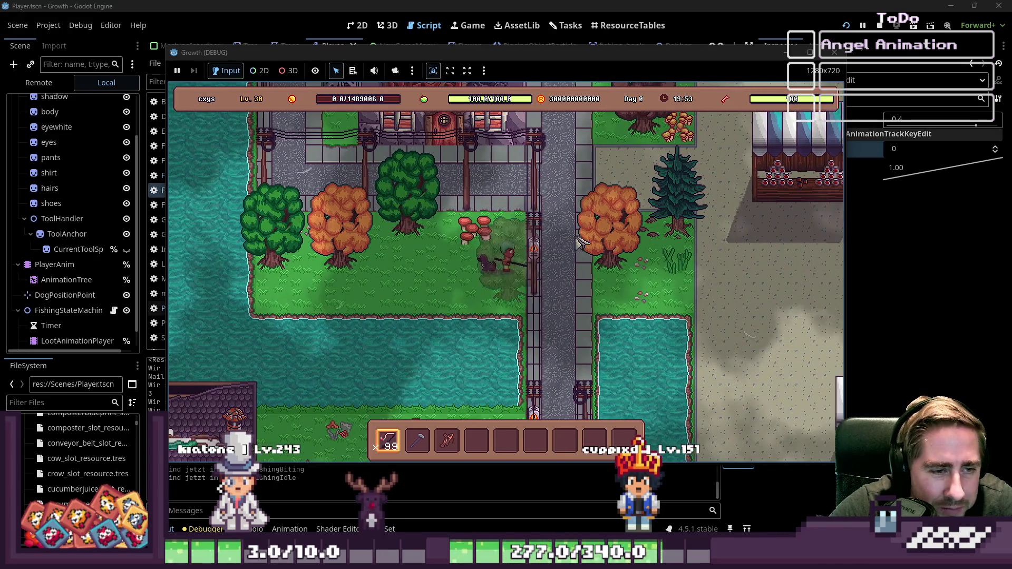
key(d)
click(610, 240)
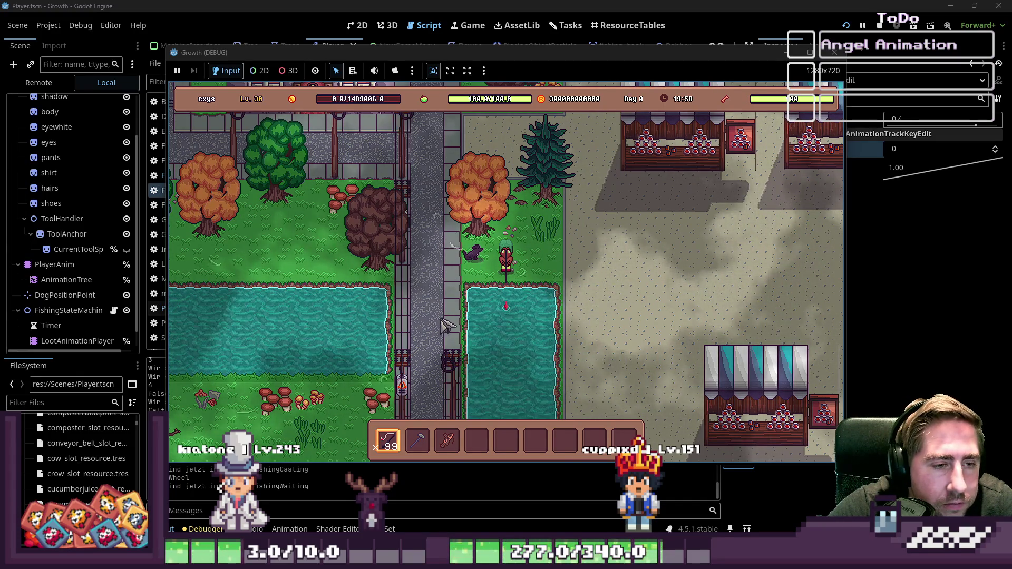
Reel in the catch, reposition beside the pond, then cast, reel and recast
click(622, 288)
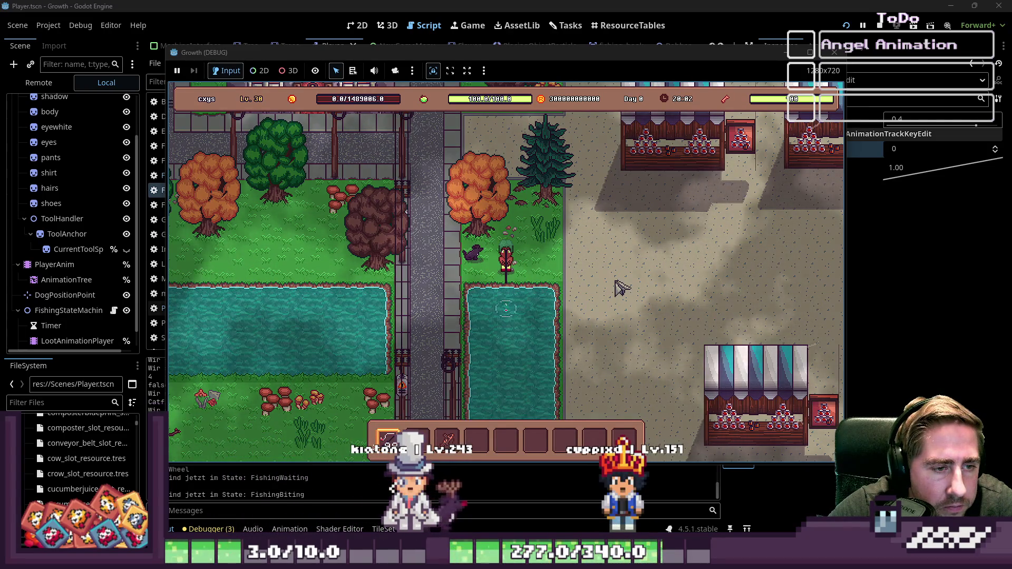
key(d)
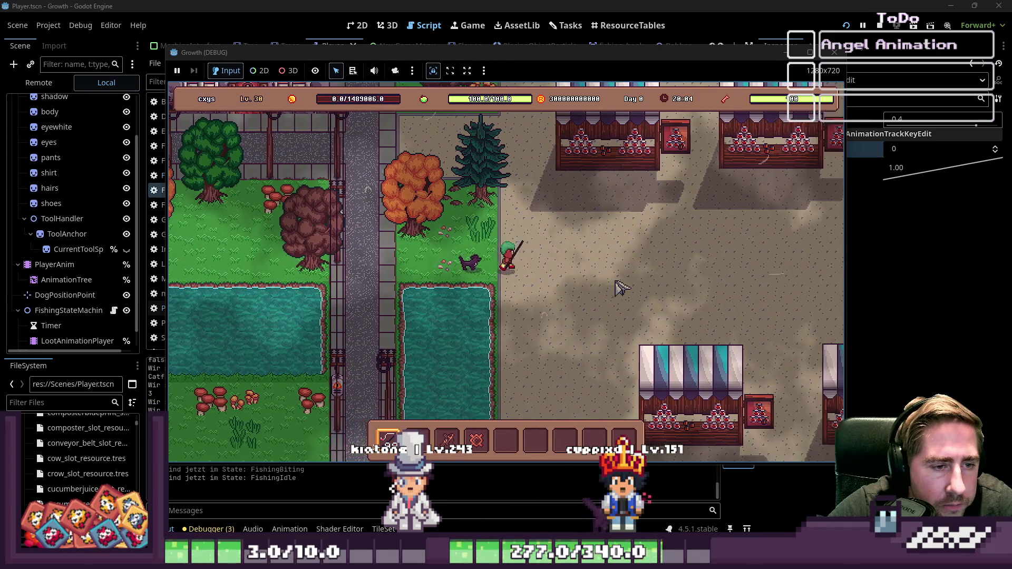
key(s)
key(a)
click(622, 287)
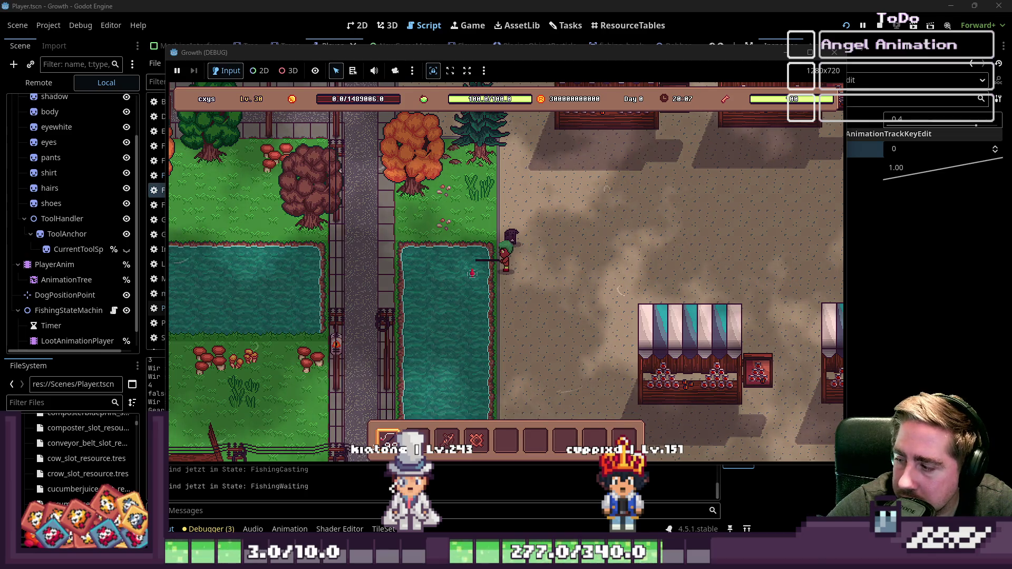
click(644, 259)
click(644, 259)
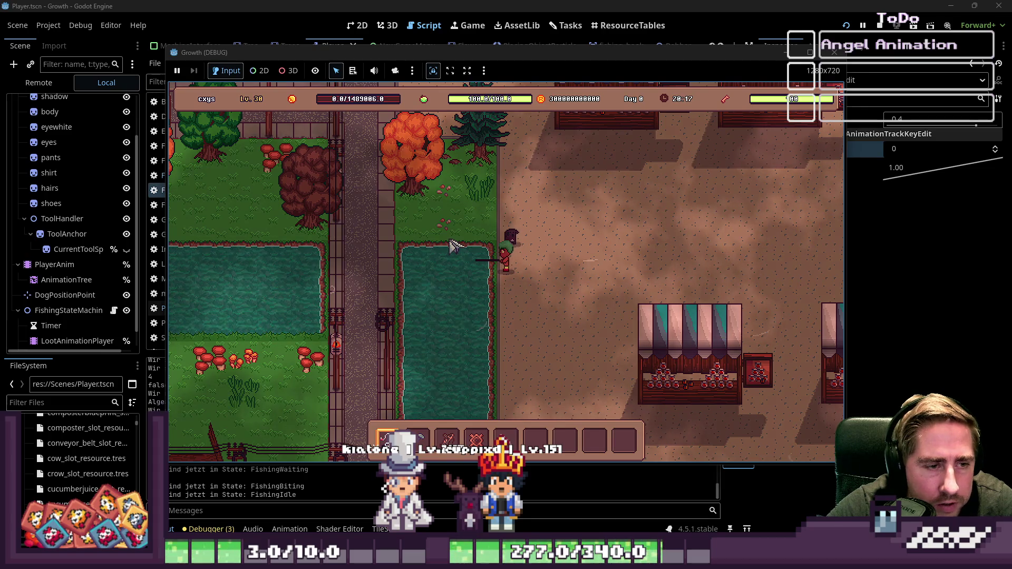
Move down-right and cast into the pond from a new direction
key(s)
key(d)
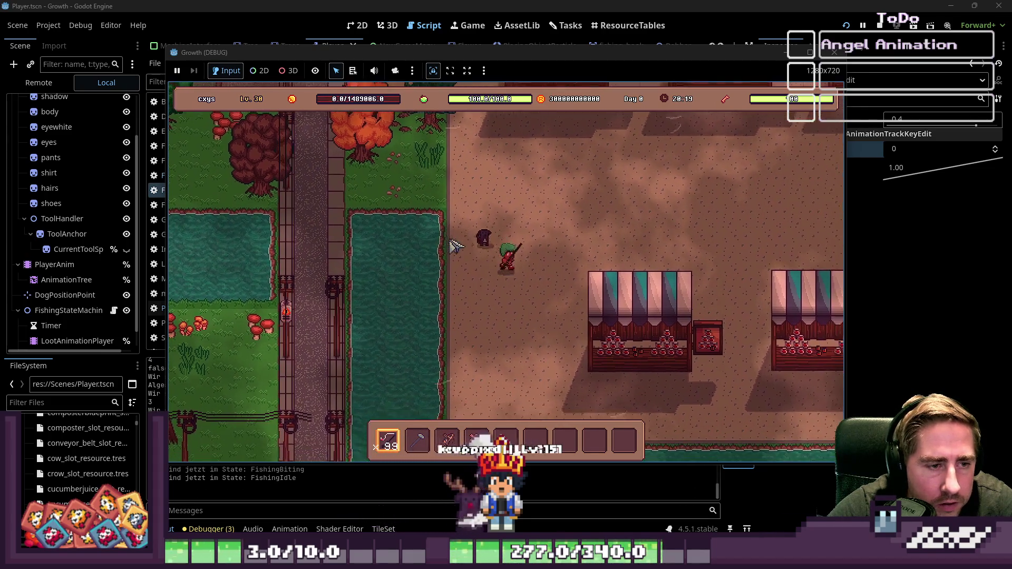
click(456, 246)
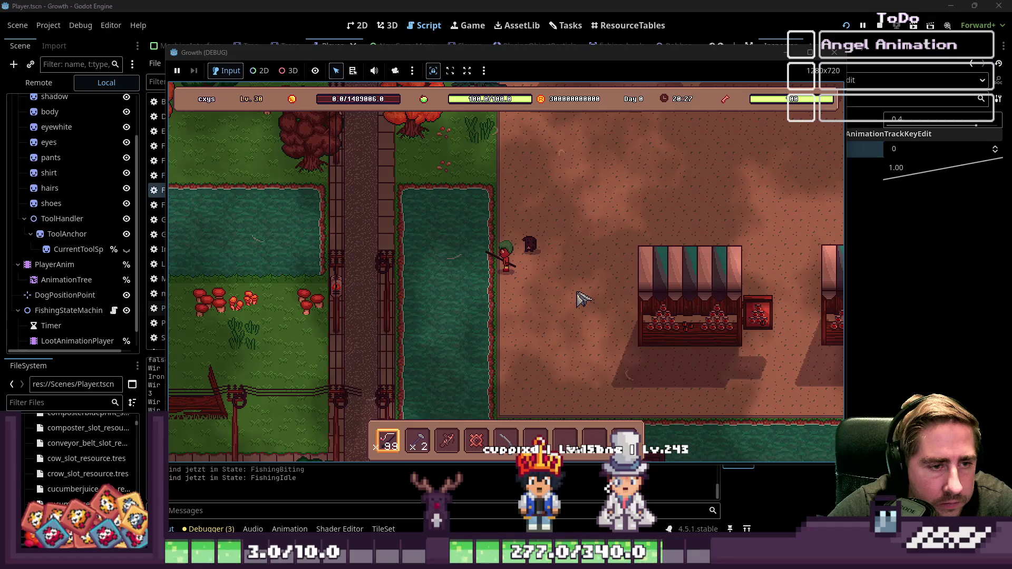
Walk down the path, switching through hotbar slots 3 and 4, and cast again
key(w)
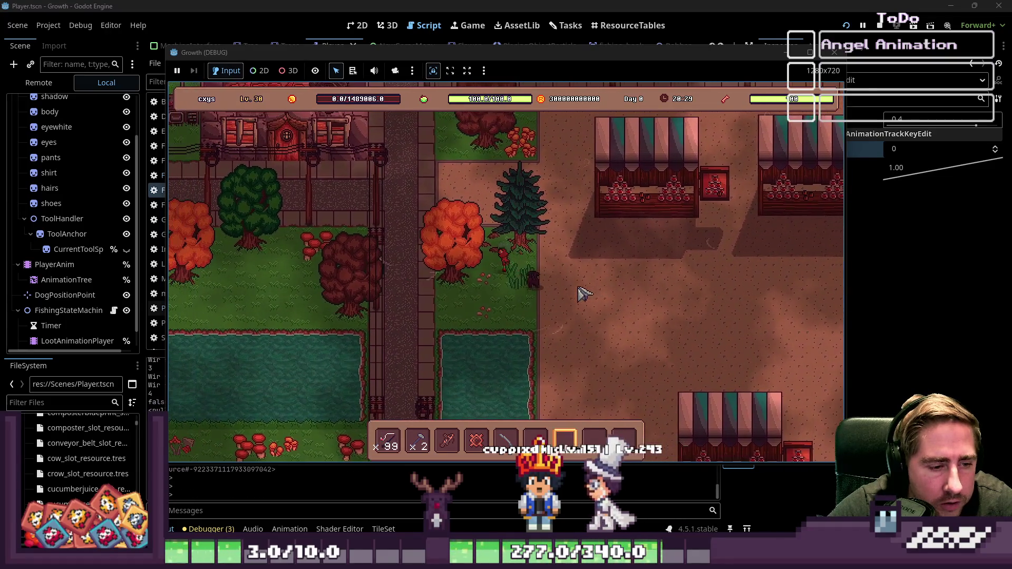
key(a)
key(s)
key(3)
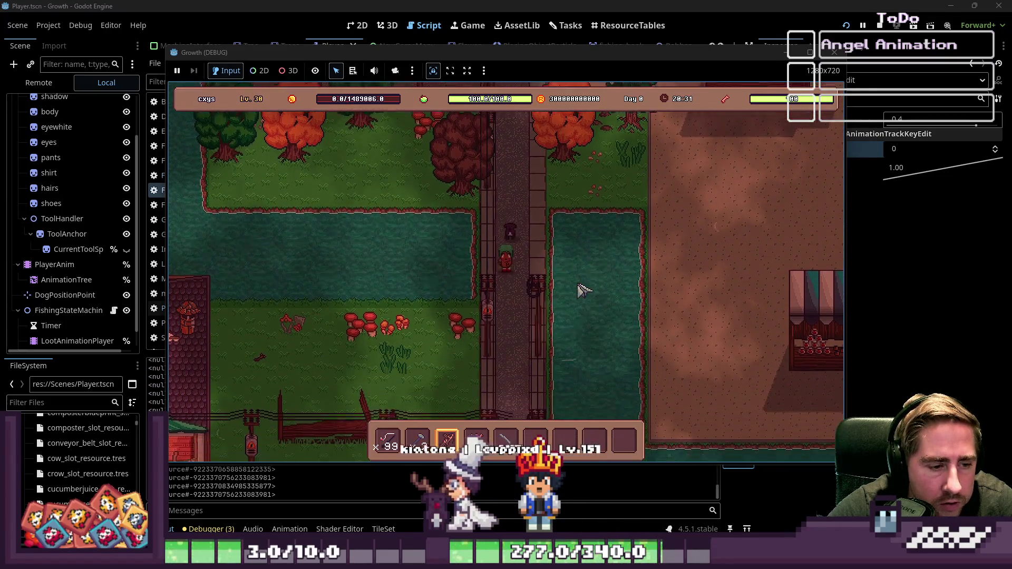
key(s)
key(4)
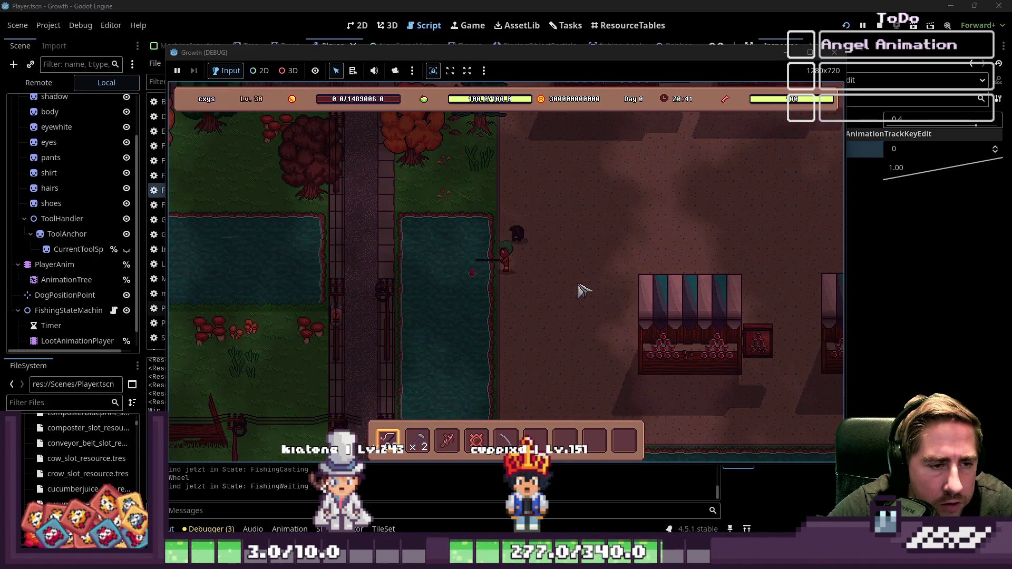
key(d)
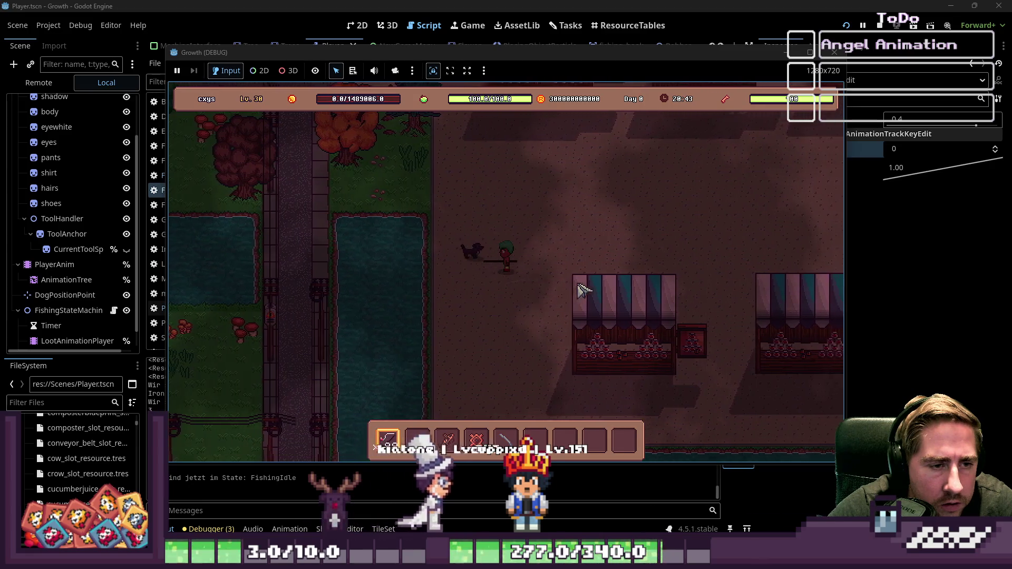
key(w)
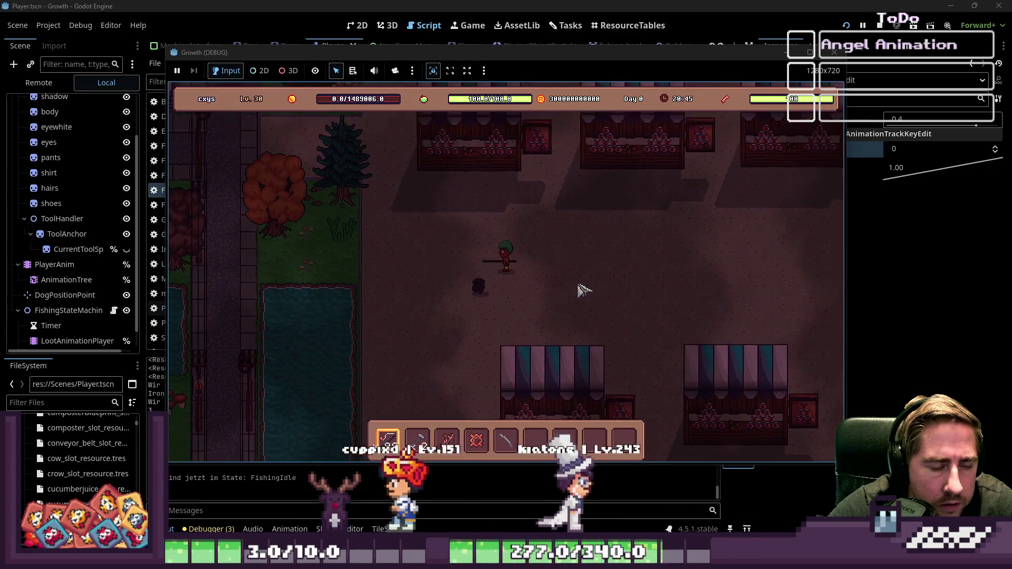
key(s)
key(a)
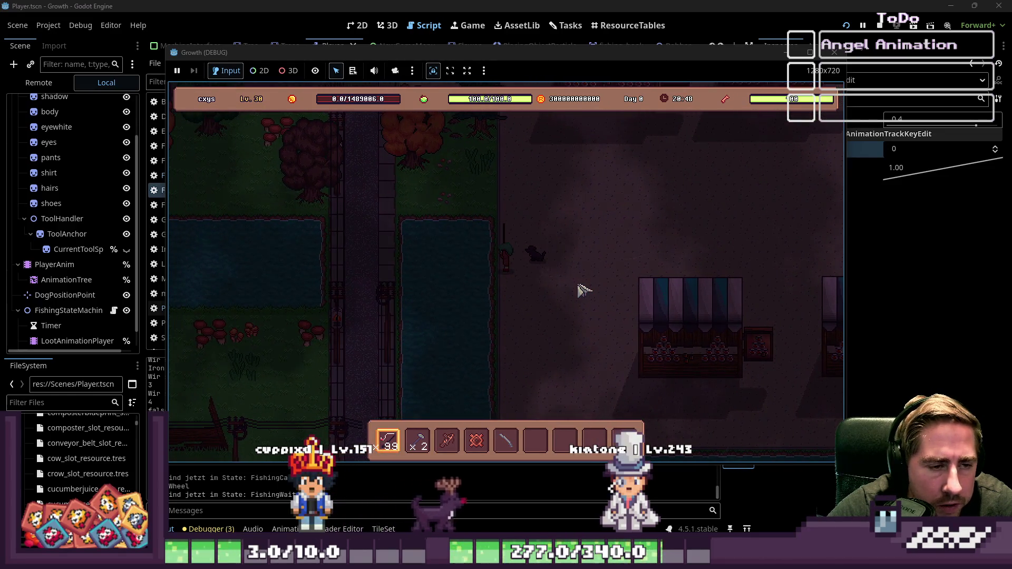
click(584, 290)
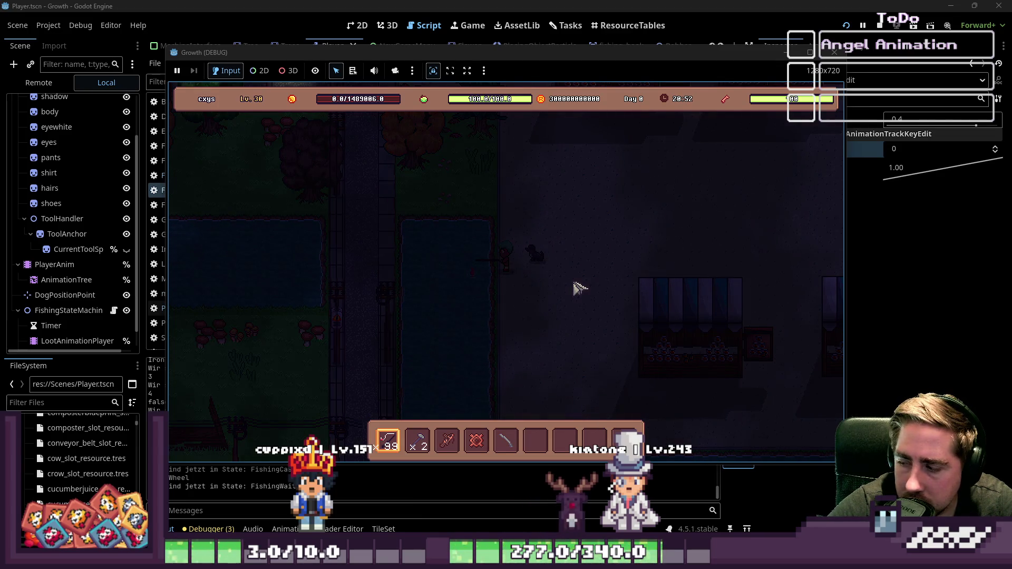
Stop the running game with F8 to return to the editor
key(w)
key(d)
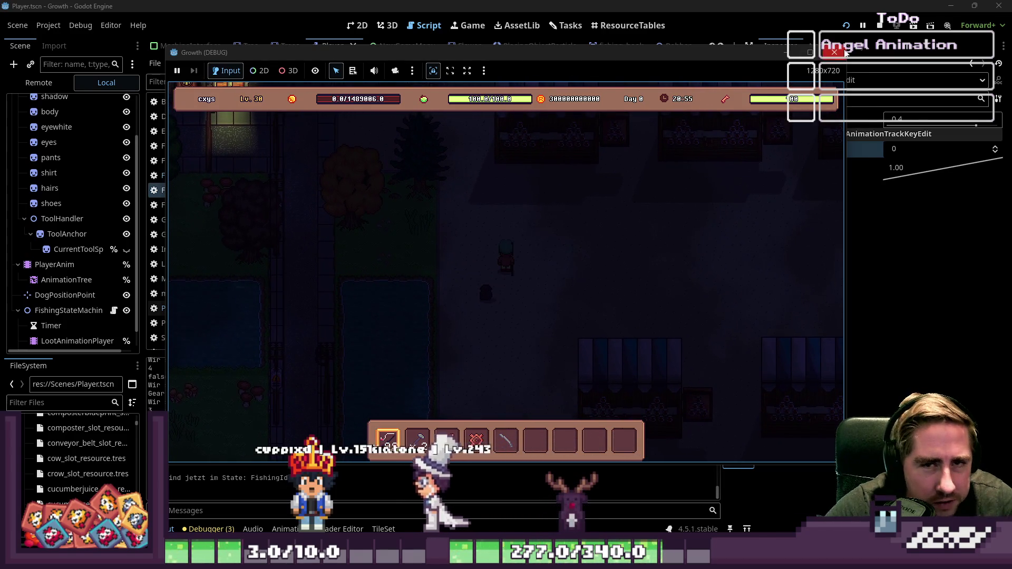
key(F8)
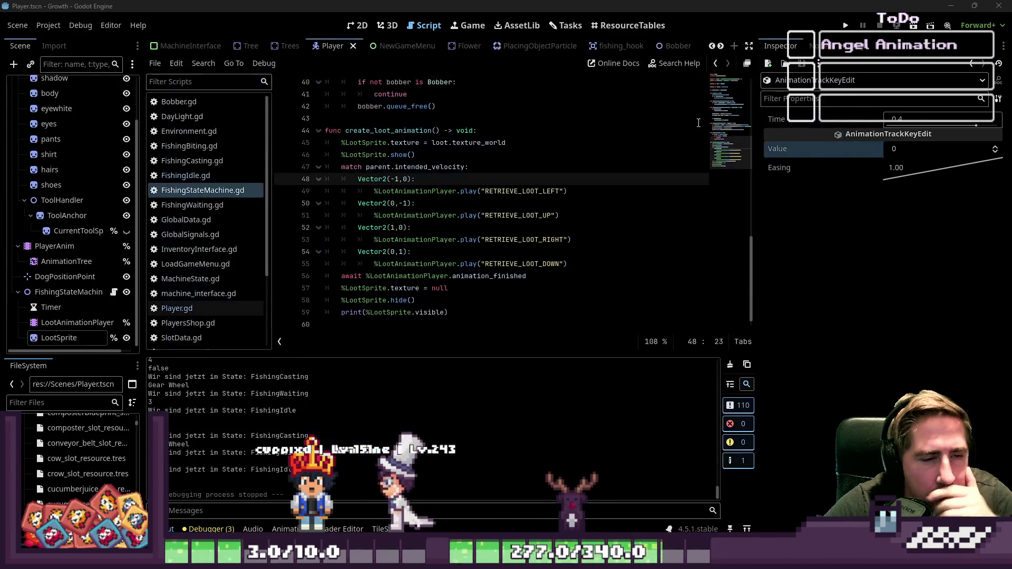
click(460, 228)
scroll(460, 227, up, 2)
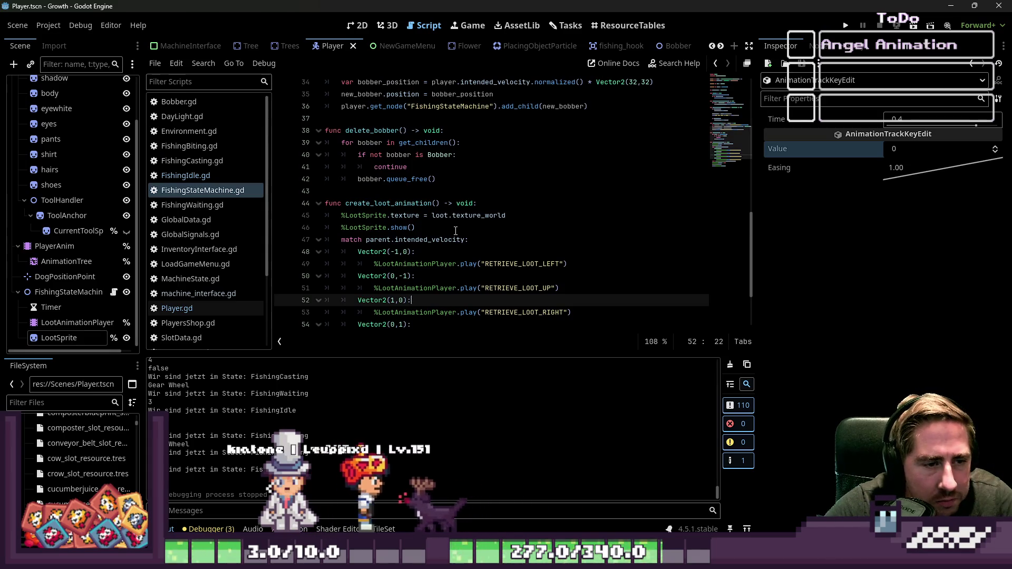
click(190, 294)
click(194, 305)
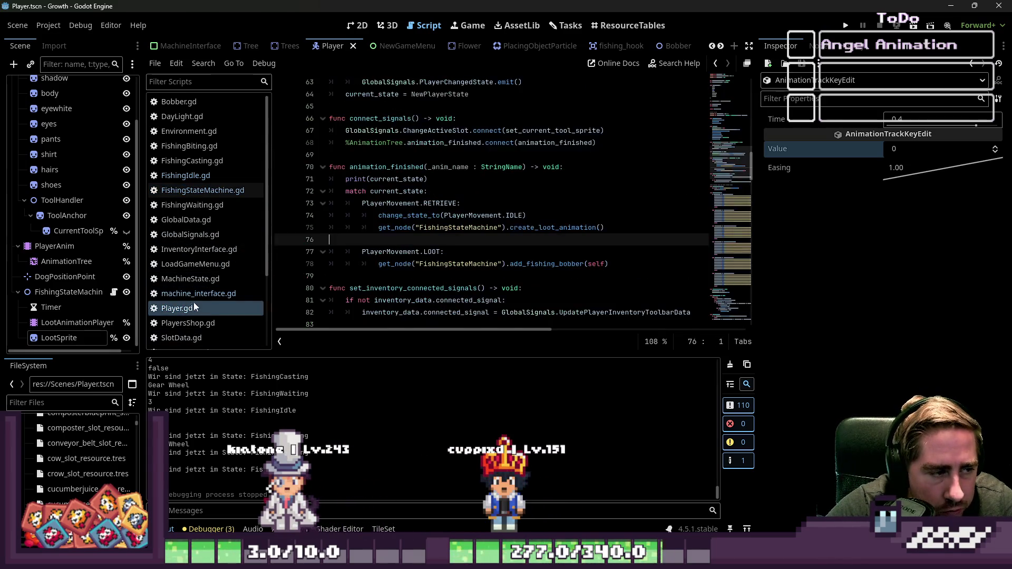
scroll(467, 261, down, 2)
scroll(466, 261, down, 20)
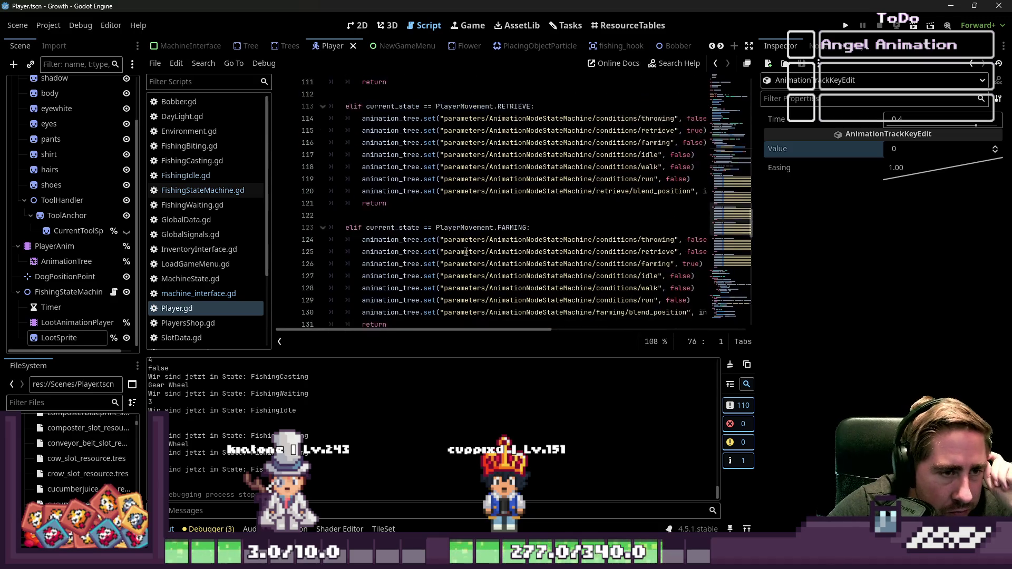
scroll(466, 252, down, 12)
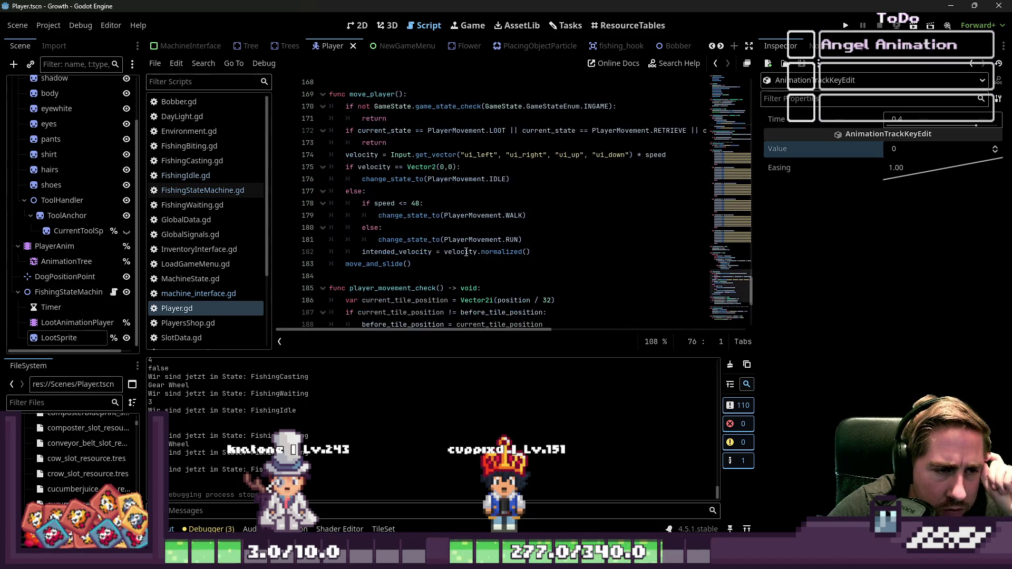
scroll(467, 252, down, 2)
scroll(472, 178, up, 3)
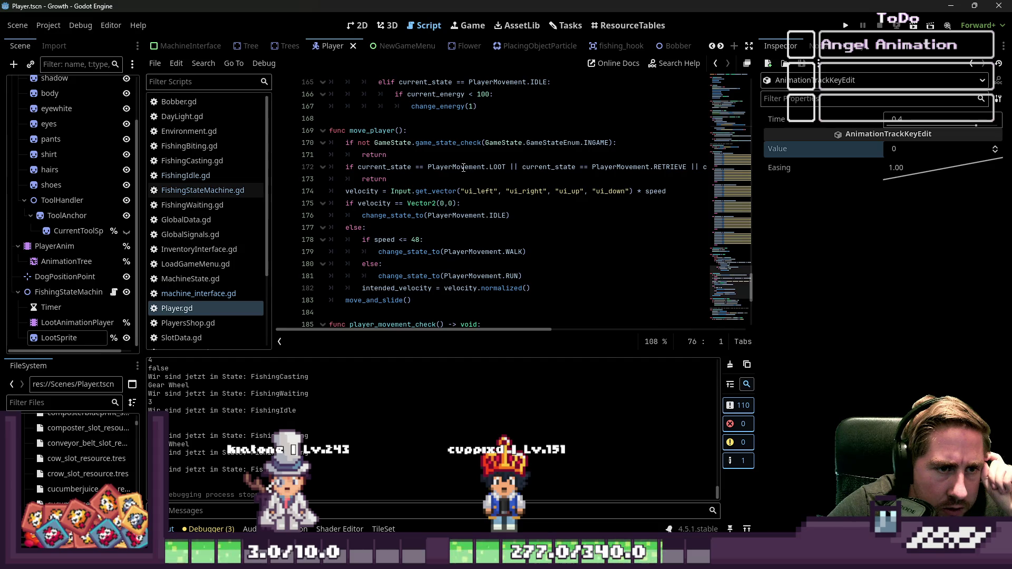
click(463, 167)
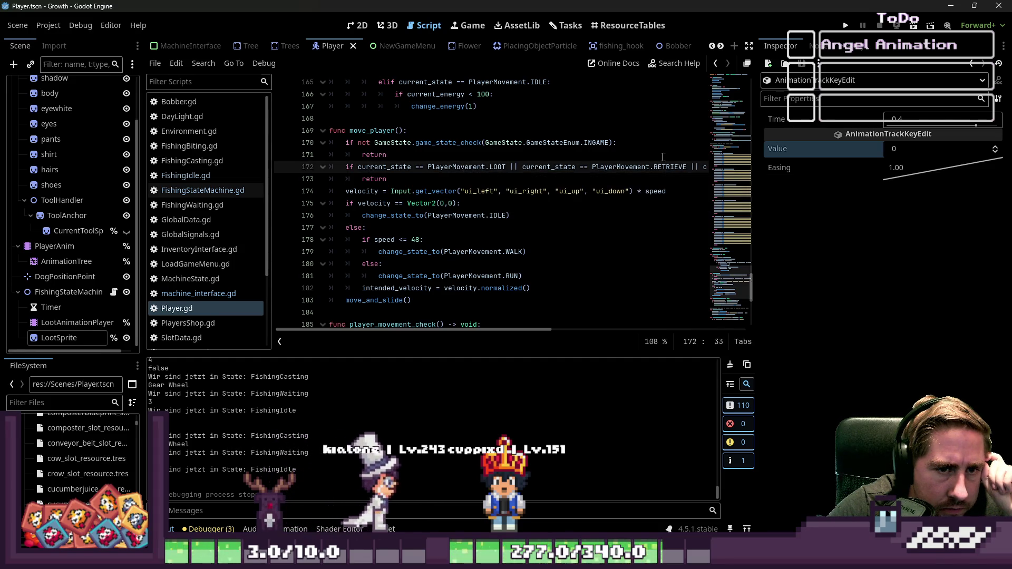
drag(688, 166, 584, 166)
scroll(447, 210, down, 1)
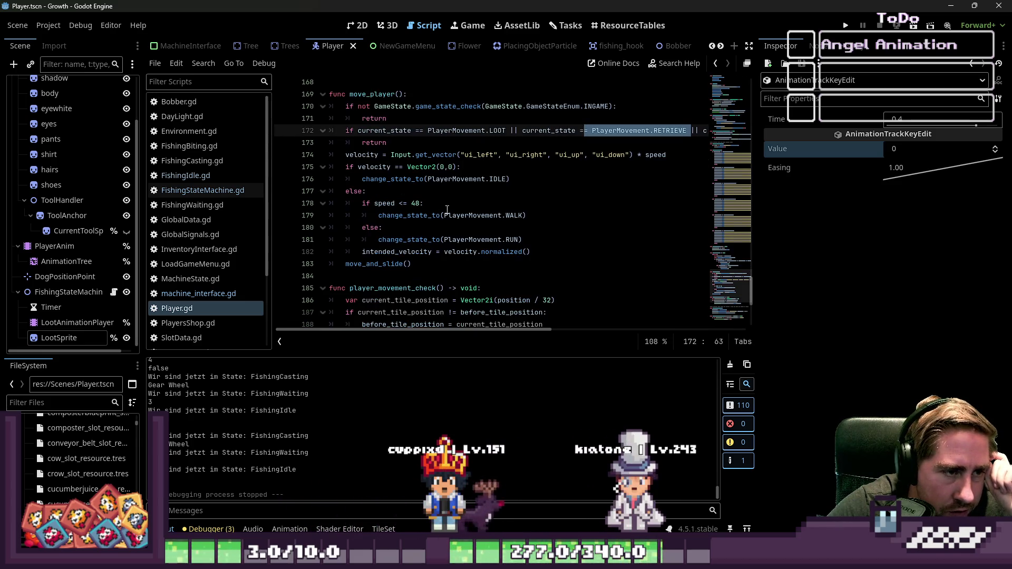
drag(424, 155, 533, 167)
click(558, 166)
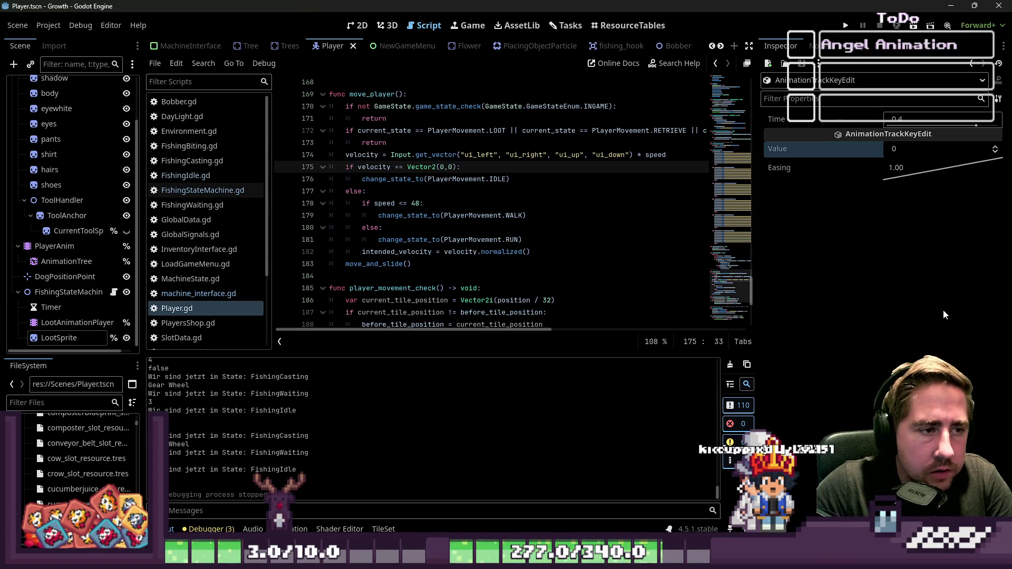
mouse_move(361, 331)
mouse_down()
mouse_move(612, 326)
mouse_move(346, 296)
mouse_up()
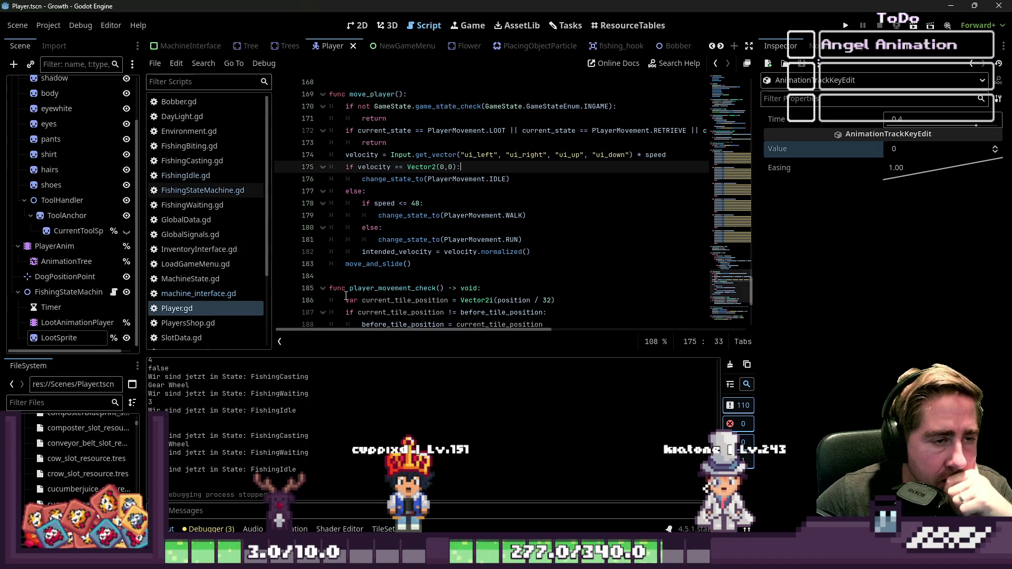
Scroll Player.gd up to animation_finished and select the create_loot_animation() call on line 75
scroll(360, 212, up, 3)
scroll(361, 212, up, 3)
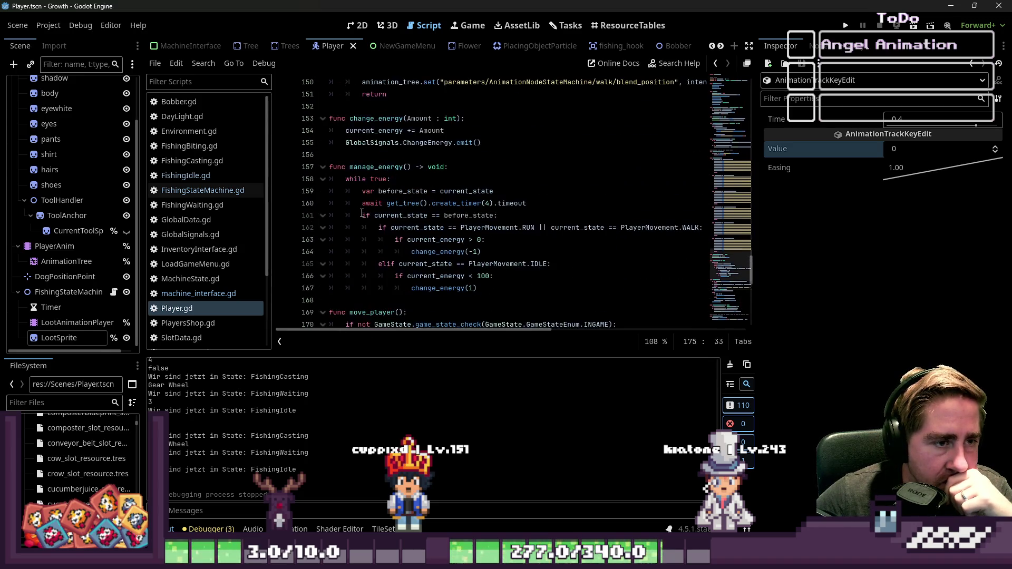
scroll(361, 212, up, 5)
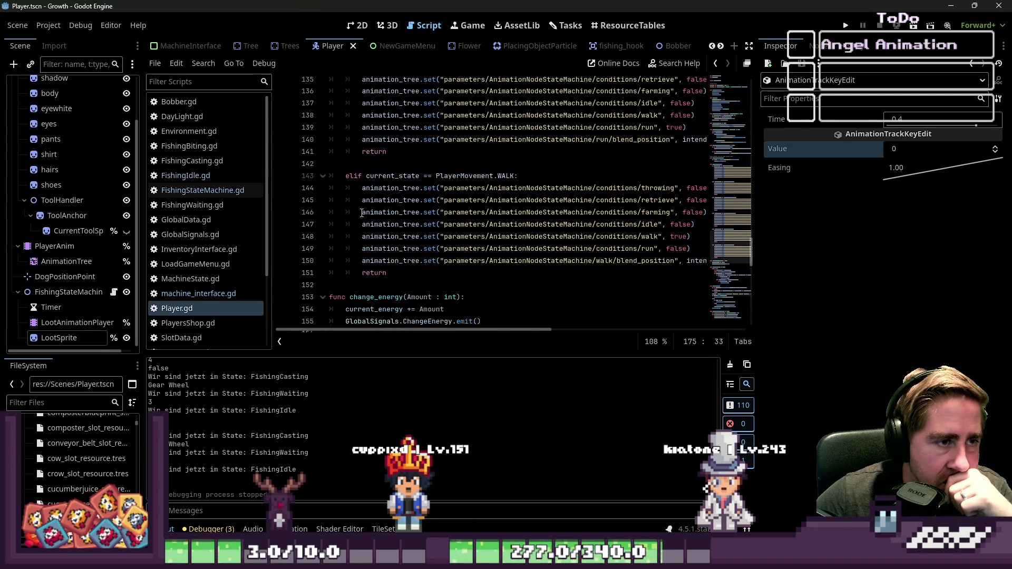
scroll(361, 213, up, 4)
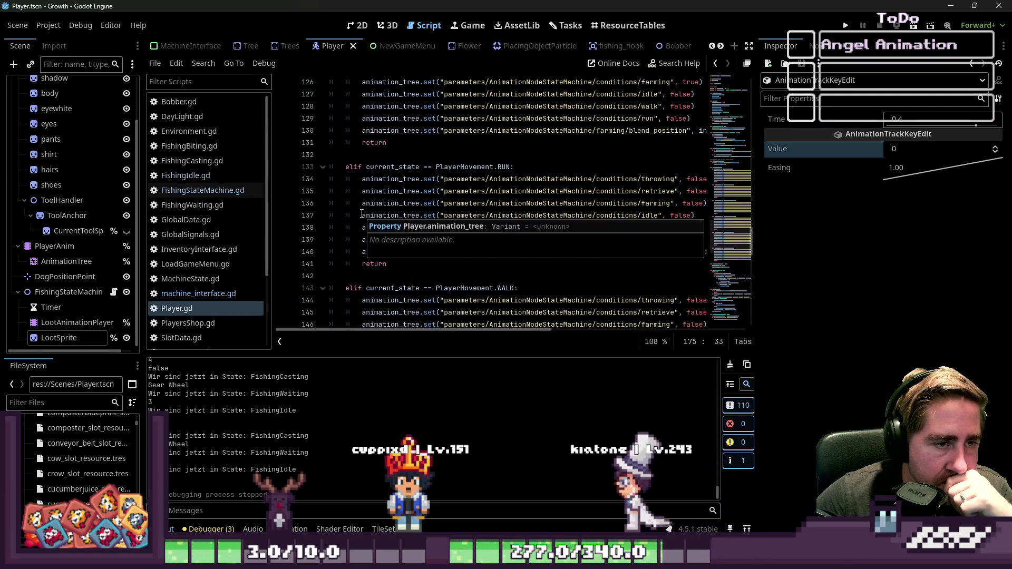
scroll(362, 203, up, 2)
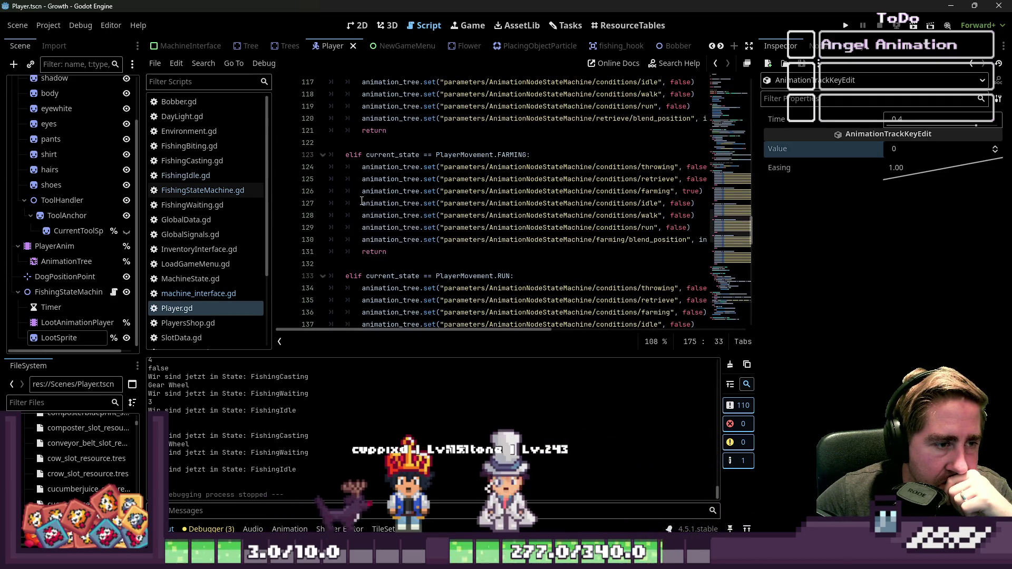
scroll(361, 203, down, 2)
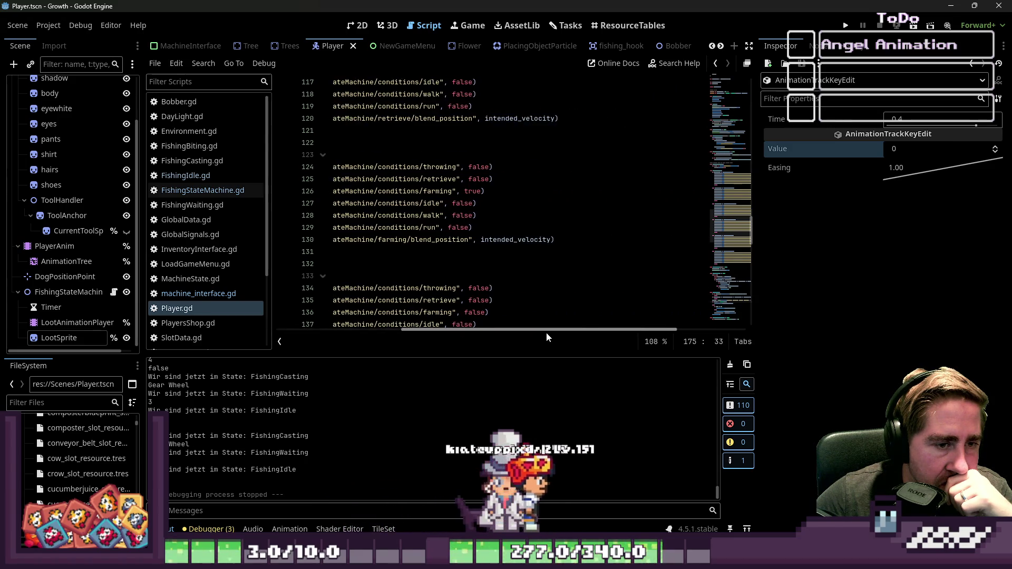
scroll(362, 203, down, 18)
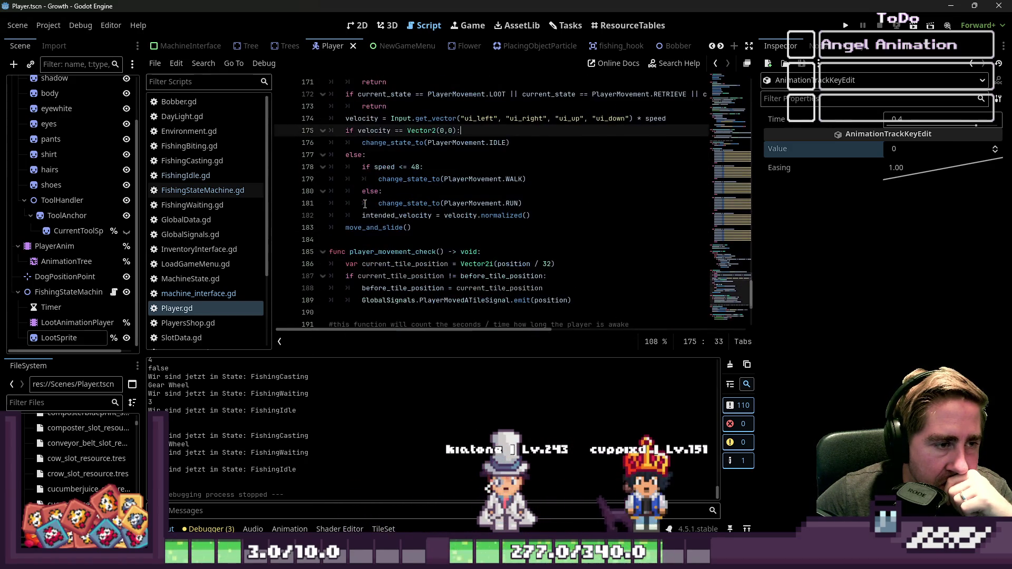
click(436, 179)
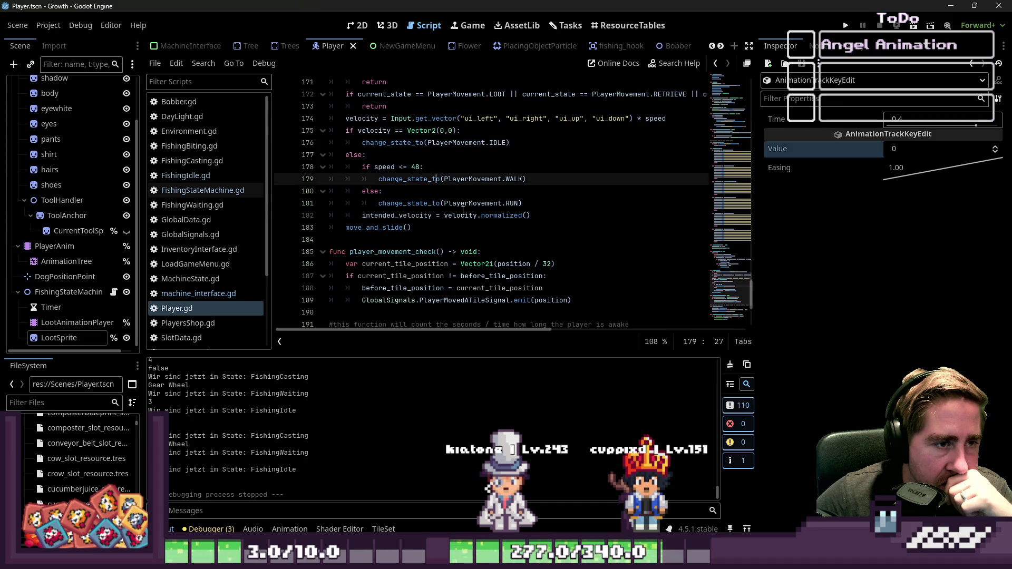
click(446, 159)
scroll(442, 150, up, 12)
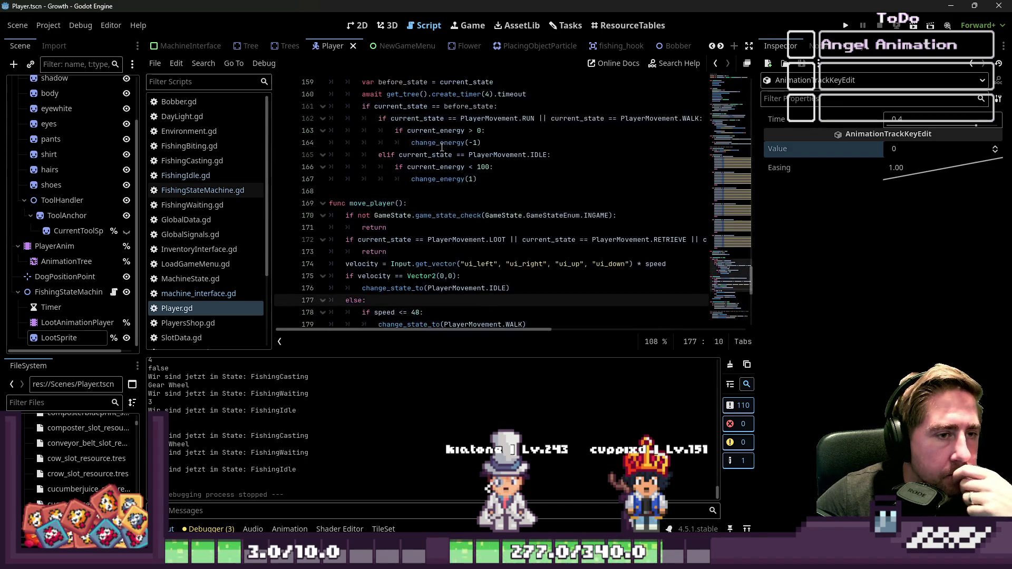
scroll(441, 144, up, 13)
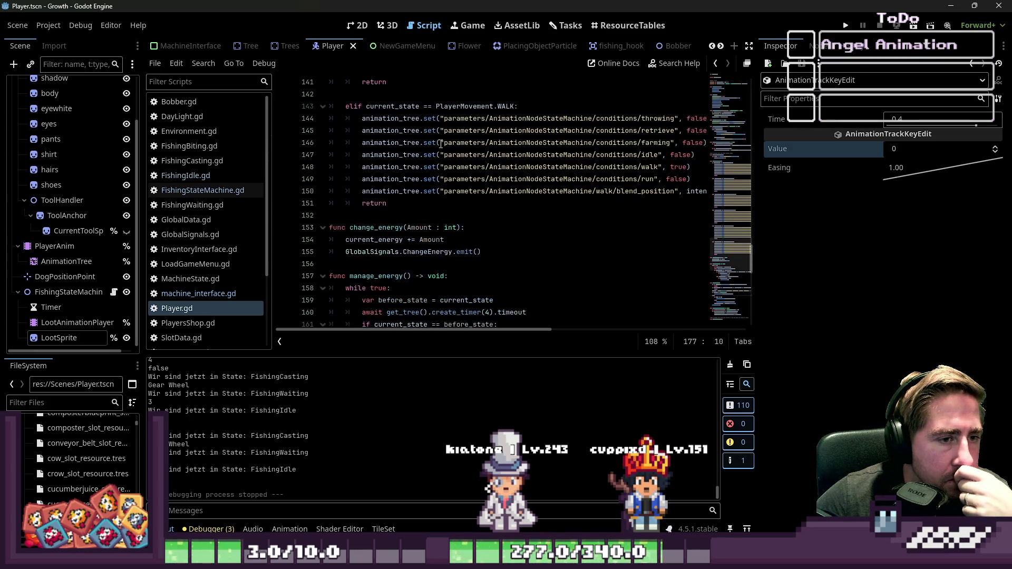
scroll(439, 139, up, 9)
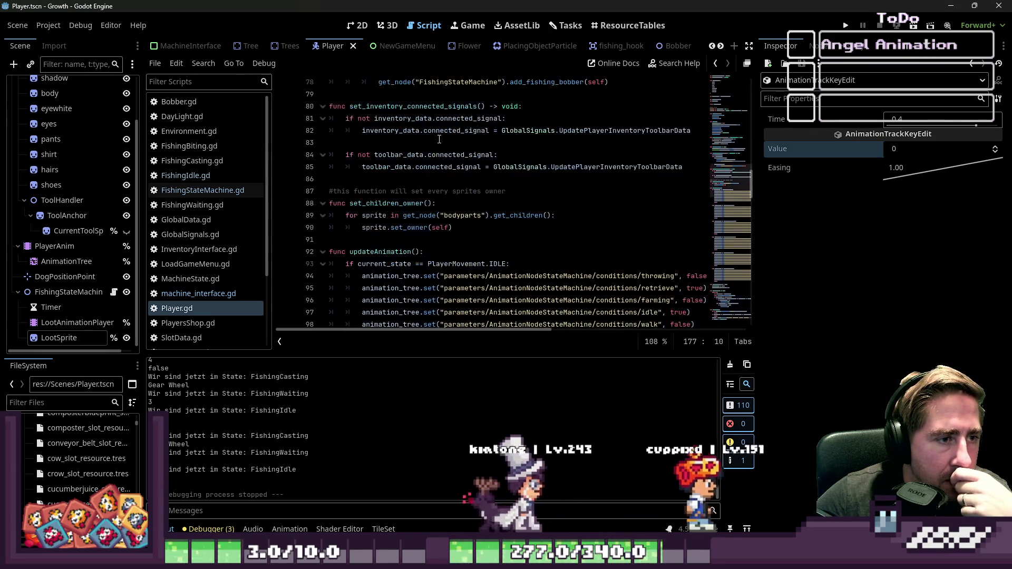
mouse_move(477, 155)
mouse_down()
mouse_move(603, 156)
mouse_move(558, 157)
mouse_up()
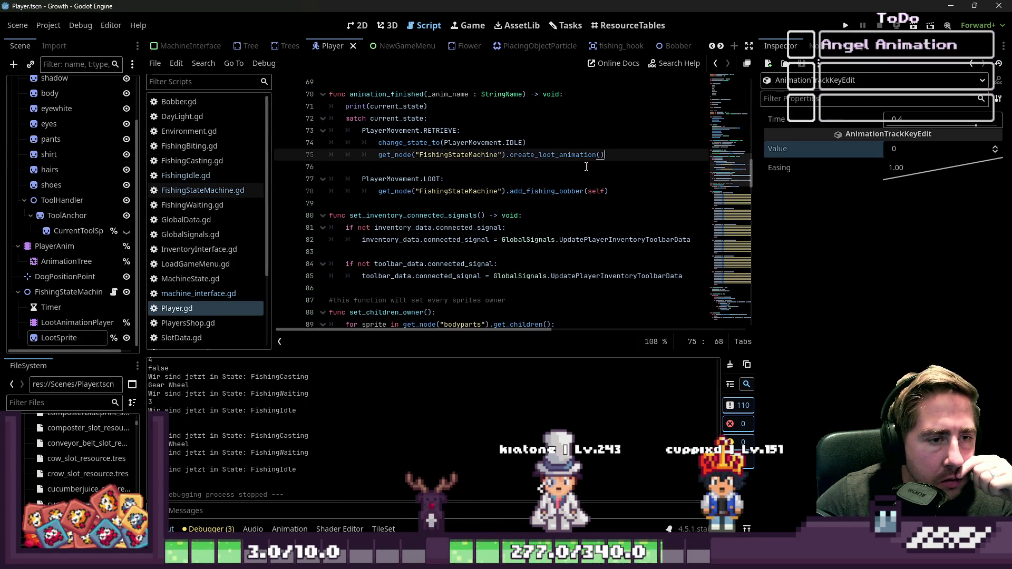
Review the RETRIEVE, LOOT and IDLE lines in animation_finished, then run the project
click(469, 190)
drag(411, 177, 431, 177)
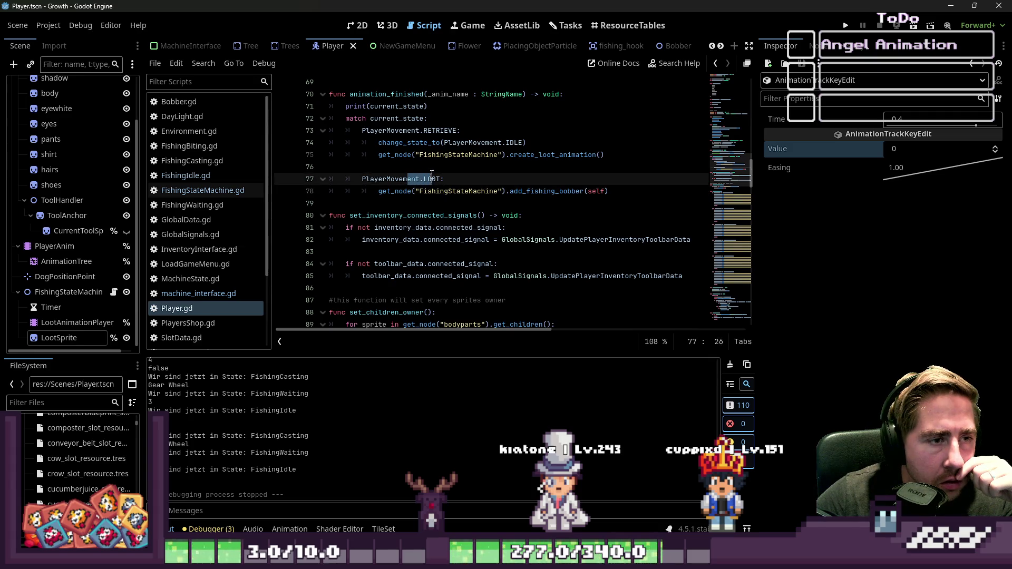
double_click(535, 191)
click(523, 175)
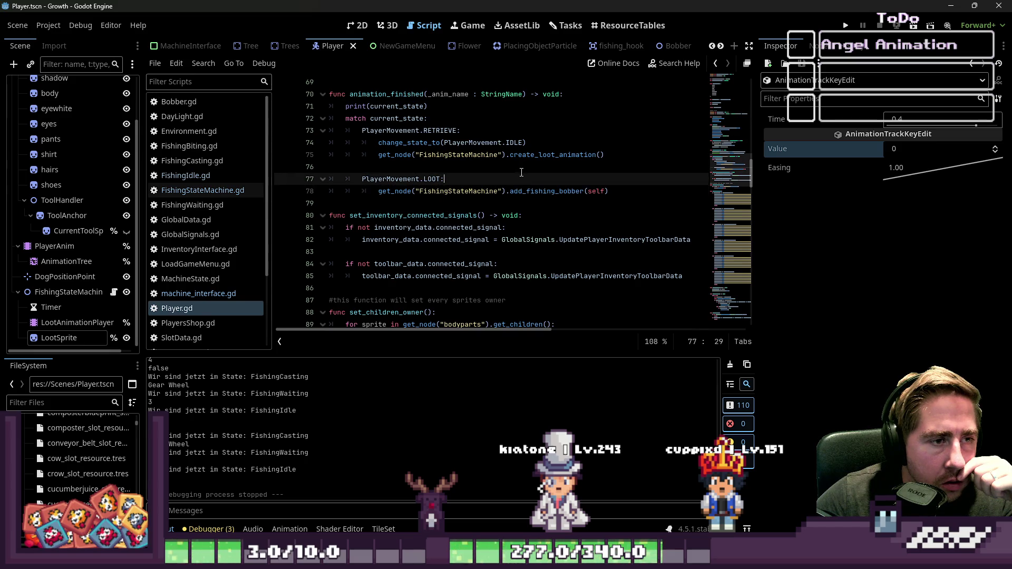
drag(390, 142, 521, 142)
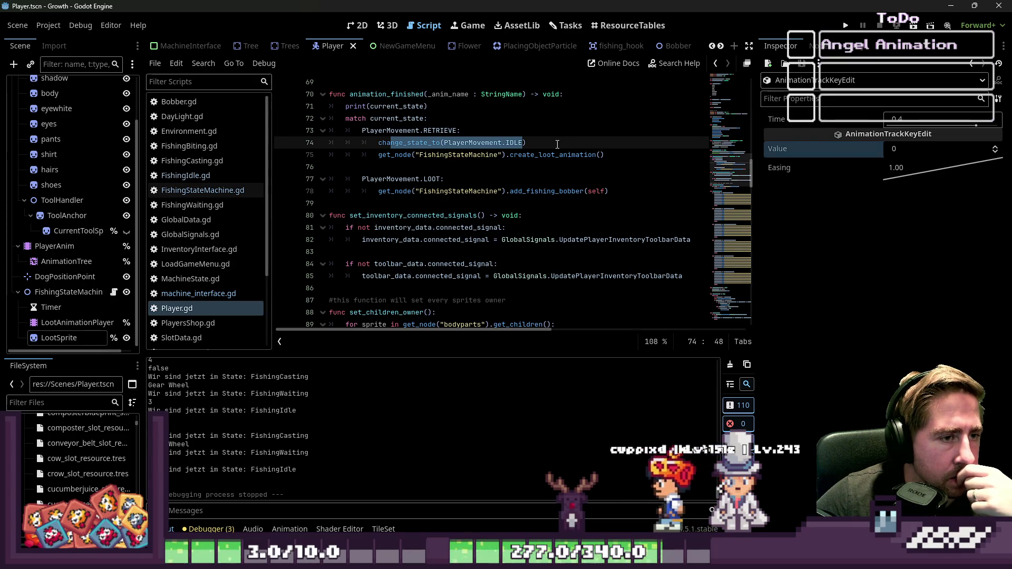
click(529, 132)
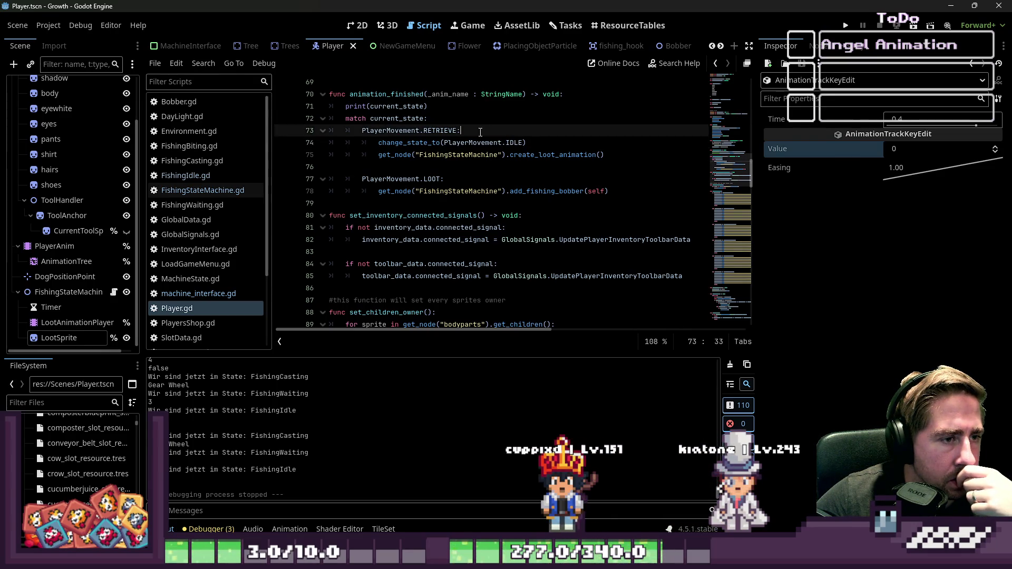
click(378, 108)
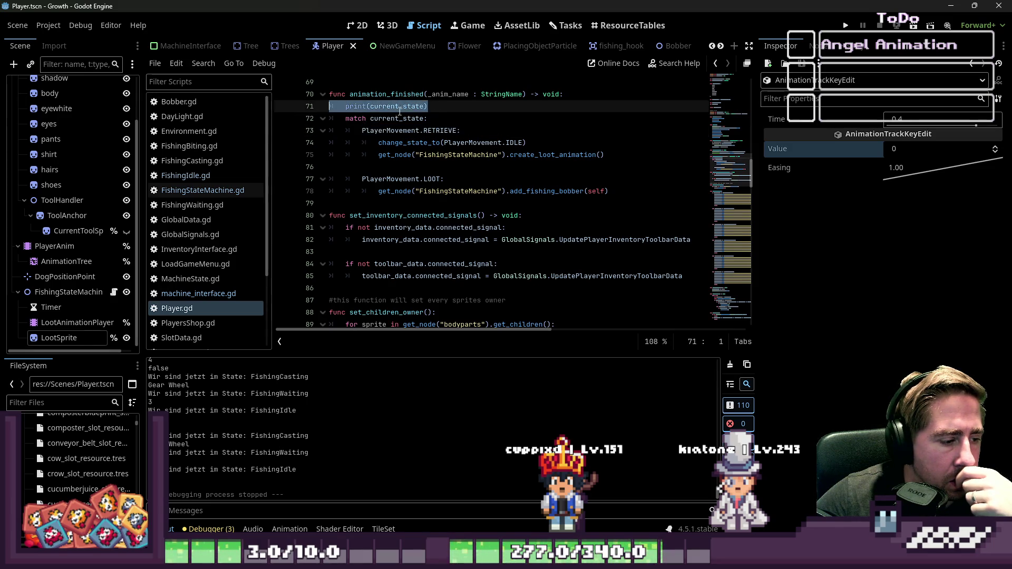
click(845, 25)
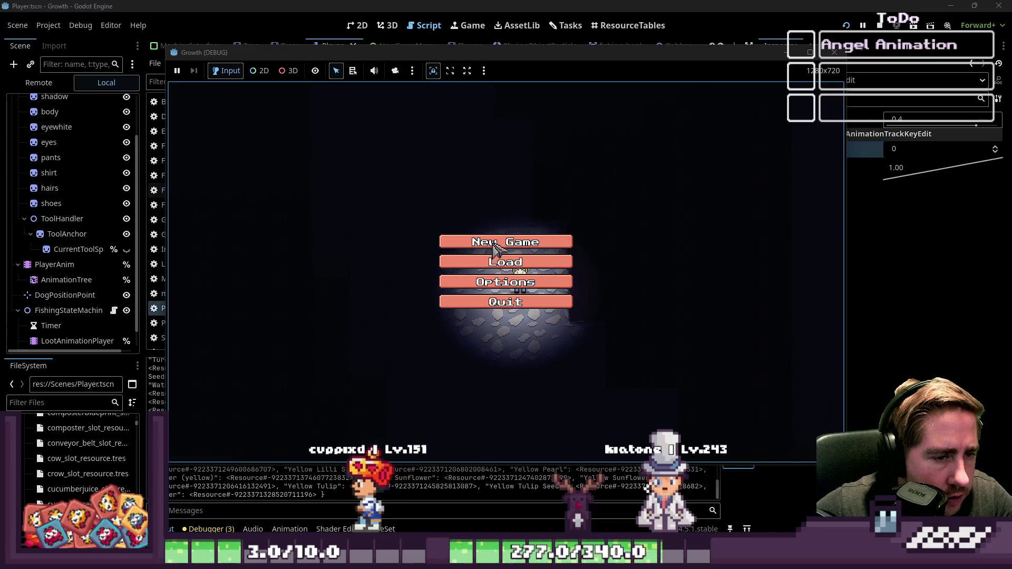
Start a New Game with a character named 'dsav'
click(505, 243)
text(dsav)
click(589, 357)
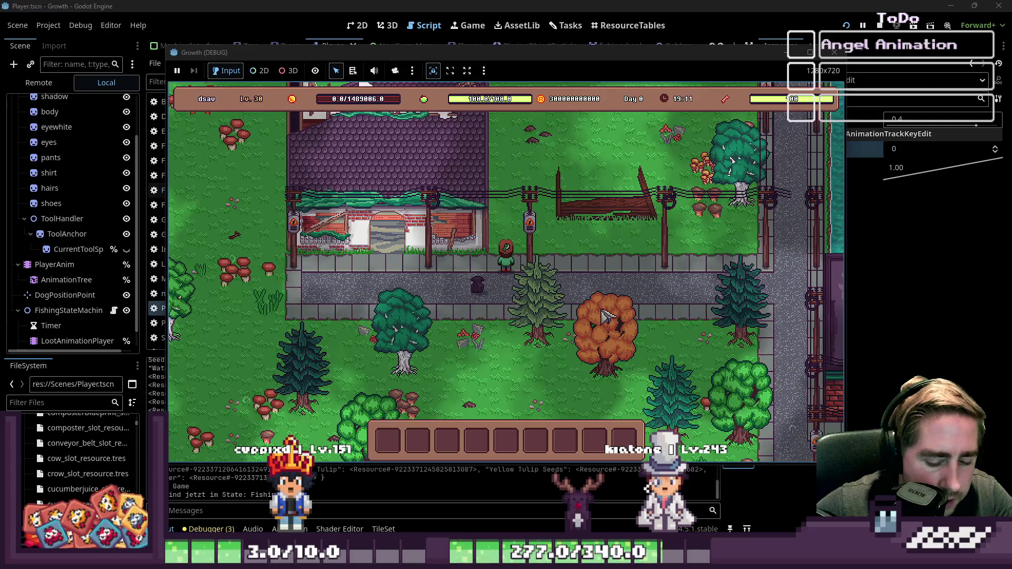
Drag an item stack into hotbar slot 1, equip it, and walk toward the water
key(i)
drag(597, 246, 421, 424)
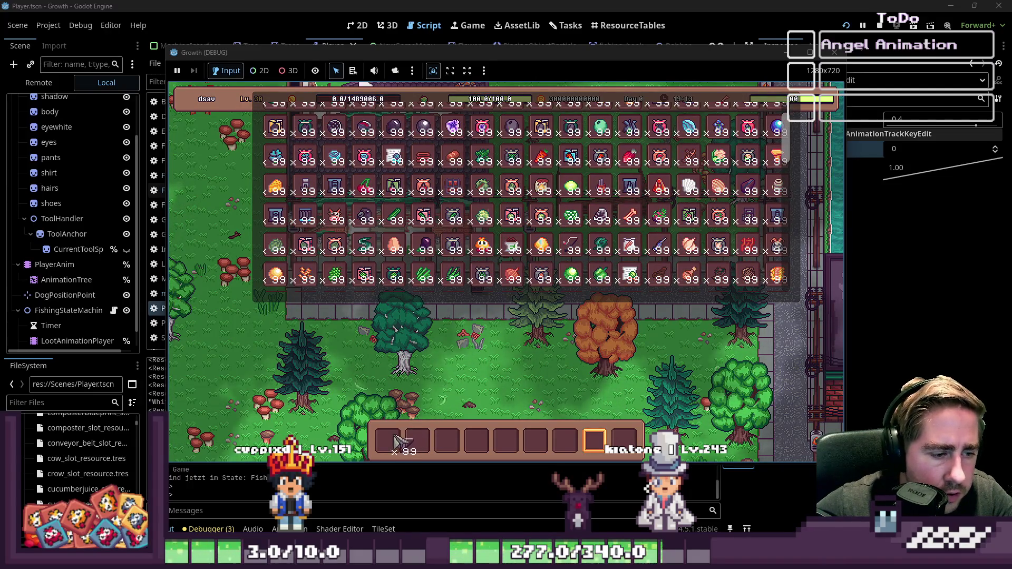
key(i)
key(1)
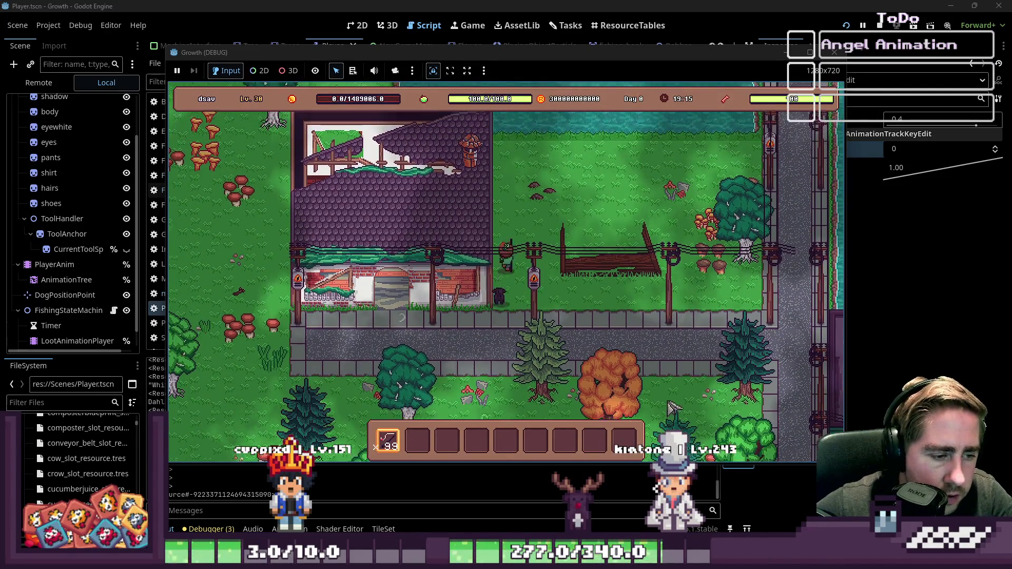
key(w)
key(d)
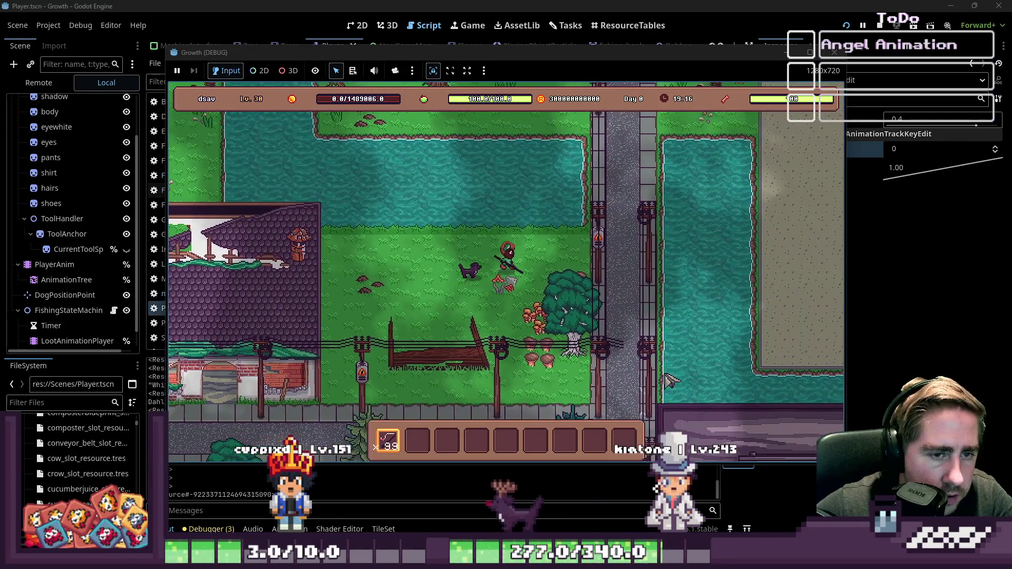
key(w)
key(d)
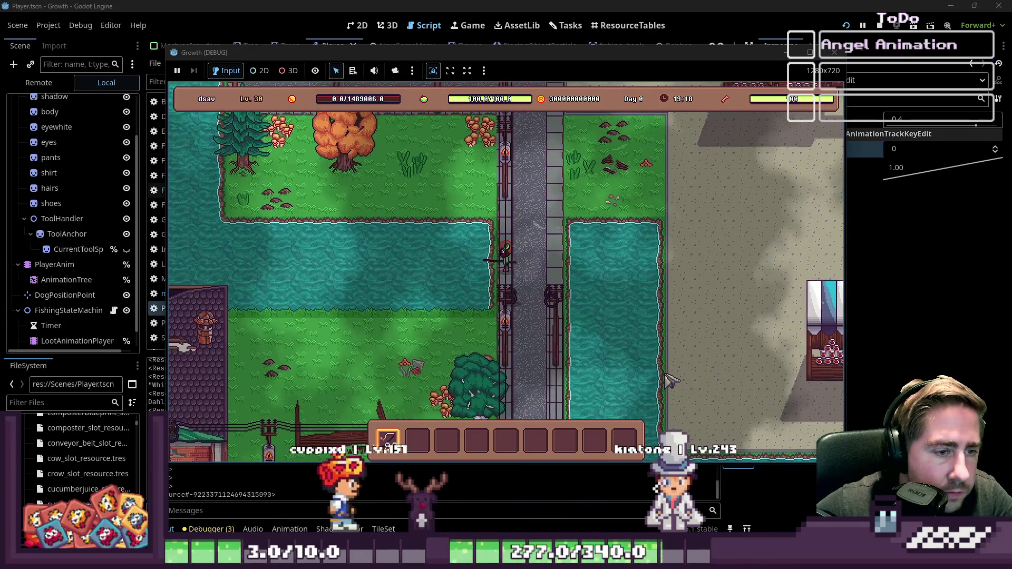
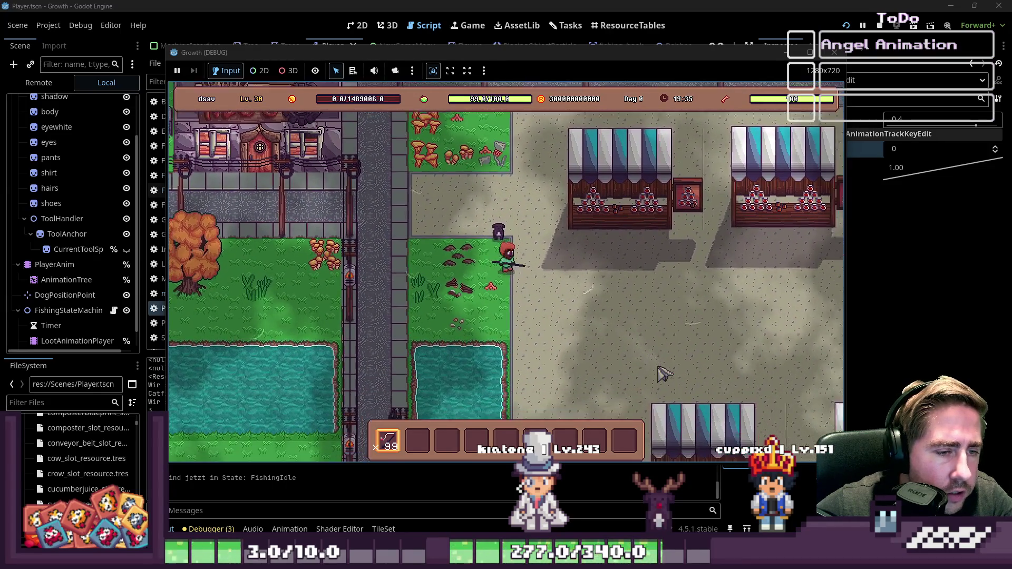
Walk the player down to the pond, reel in the biting fish, and close the game window
key(s)
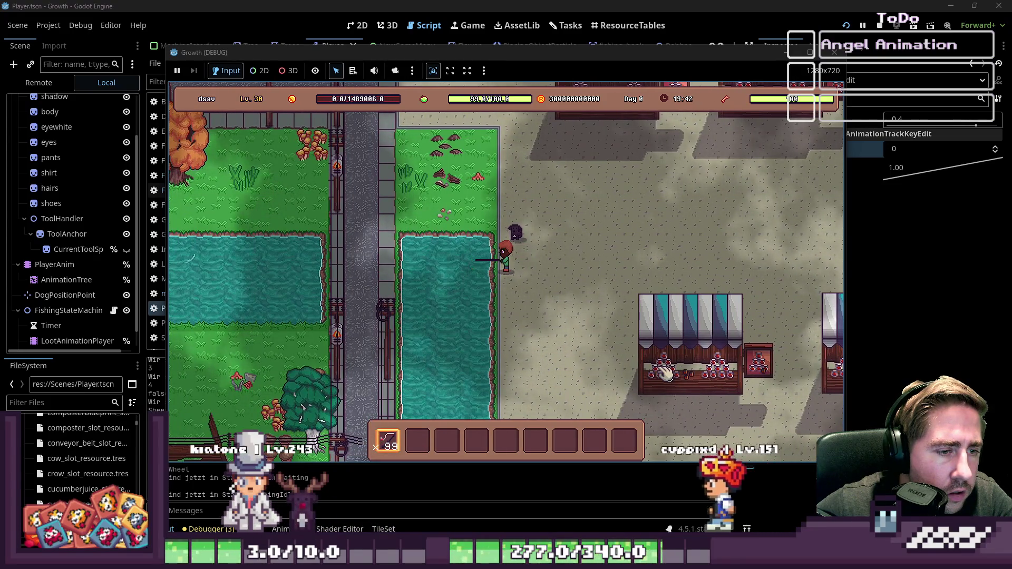
key(s)
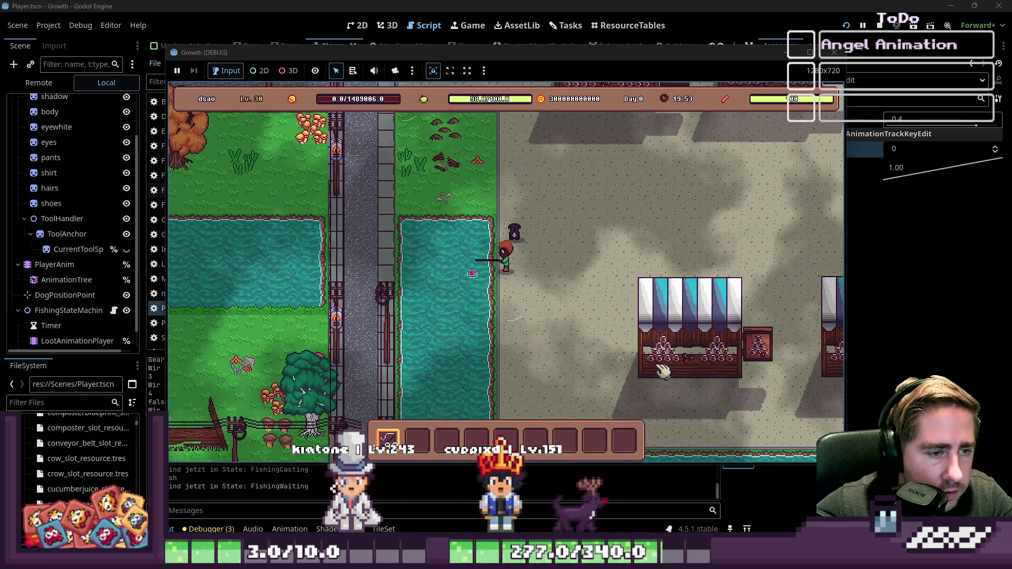
click(663, 370)
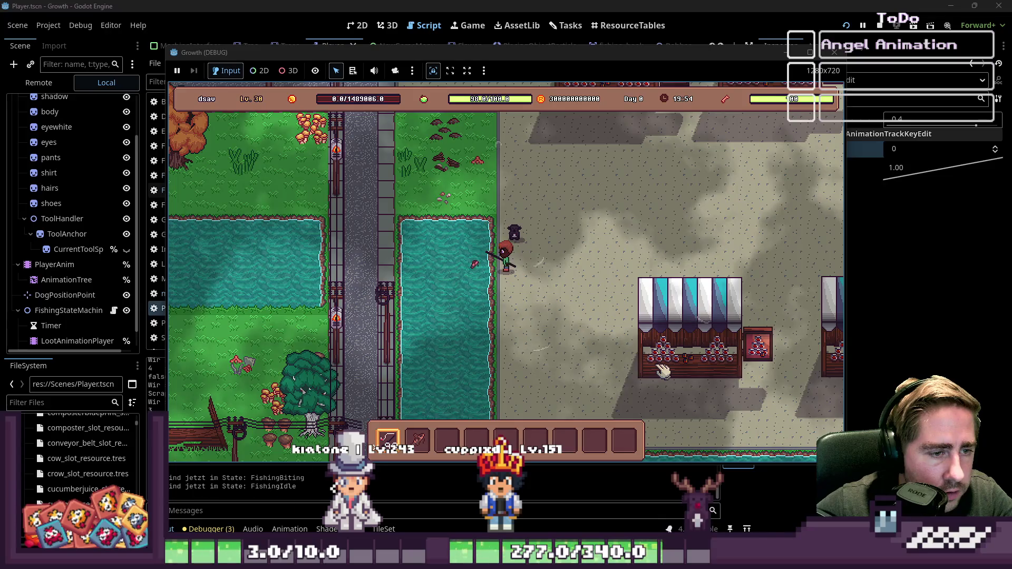
click(834, 52)
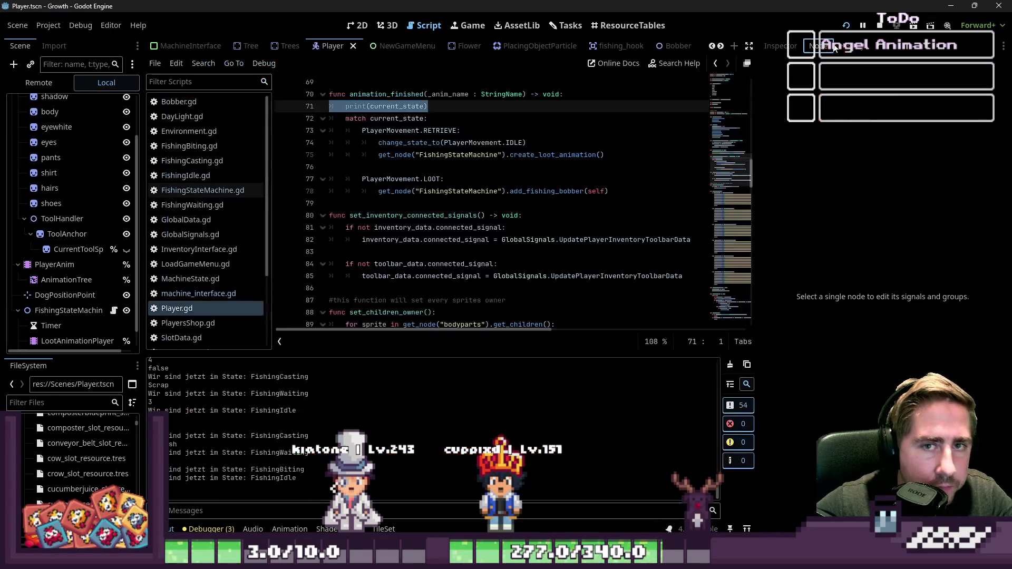
Relaunch the game with F5 and cast the fishing line into the pond from its edge
key(F5)
key(a)
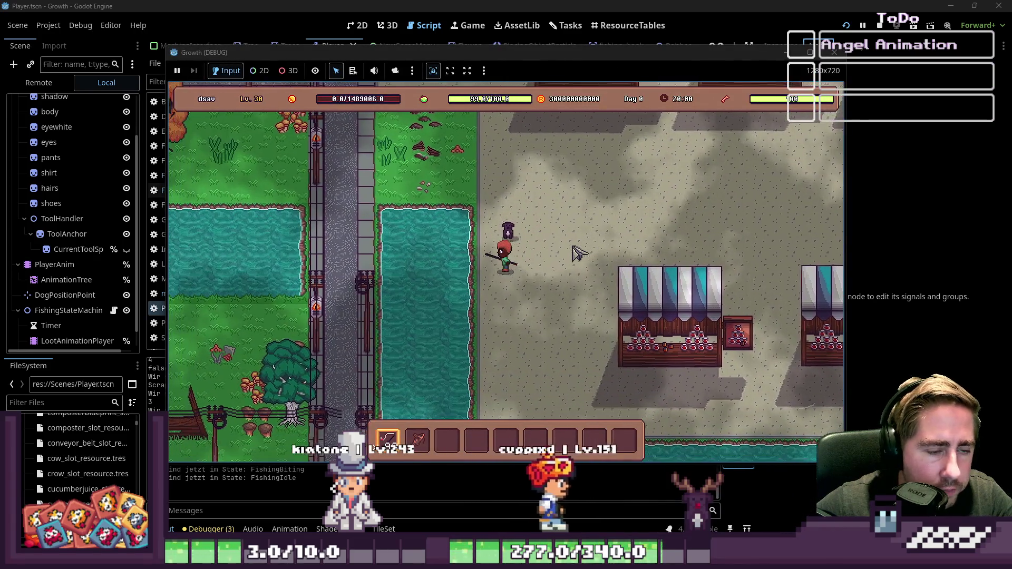
click(578, 253)
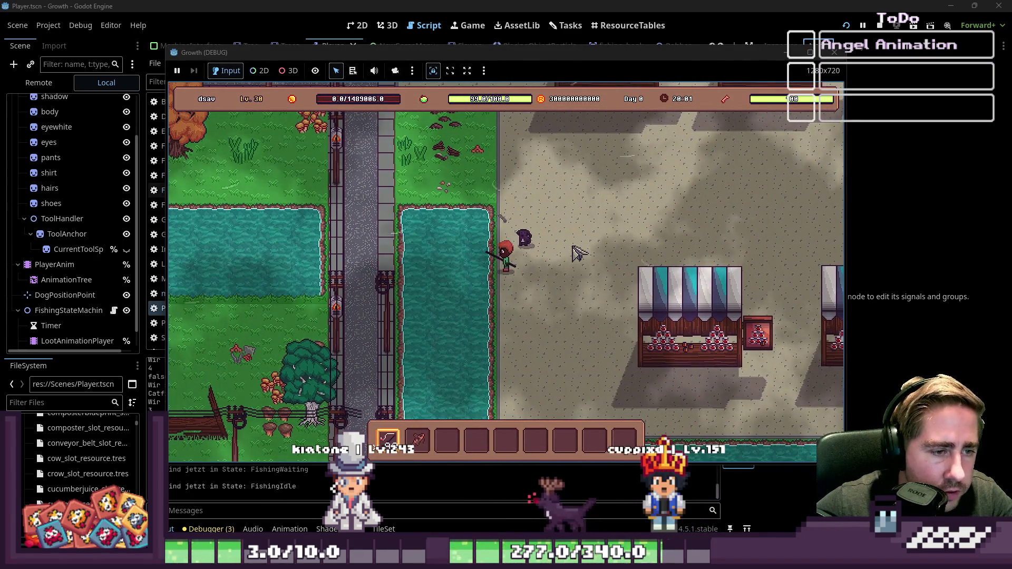
key(d)
key(a)
click(578, 254)
Walk around the sand back to the water's edge, cast again and reel in the hooked fish
key(w)
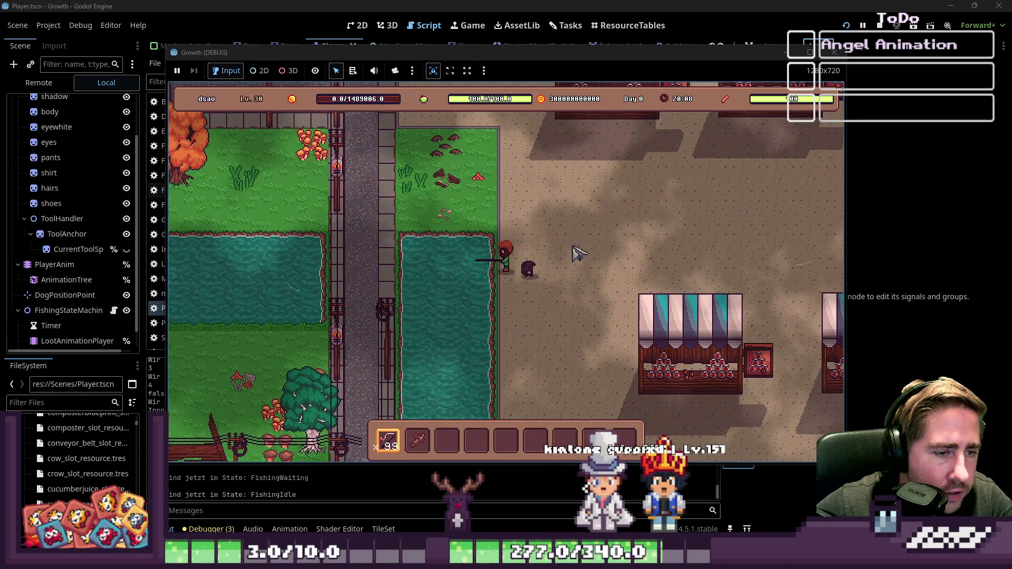
key(s)
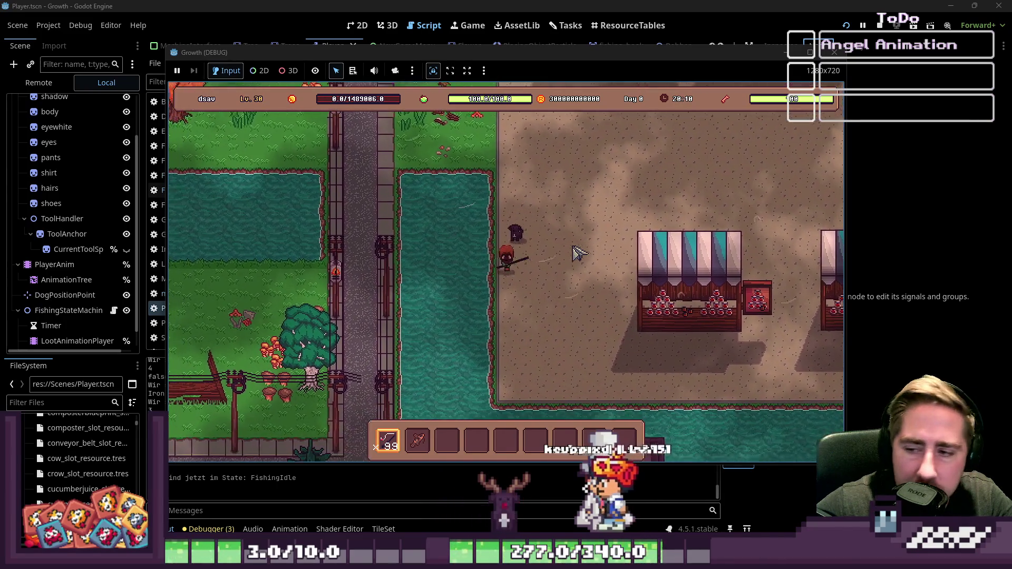
key(a)
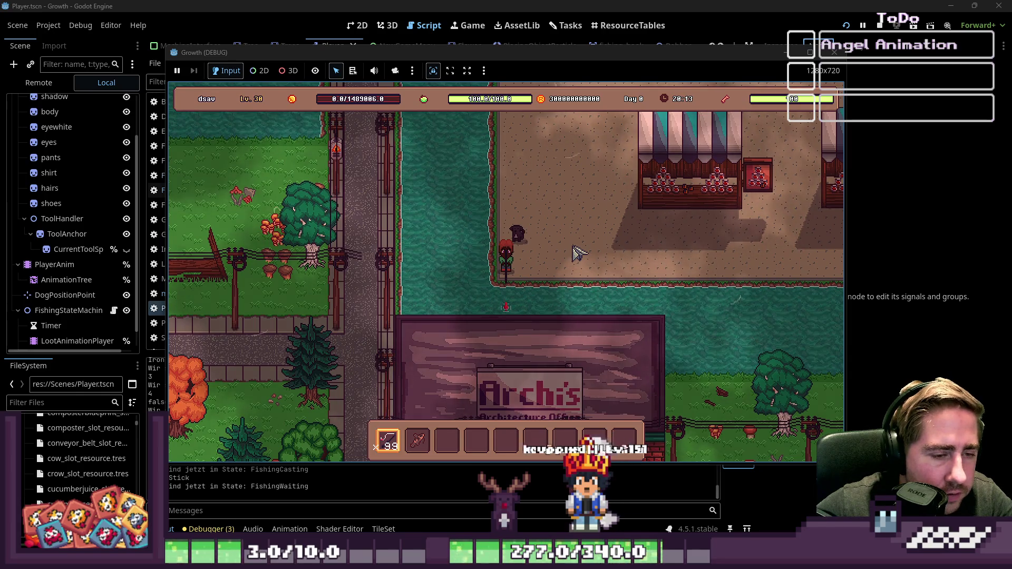
key(w+d)
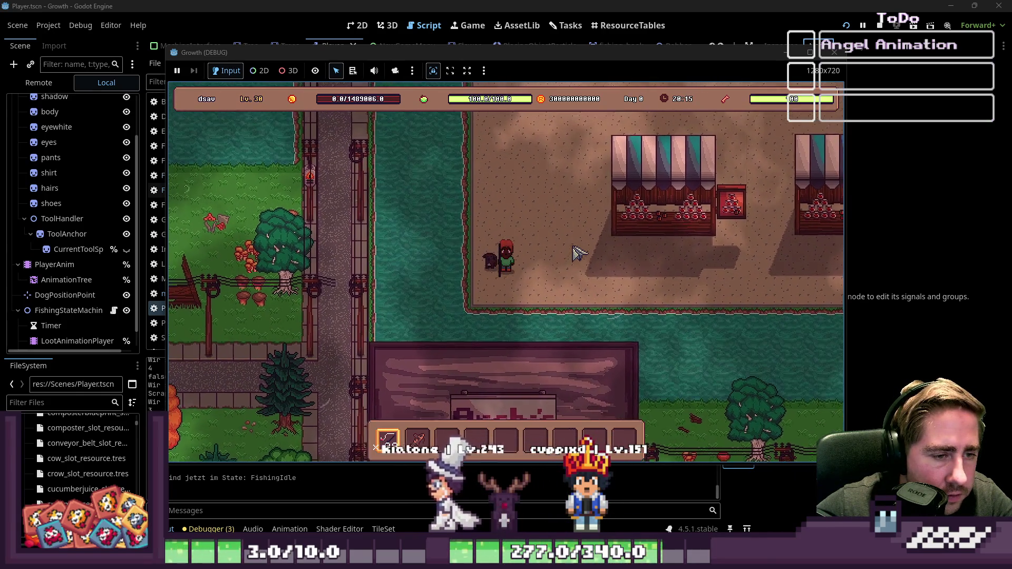
key(w+d)
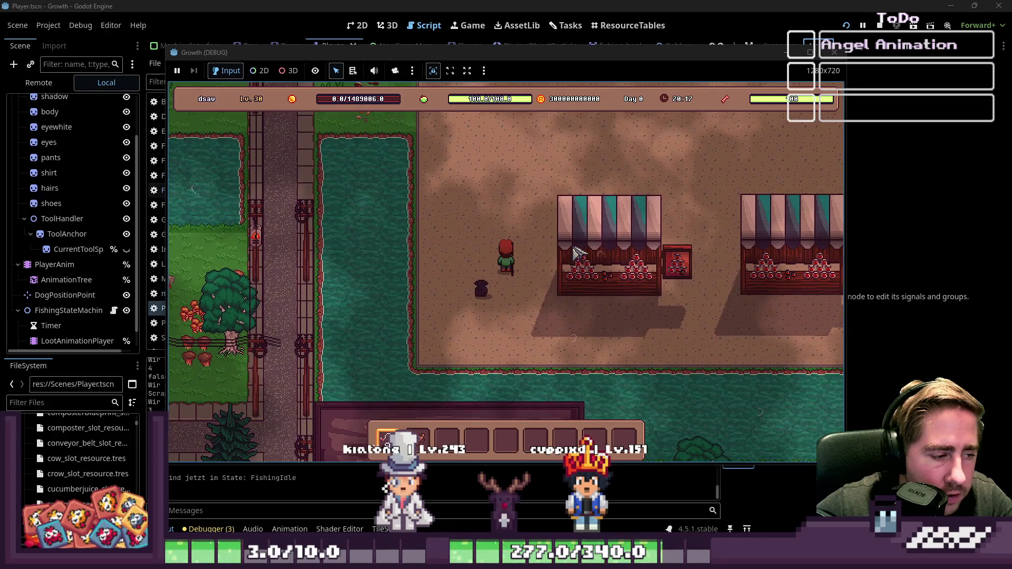
key(s+a)
click(578, 253)
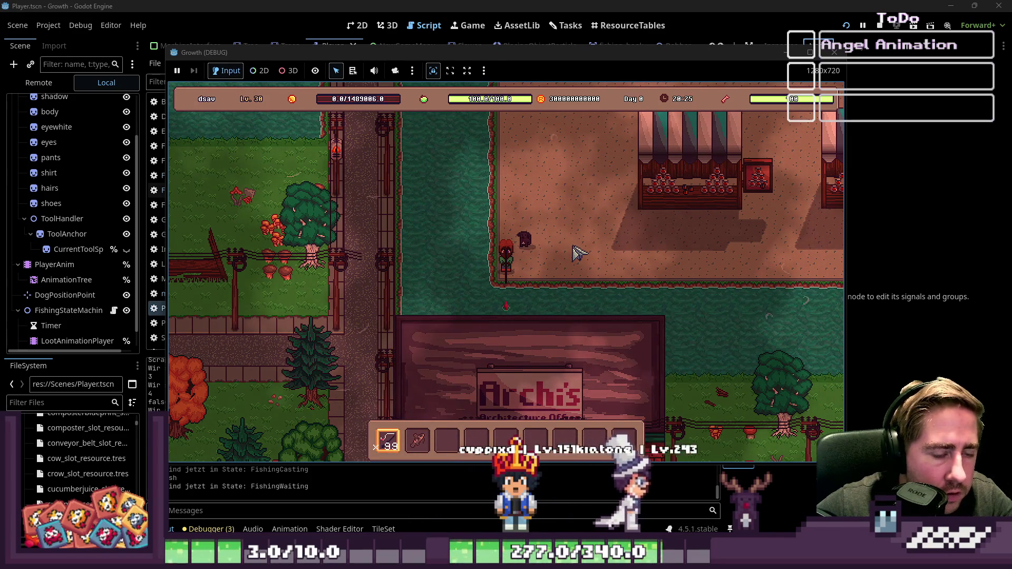
click(578, 253)
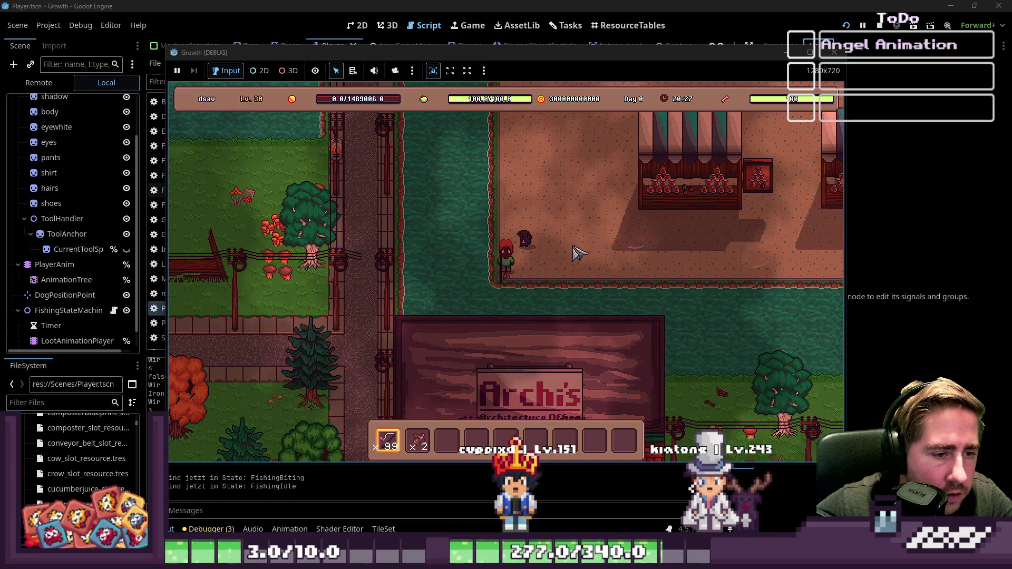
Cast once more, reel in the catch, and restart the game with Reload Current Scene
key(w)
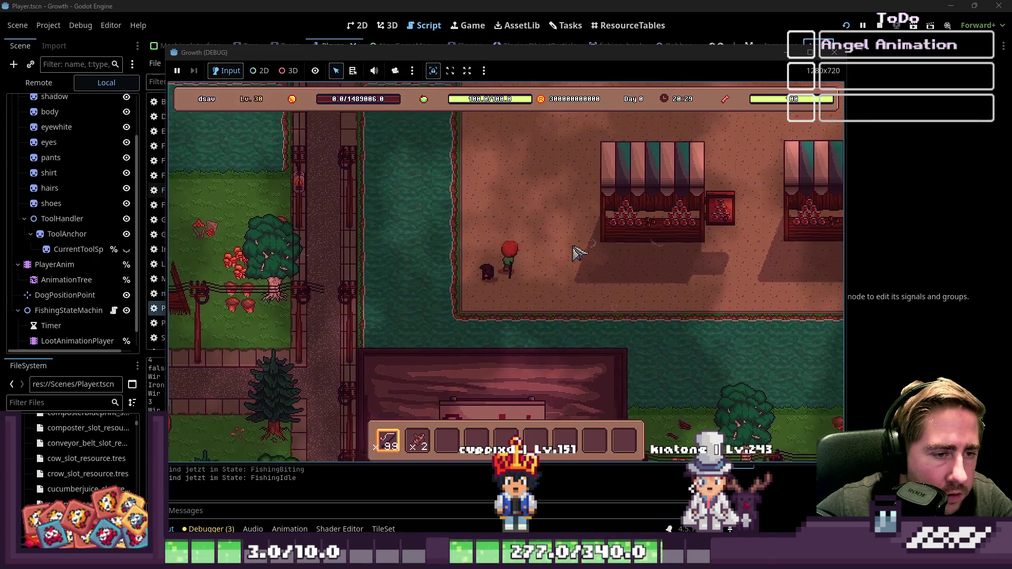
click(578, 253)
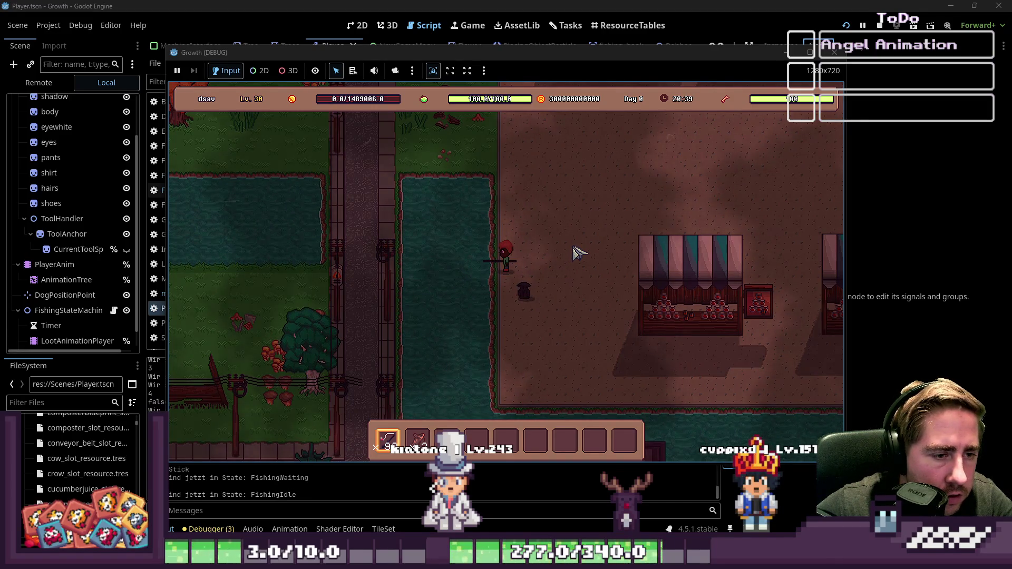
click(578, 253)
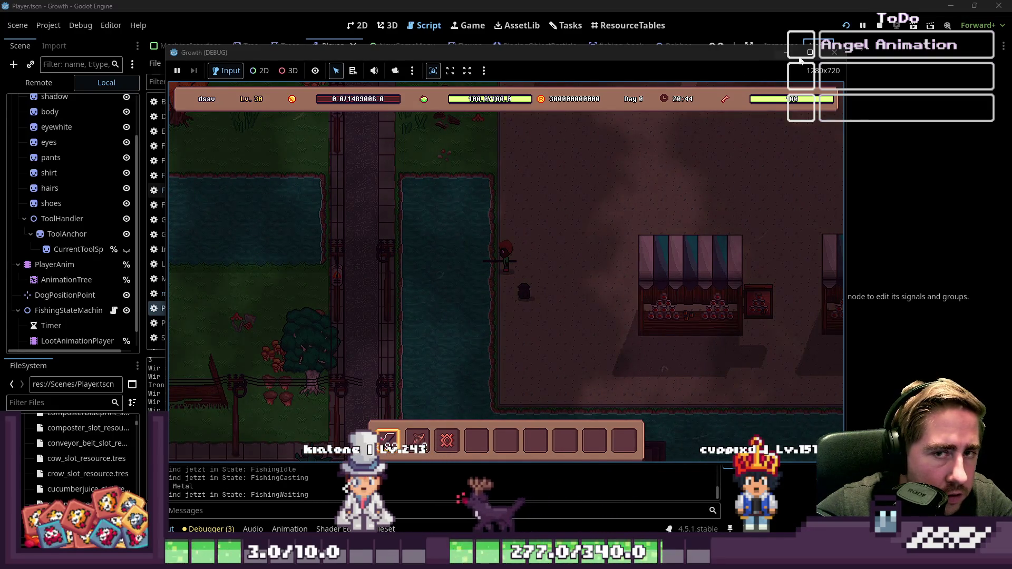
click(846, 26)
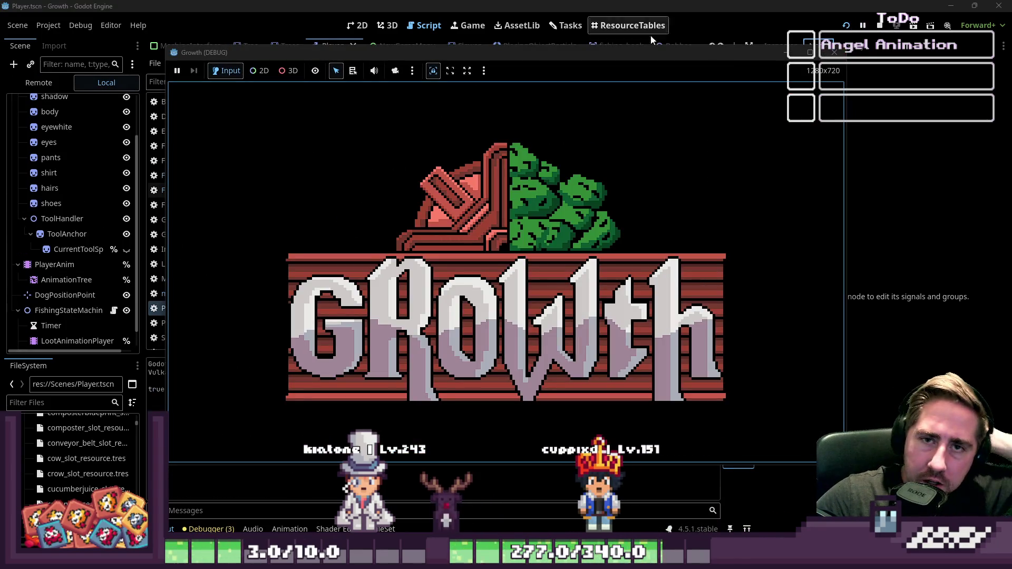
Stop the running game with F8 and scroll through Player.gd
key(F8)
scroll(502, 134, up, 5)
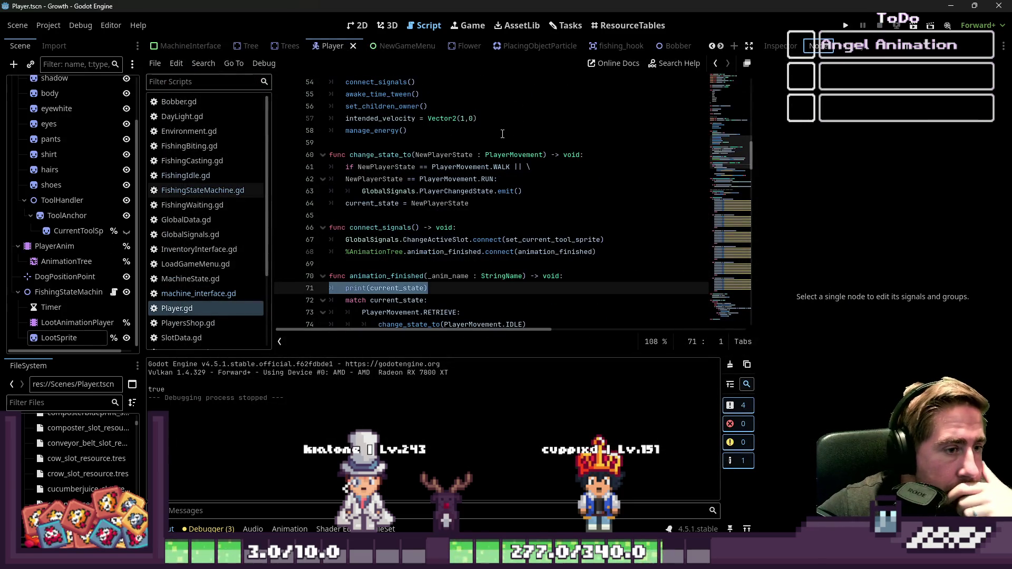
scroll(502, 134, up, 1)
scroll(497, 134, up, 2)
scroll(496, 135, down, 4)
scroll(496, 135, up, 4)
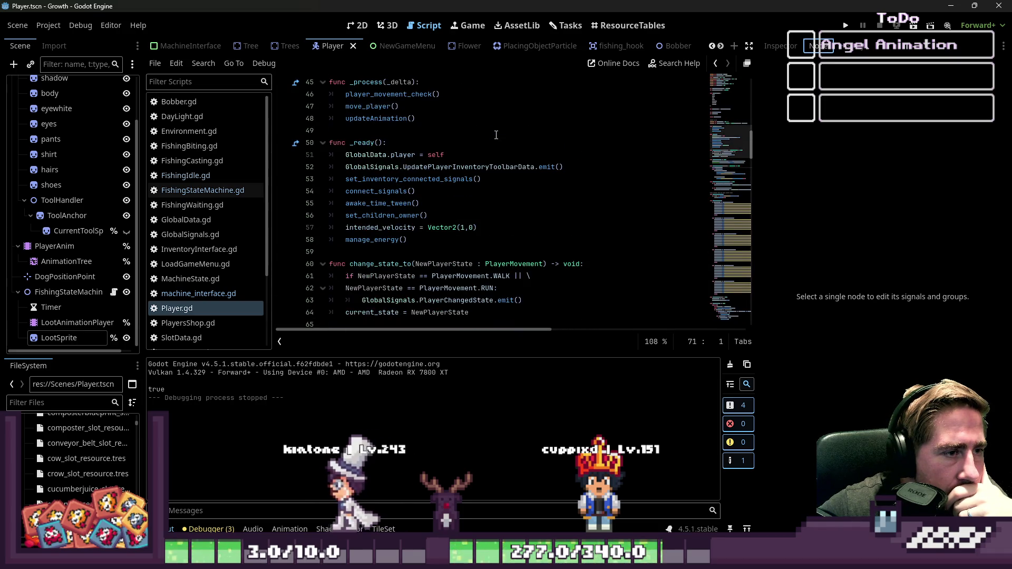
scroll(495, 135, down, 4)
Inspect animation_finished and its print(current_state) line, leaving the caret on empty line 76
drag(428, 251, 337, 251)
click(337, 248)
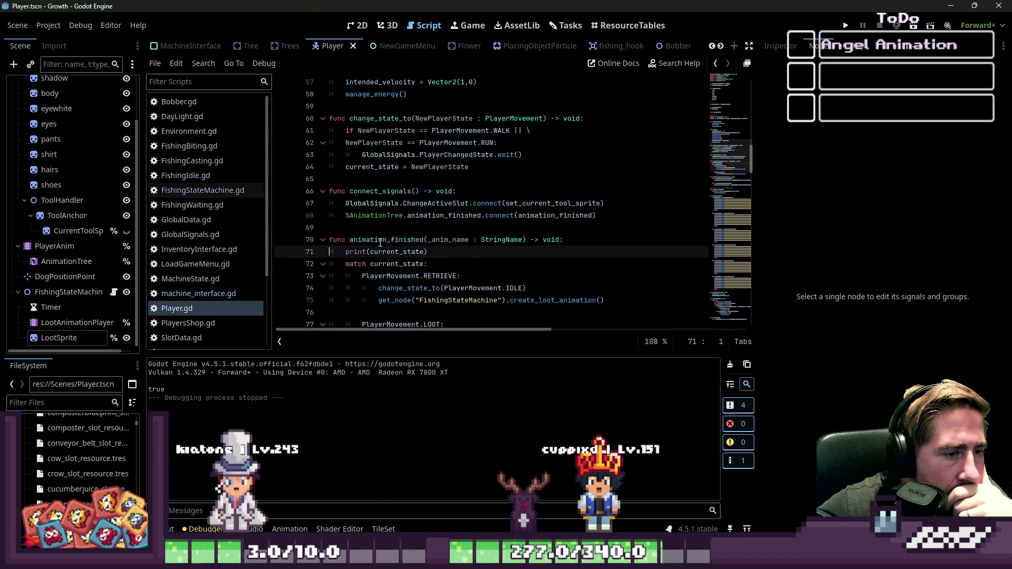
double_click(398, 241)
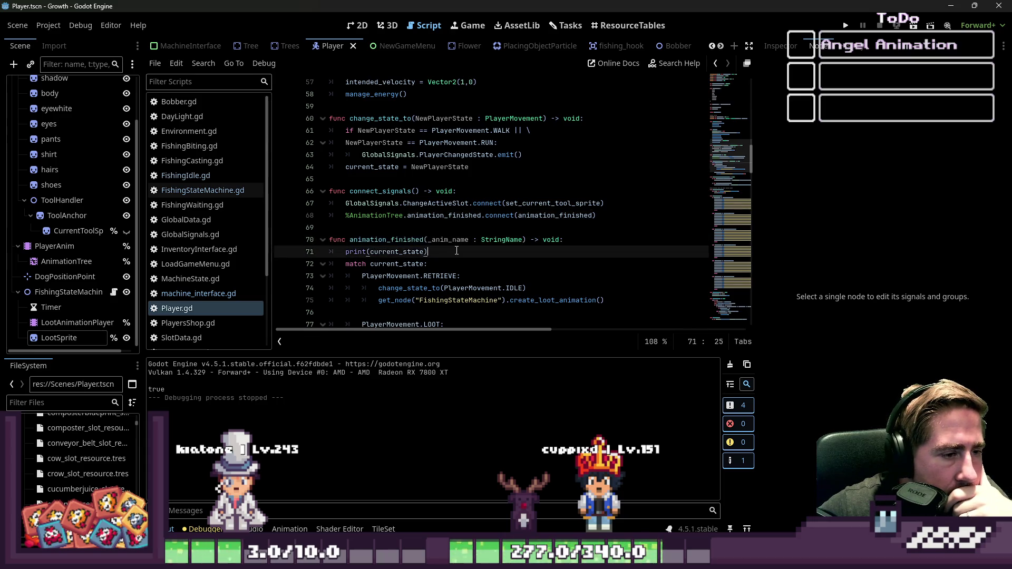
drag(428, 251, 281, 247)
scroll(393, 245, down, 3)
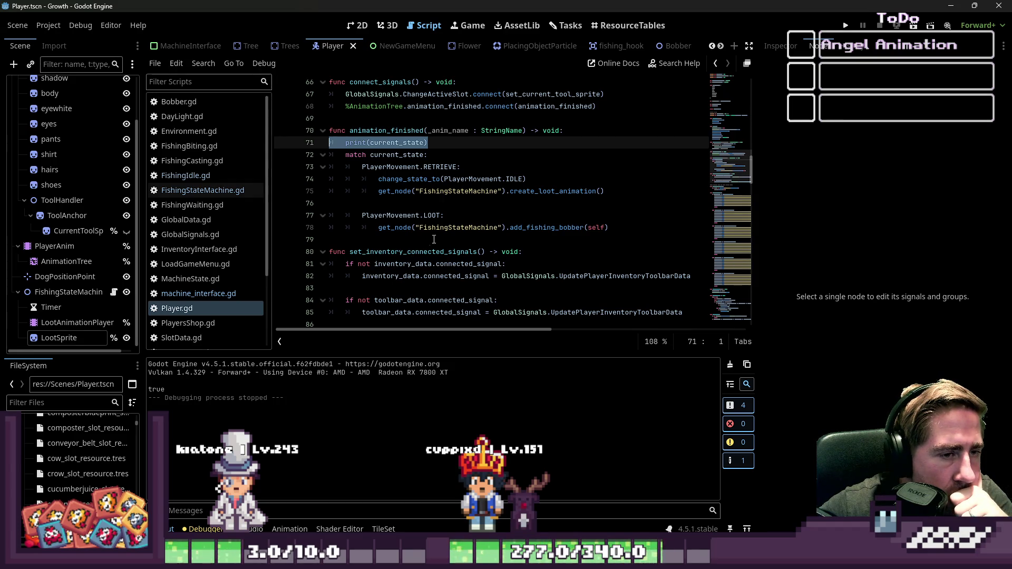
click(471, 203)
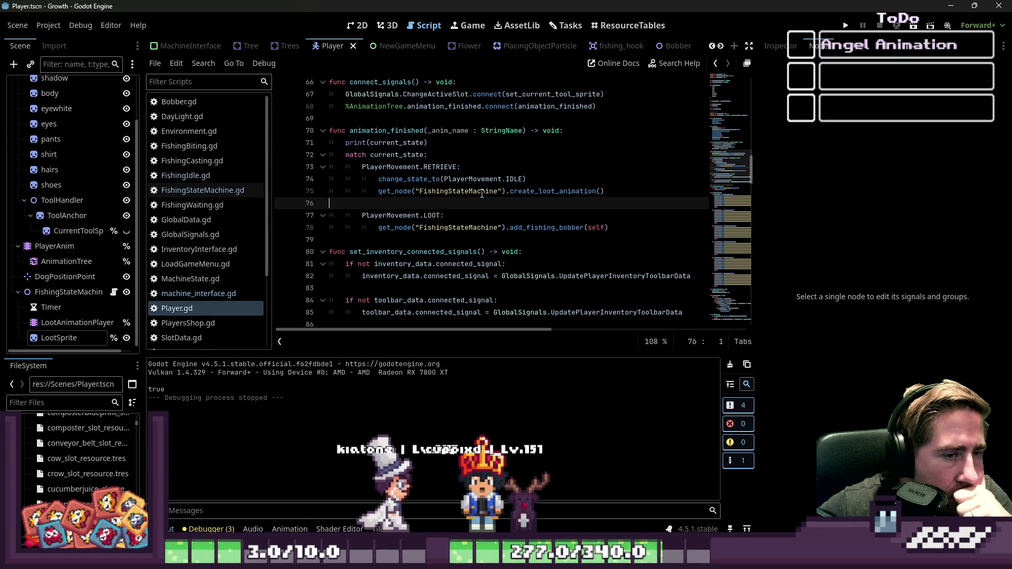
Write the condition 'if intended_velocity == Vector2(0,0):' on line 74 under the RETRIEVE case
click(535, 175)
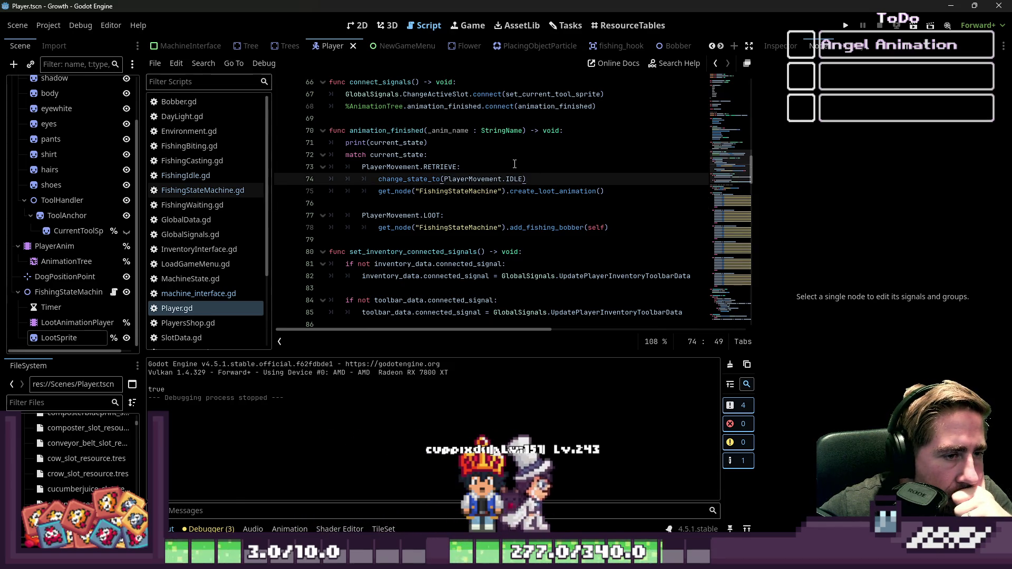
key(Up)
key(Return)
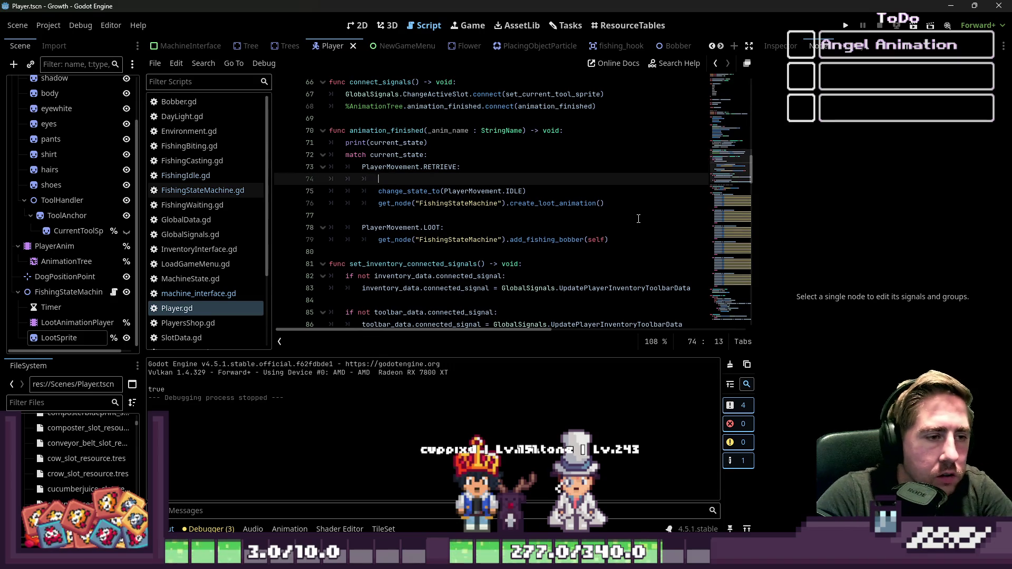
key(BackSpace)
key(BackSpace)
key(BackSpace)
text(nt)
key(Return)
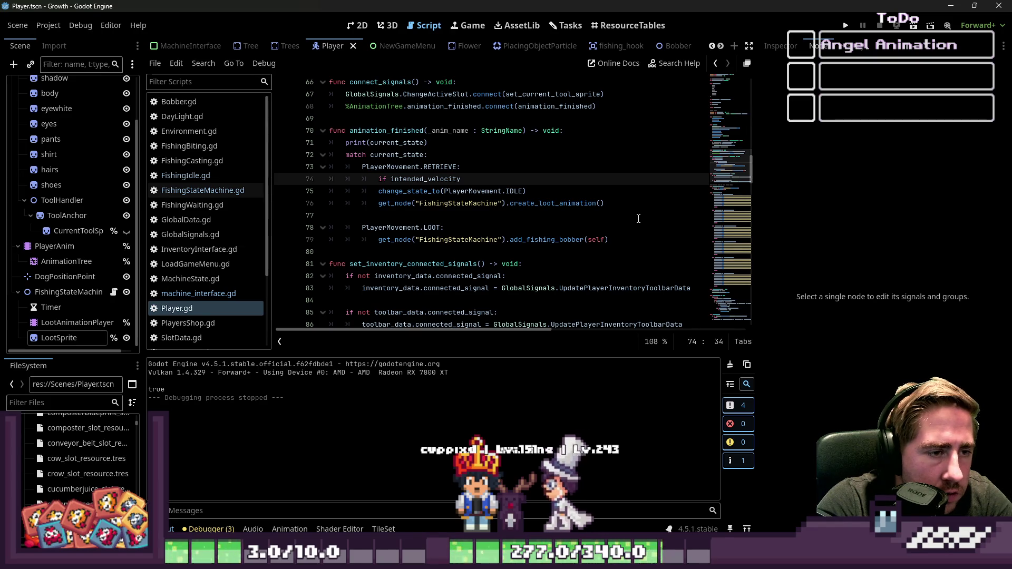
text(.)
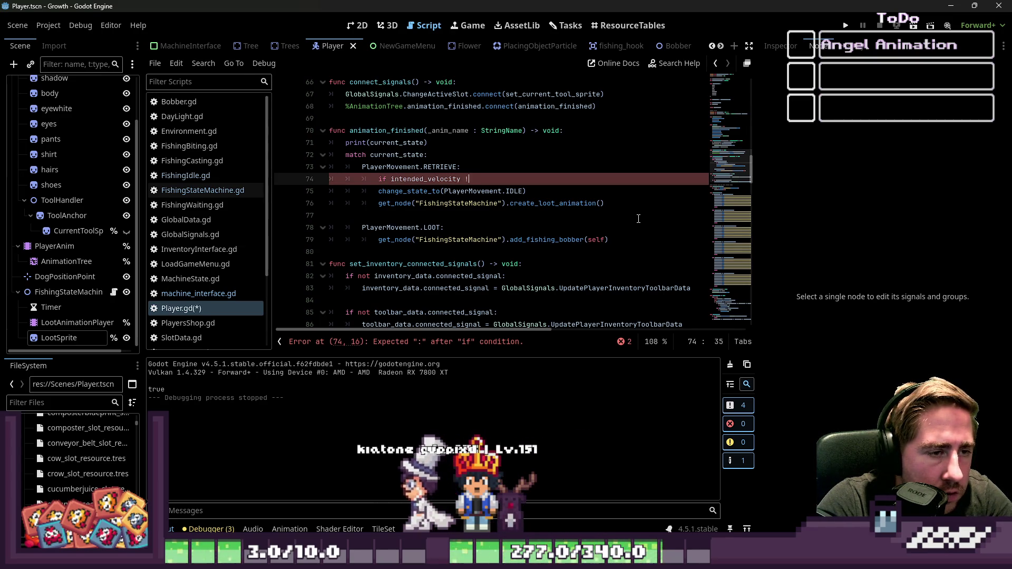
text(== ve)
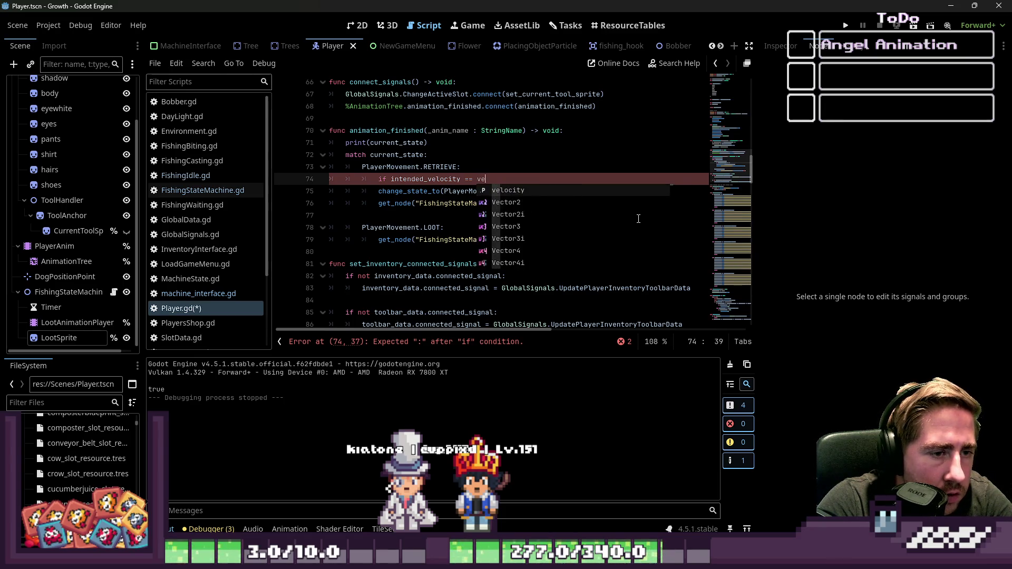
key(Return)
text(:)
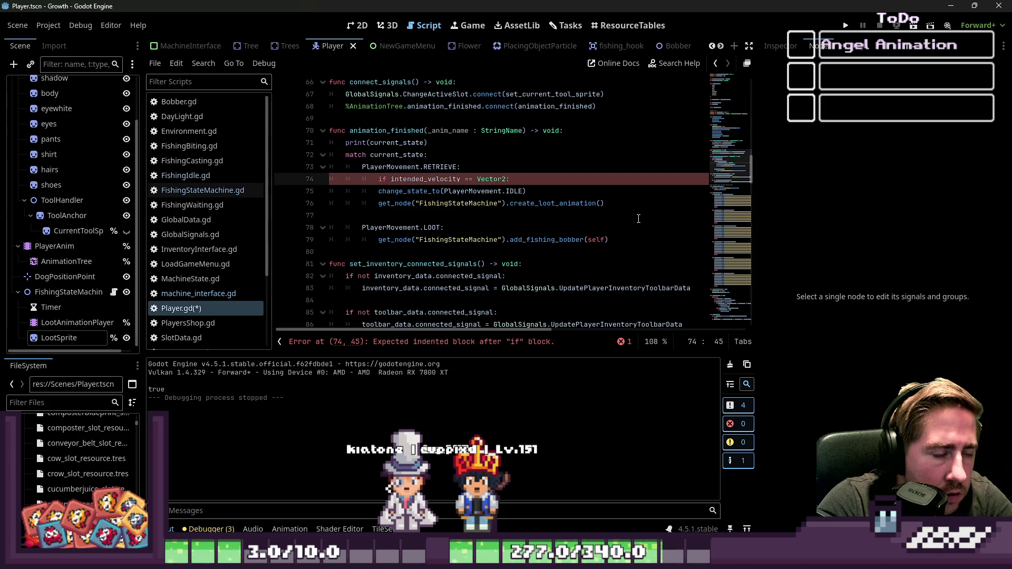
key(Return)
key(BackSpace)
key(BackSpace)
key(BackSpace)
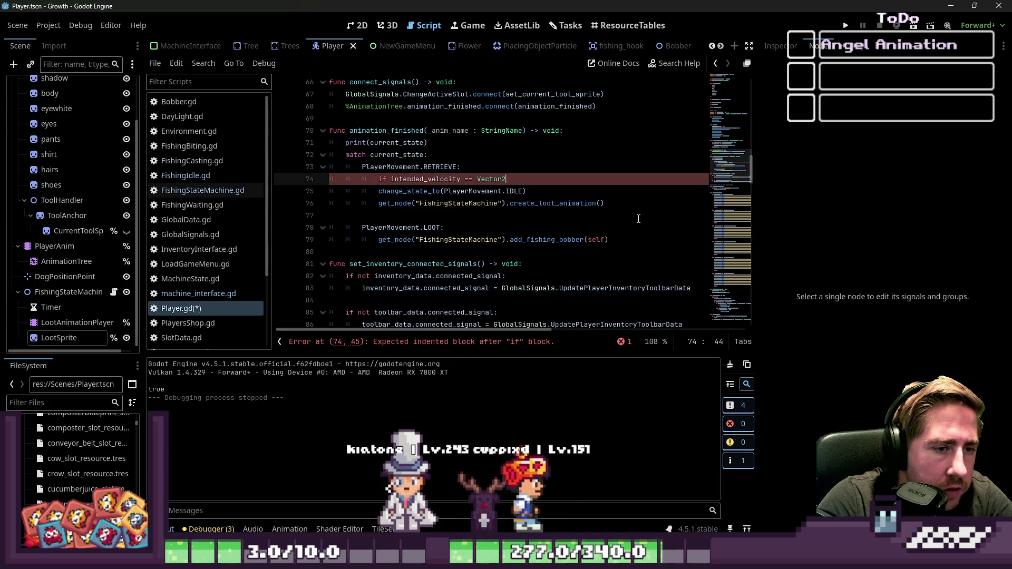
text((0,0))
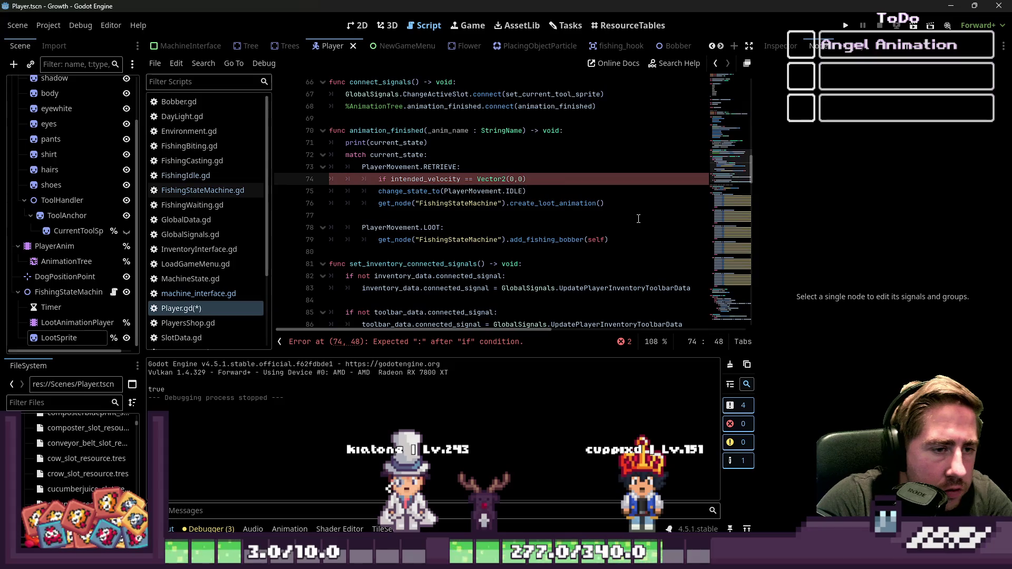
text(:)
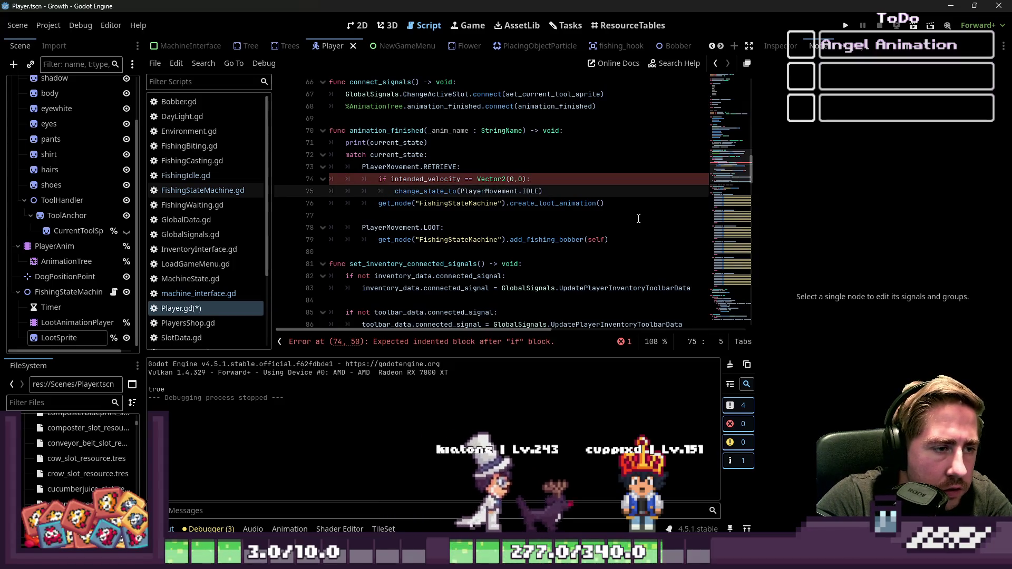
key(Down)
Indent the IDLE state change under that condition and add an else: branch below it
key(Home)
key(Home)
key(Tab)
key(End)
key(Return)
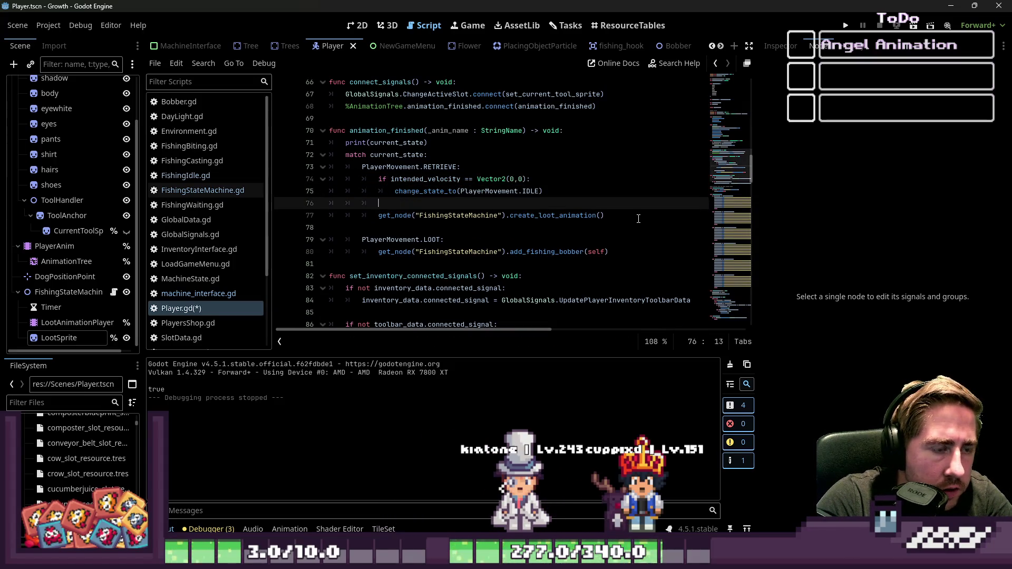
text(e:)
key(Return)
scroll(638, 218, down, 20)
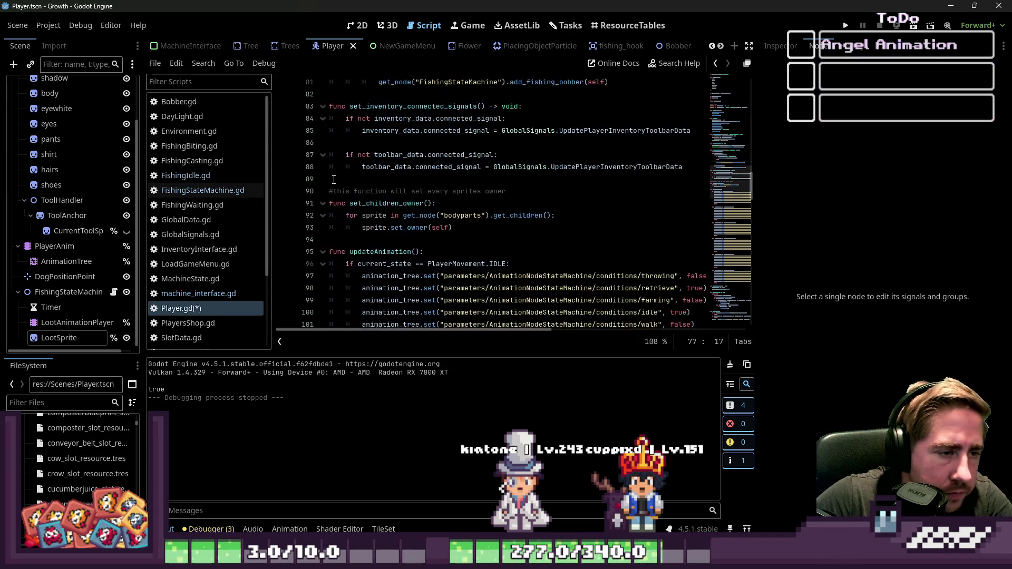
Look over the state checks in manage_energy and scroll down to move_player
scroll(459, 149, up, 7)
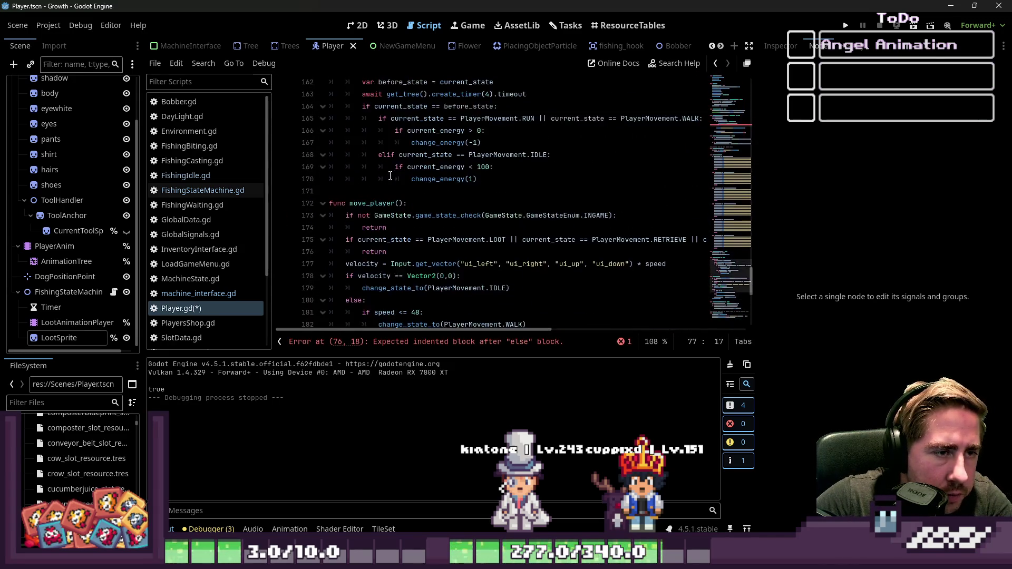
click(495, 182)
click(460, 191)
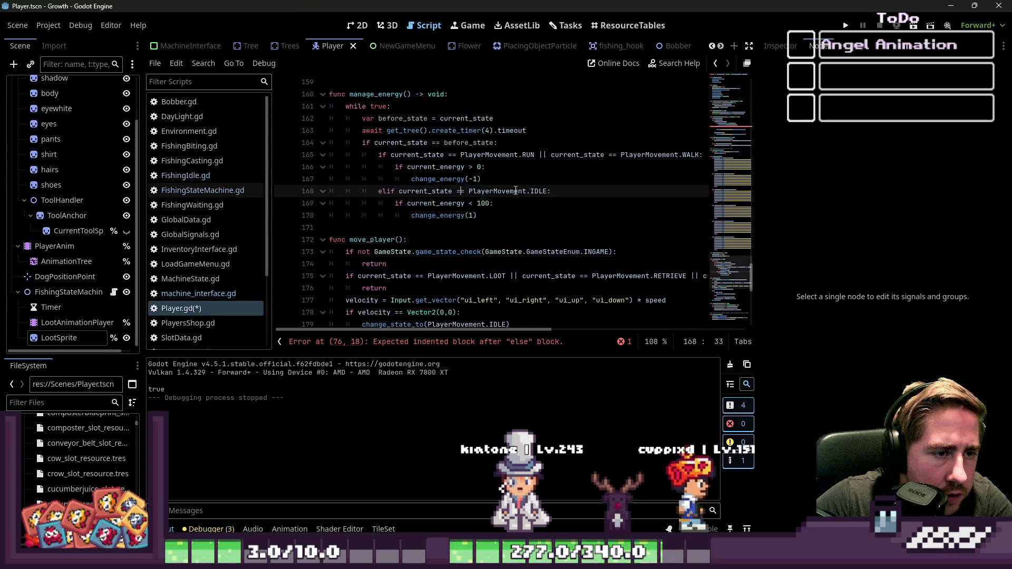
scroll(572, 186, down, 9)
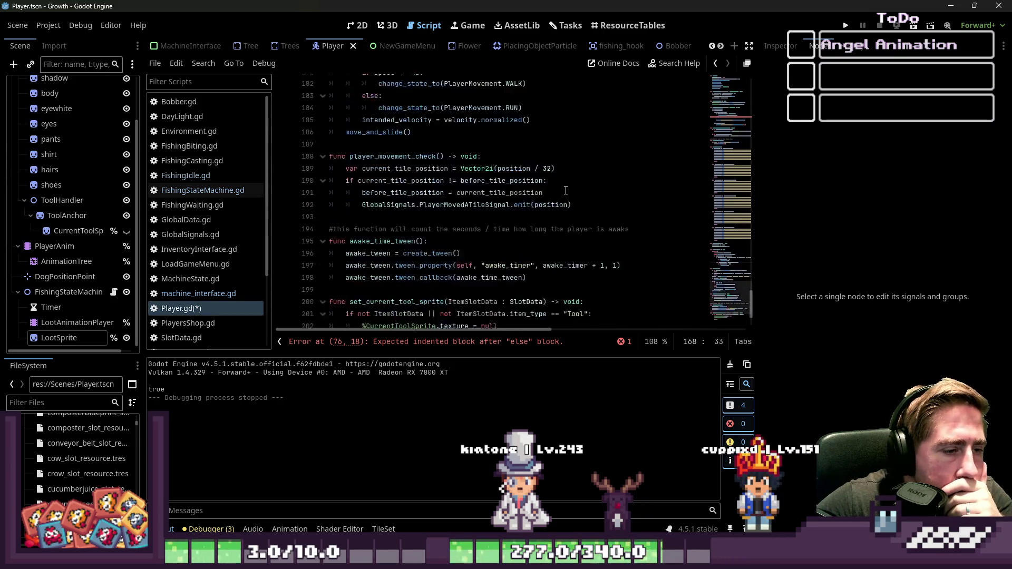
scroll(564, 188, up, 10)
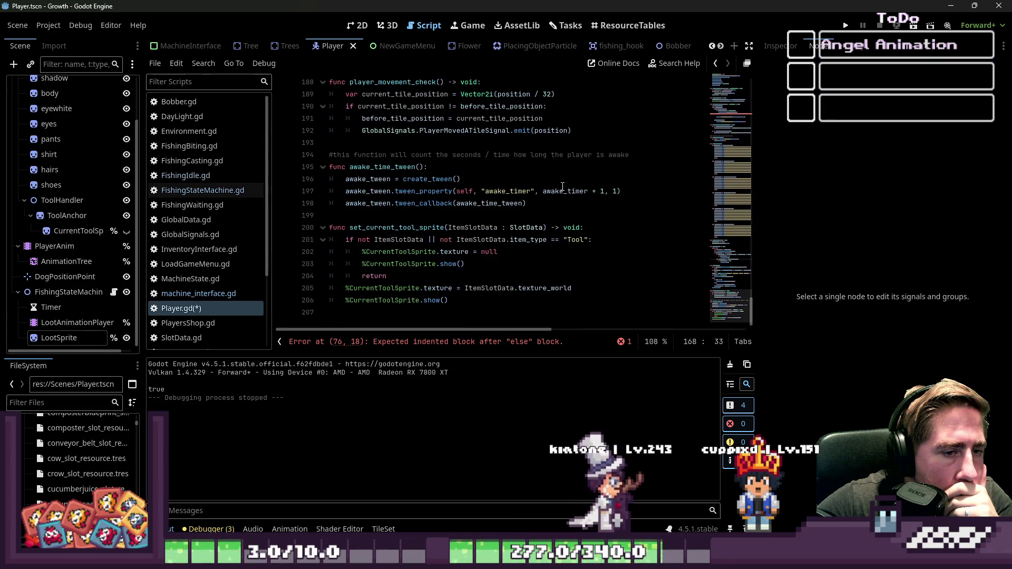
scroll(562, 186, down, 6)
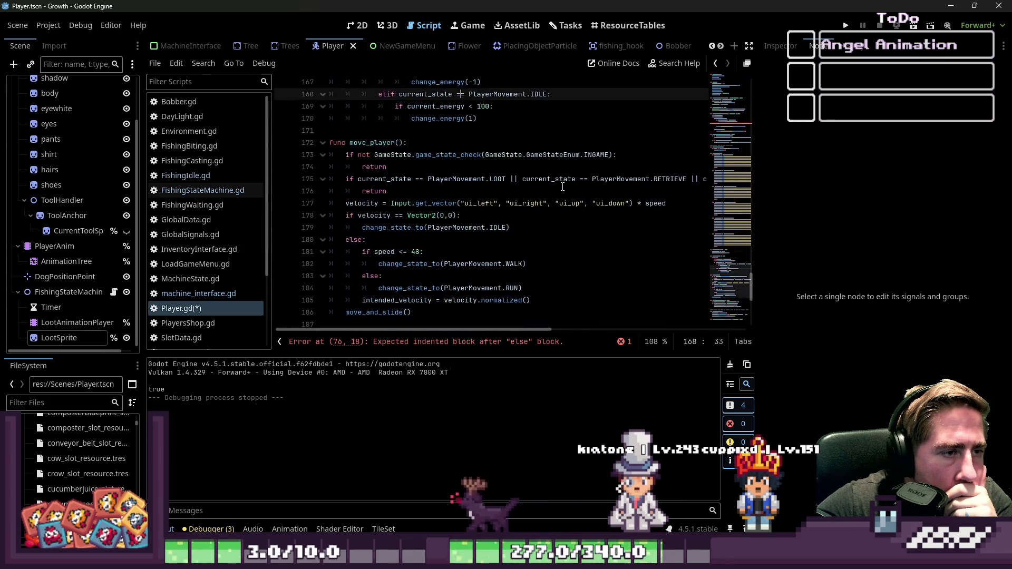
Select the velocity/speed idle, walk or run if-else block (lines 178–184) in move_player
click(528, 216)
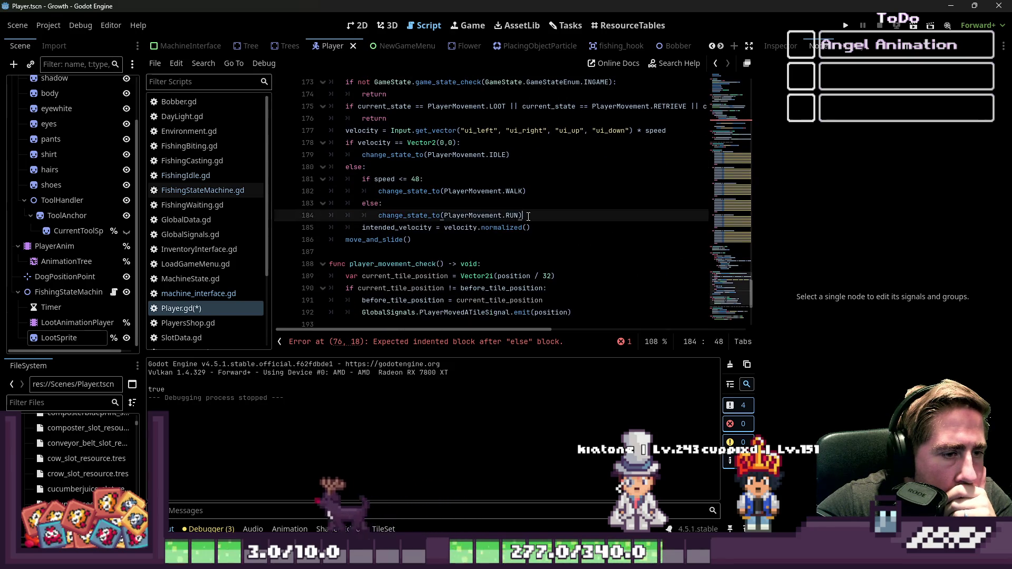
drag(546, 216, 288, 185)
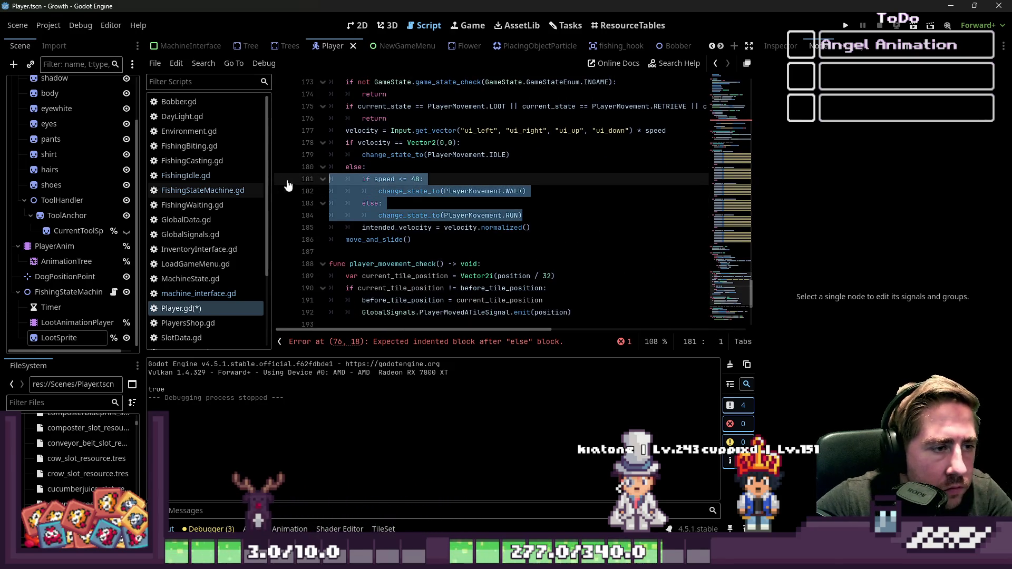
click(501, 193)
mouse_move(529, 211)
mouse_down()
mouse_move(369, 179)
mouse_move(295, 143)
mouse_up()
key(ctrl+c)
scroll(467, 189, up, 10)
scroll(468, 189, up, 20)
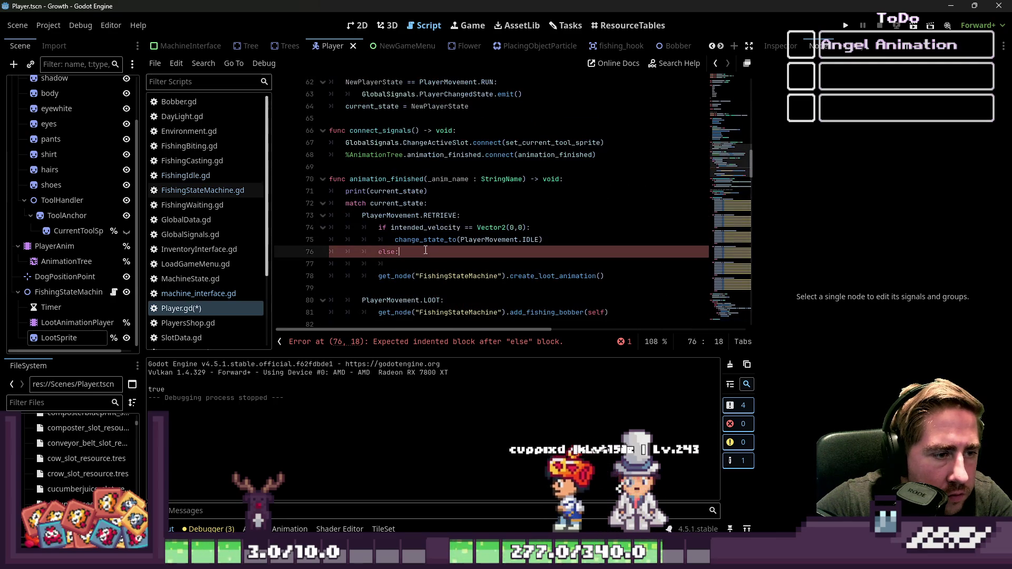
Replace RETRIEVE's if/else lines 74–77 with the pasted idle/walk/run block, indented two levels
drag(400, 263, 283, 227)
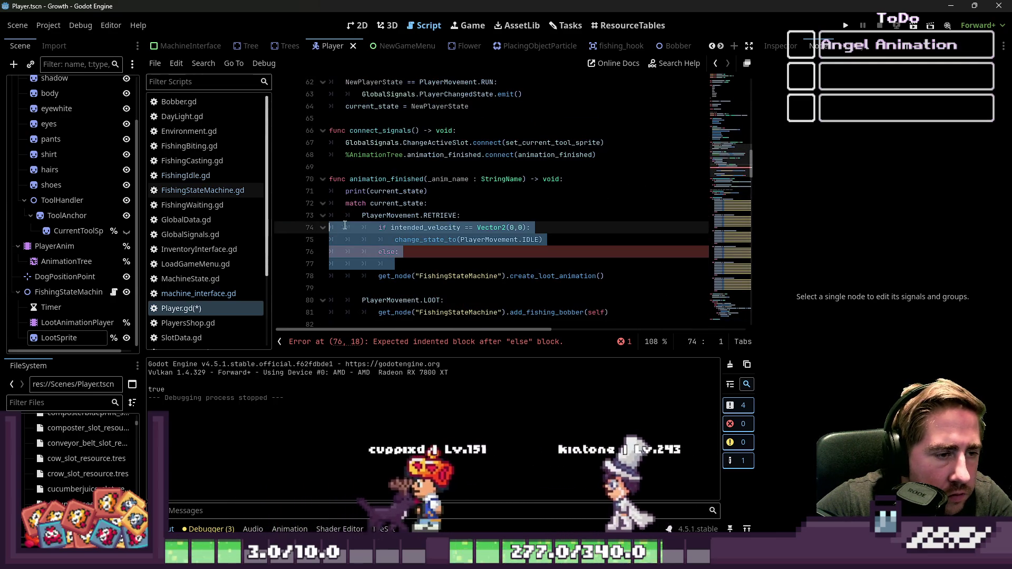
key(ctrl+v)
mouse_move(538, 300)
mouse_down()
mouse_move(369, 229)
mouse_move(330, 227)
mouse_up()
key(Tab)
click(509, 203)
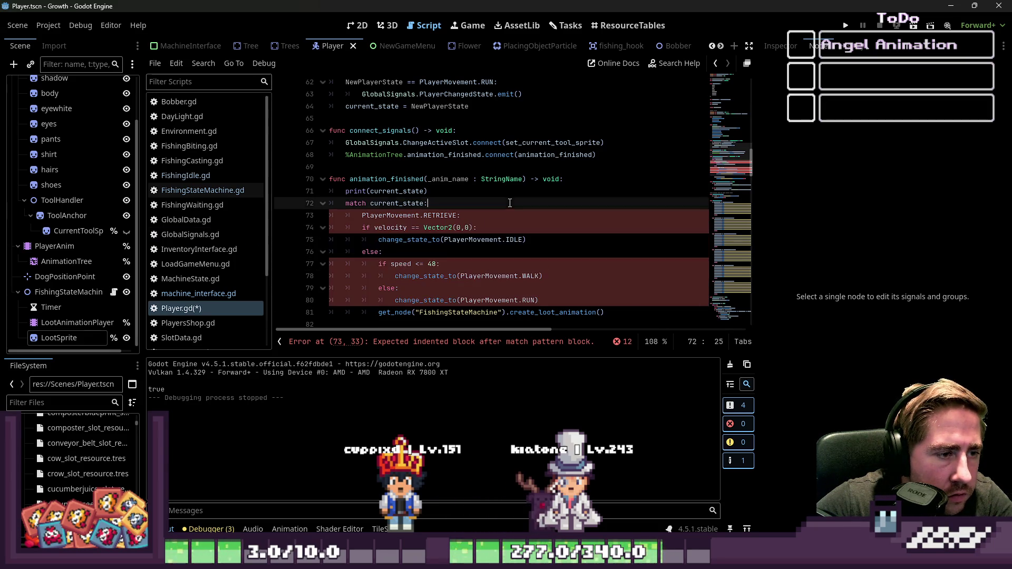
scroll(467, 202, down, 1)
mouse_move(540, 263)
mouse_down()
mouse_move(474, 227)
mouse_move(364, 191)
mouse_up()
key(Tab)
Save Player.gd and run the project to test the change
click(580, 195)
key(ctrl+s)
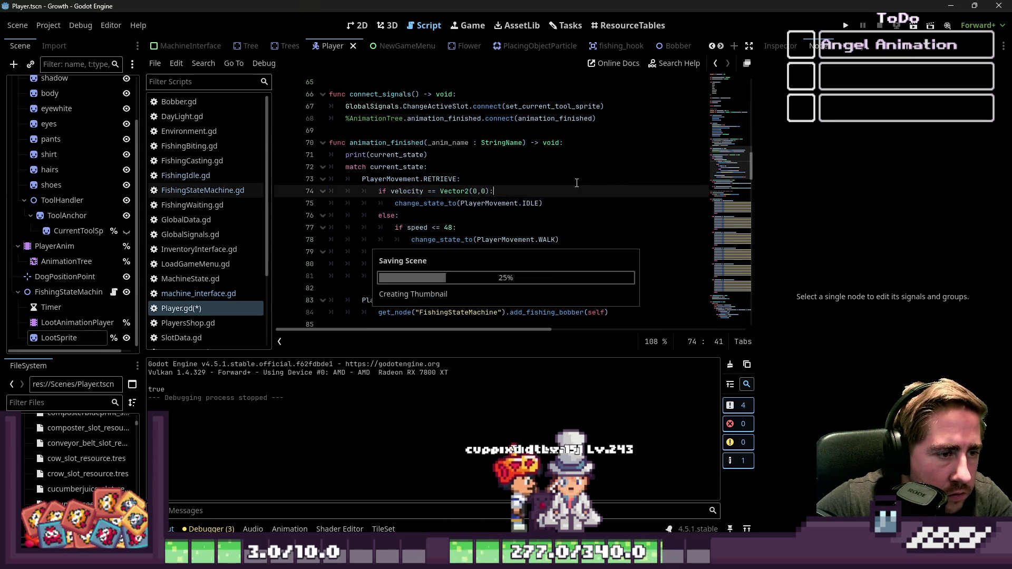
click(847, 26)
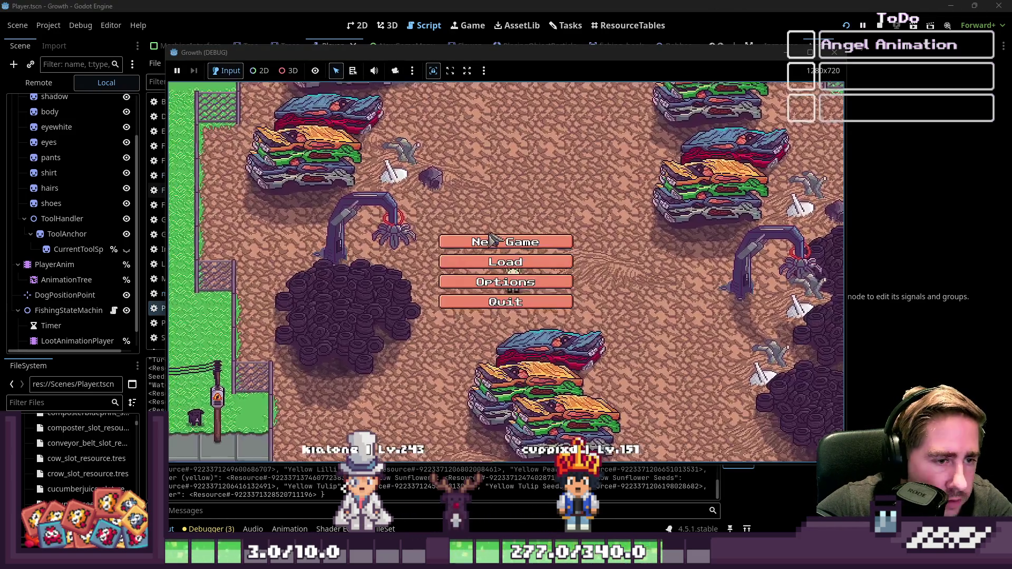
Start a new game with a character named 'cxv' and equip the fishing rod from the hotbar
click(513, 239)
text(cxv)
click(451, 356)
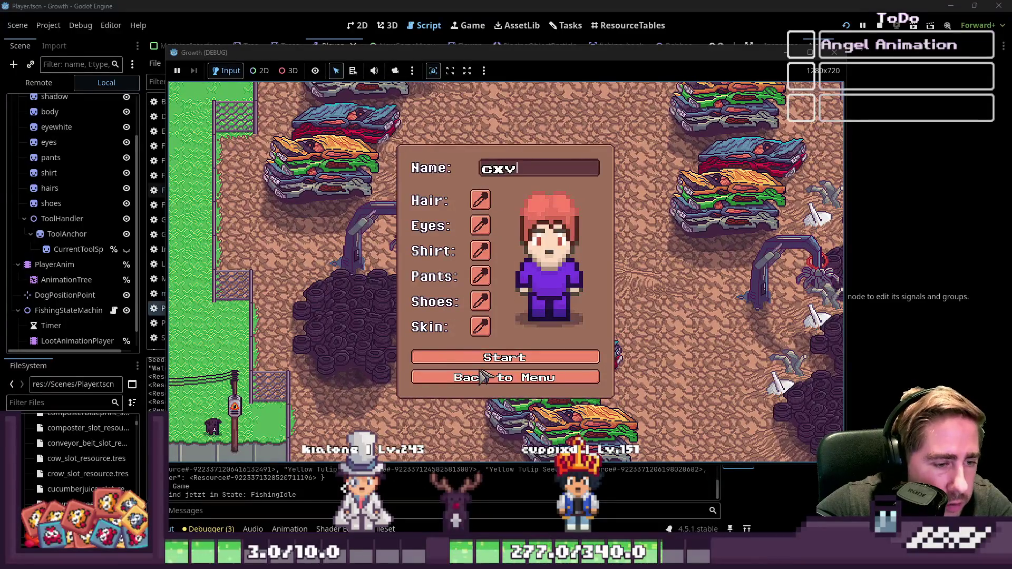
key(e)
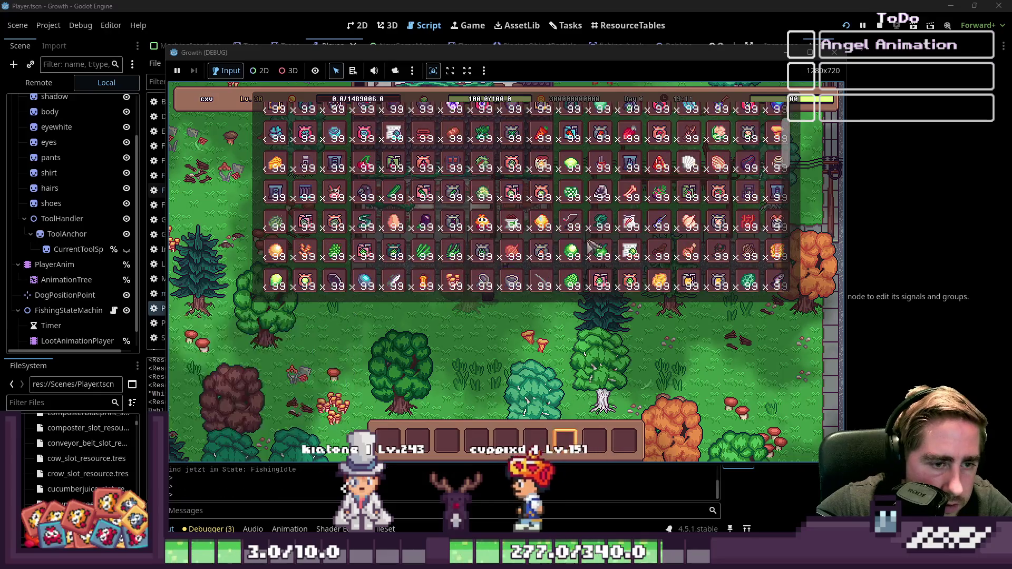
key(e)
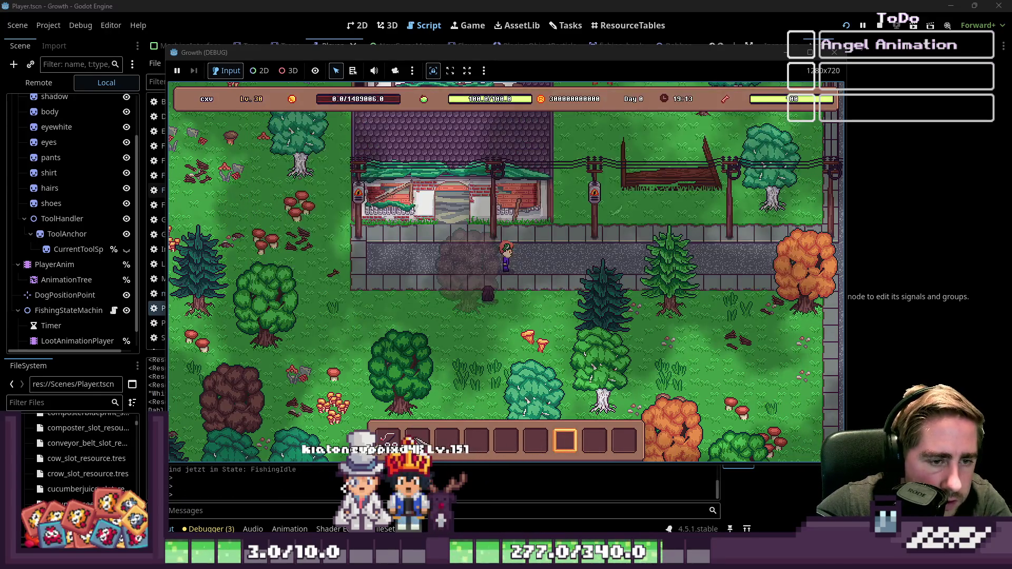
key(8)
key(w)
Walk to the stone bridge's west edge, cast into the water, then stop the game with F8
key(d)
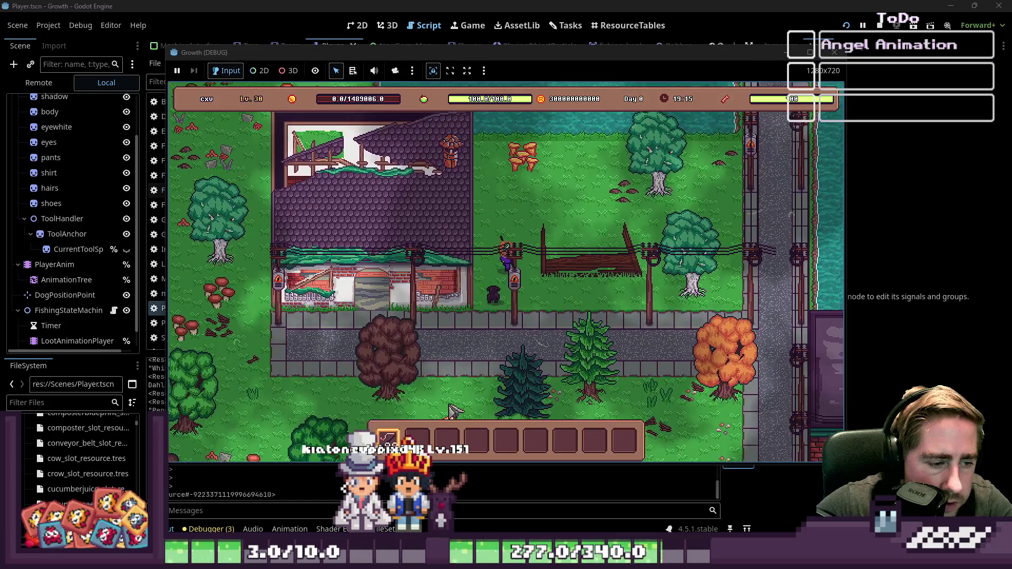
key(1)
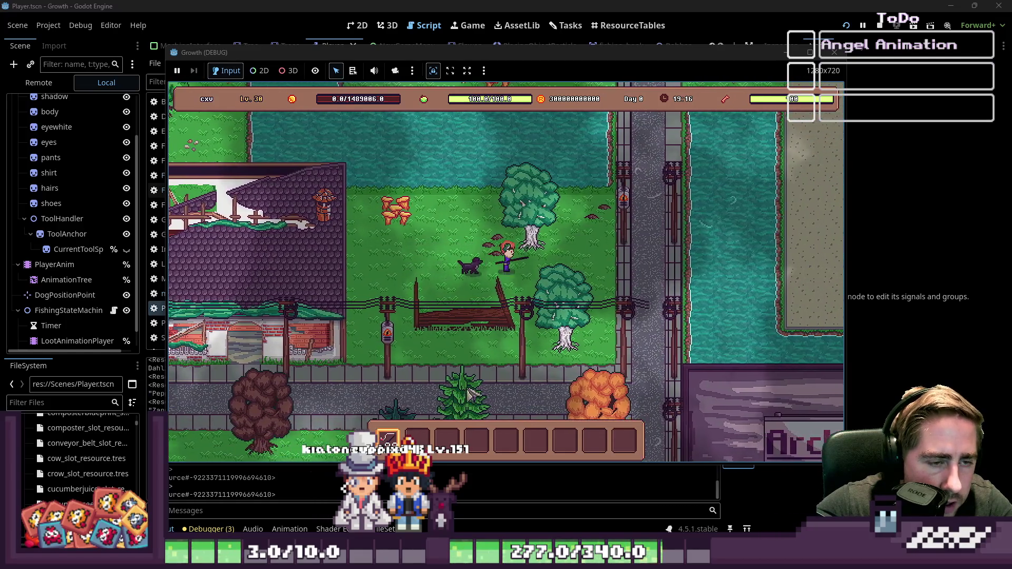
key(d)
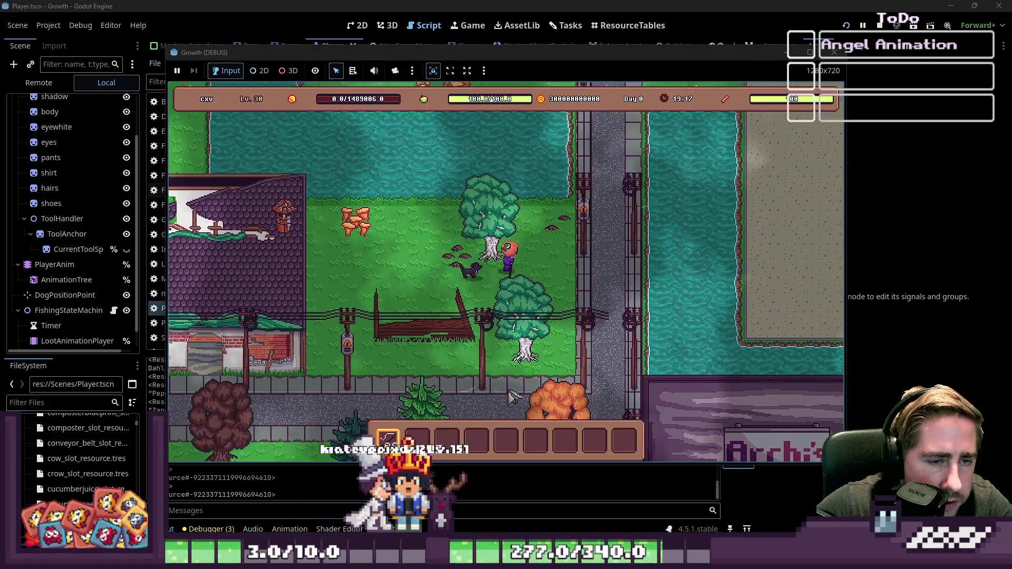
key(w)
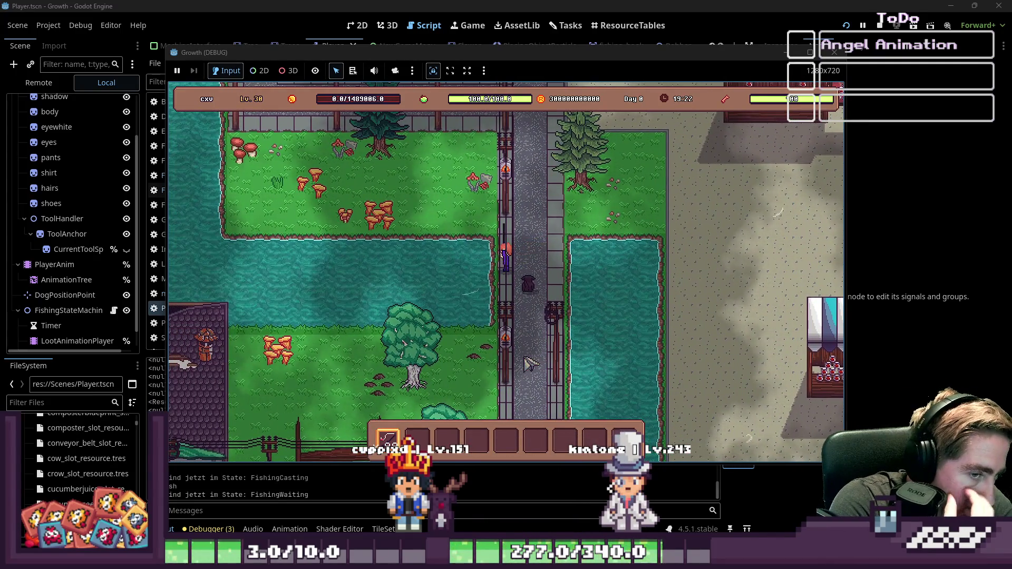
key(w)
key(d)
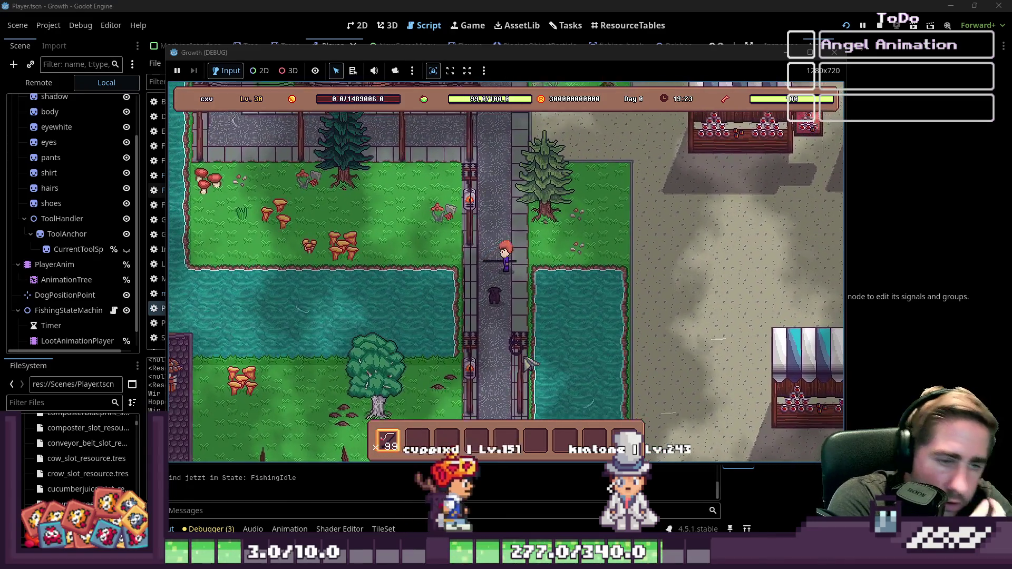
key(s)
key(a)
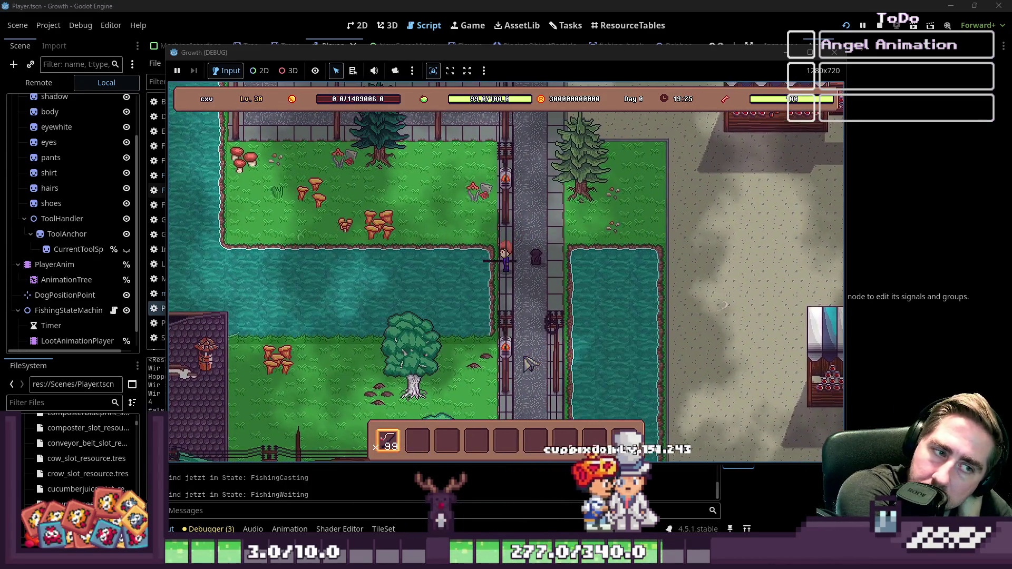
click(529, 362)
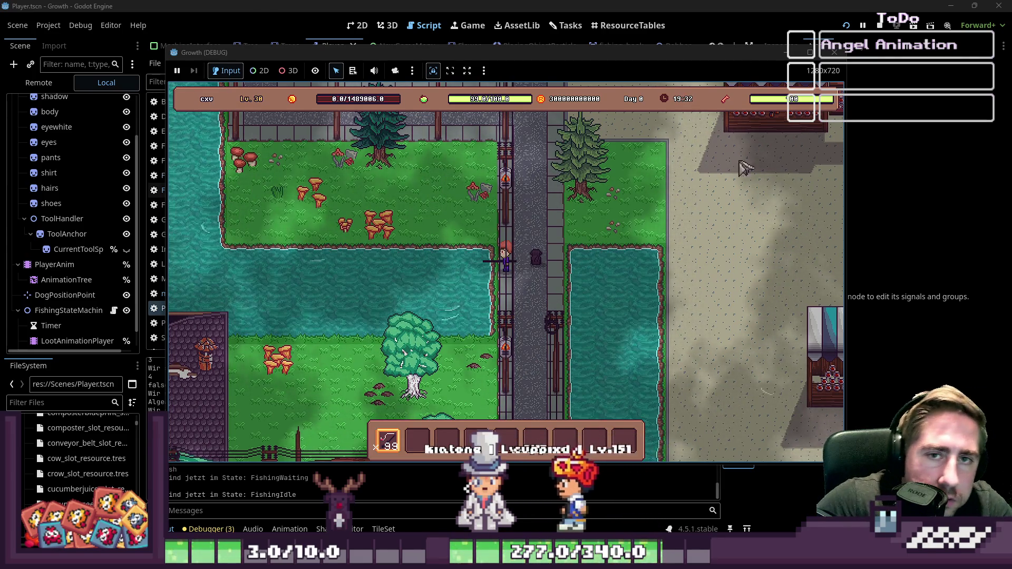
key(F8)
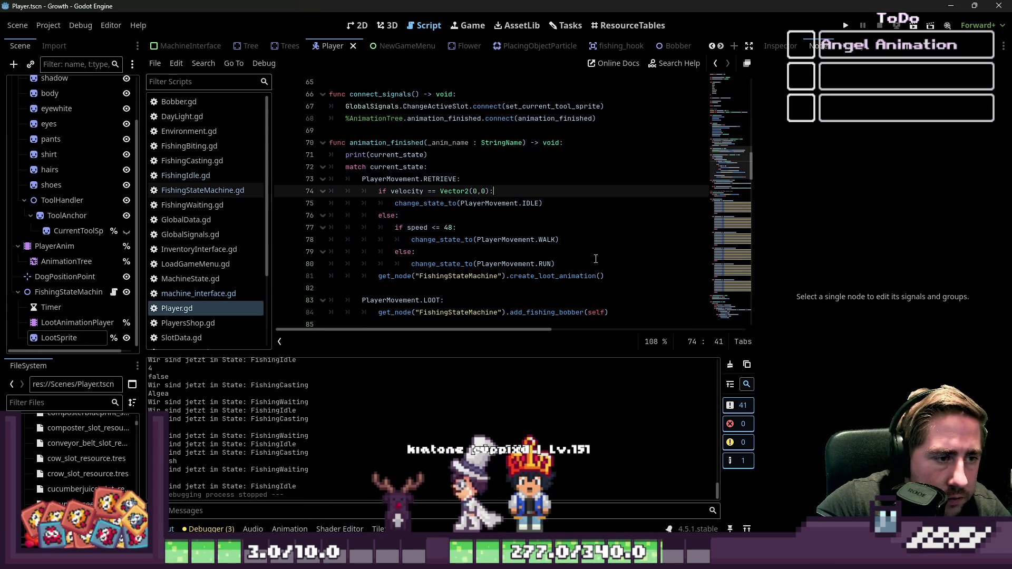
scroll(453, 247, down, 1)
scroll(315, 239, up, 1)
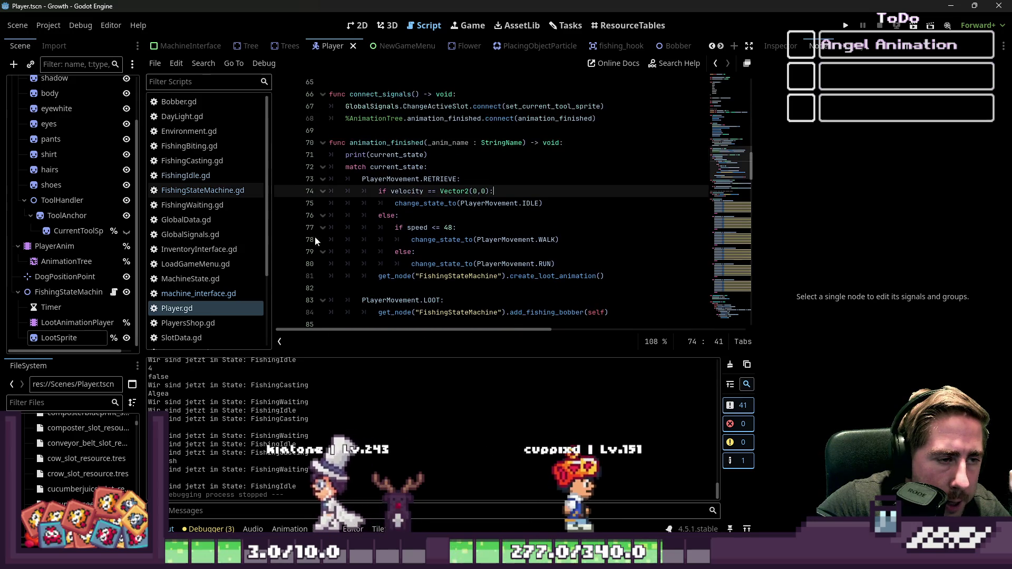
double_click(406, 191)
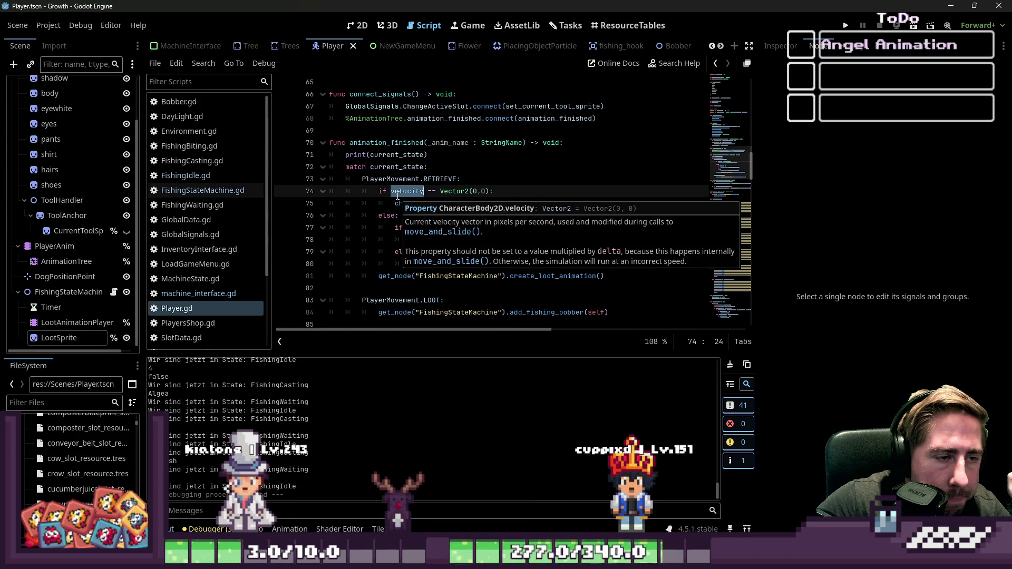
text(inte)
key(Return)
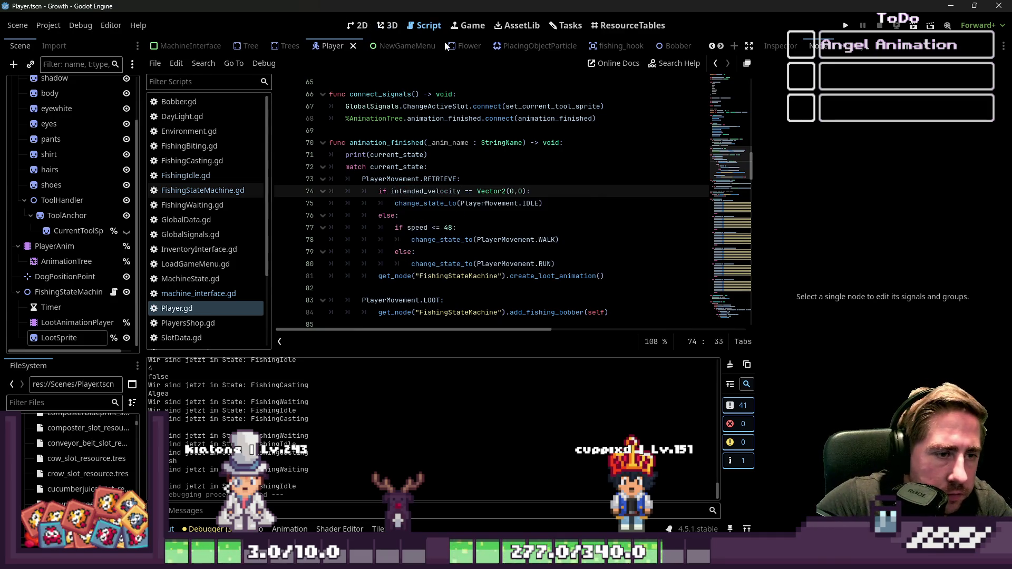
click(546, 142)
click(844, 27)
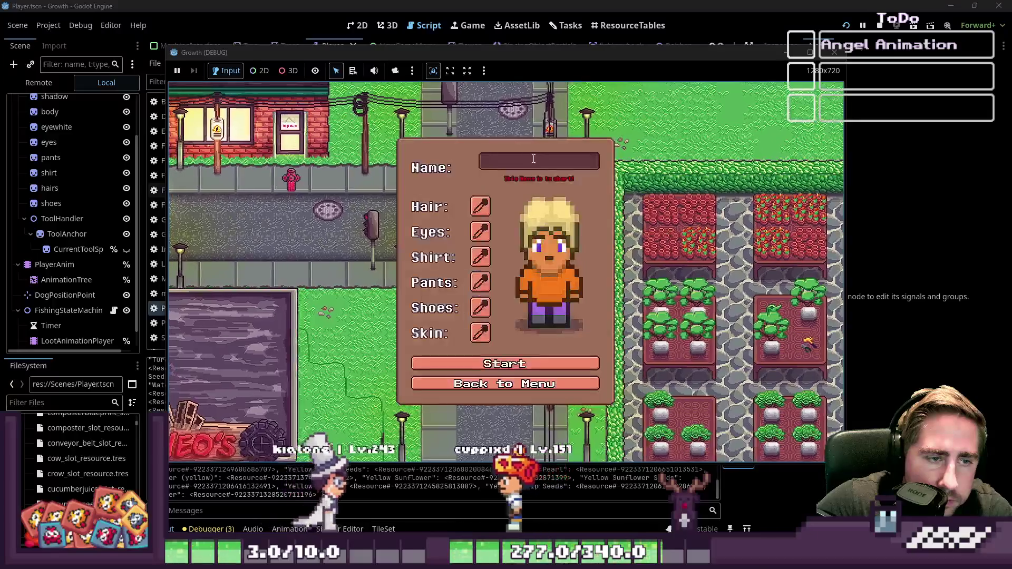
click(533, 159)
text(cxyd)
click(551, 364)
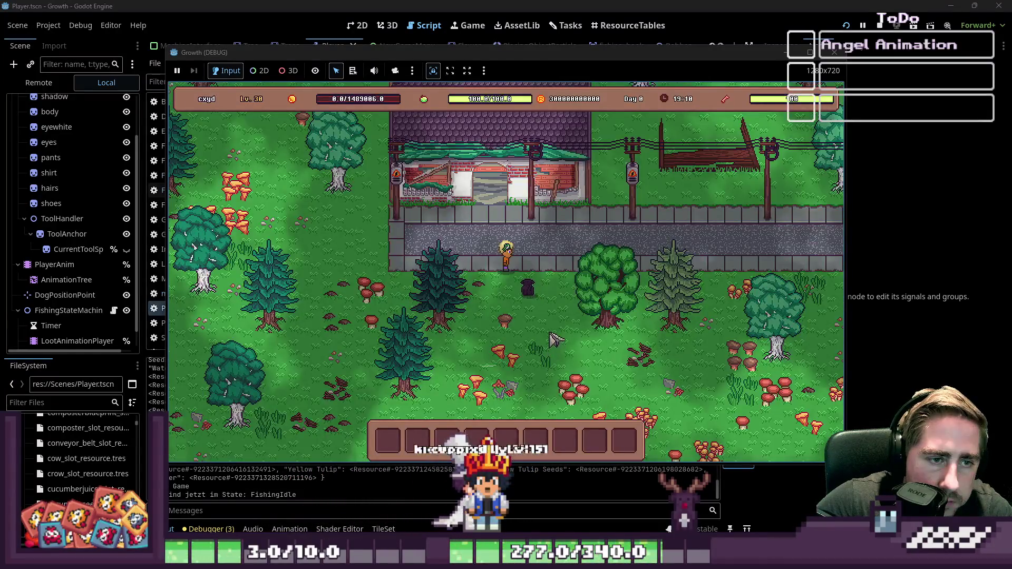
key(F8)
drag(448, 203, 449, 192)
double_click(449, 190)
text(velocity)
click(461, 218)
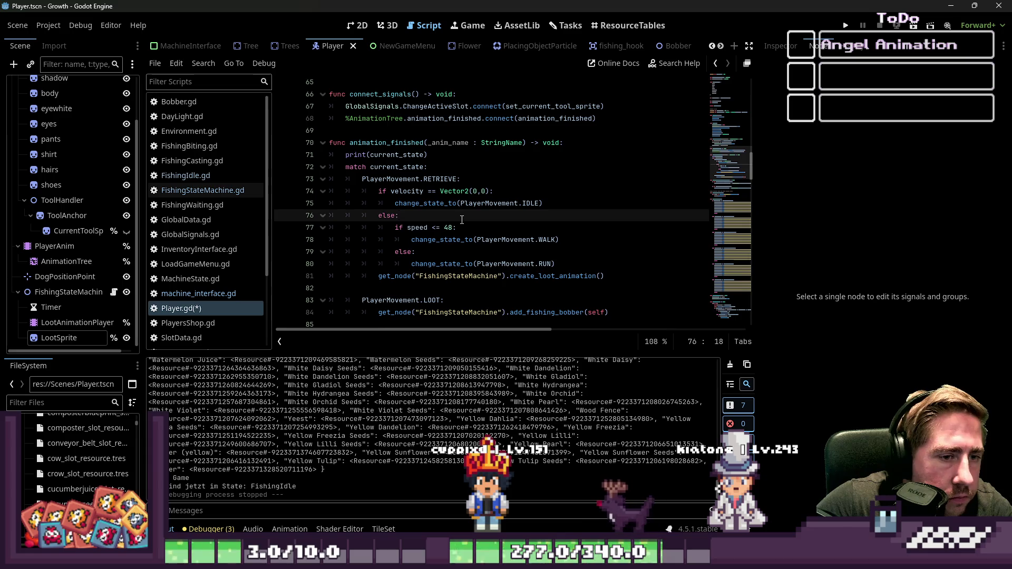
Delete the else branch with the walk and run state changes from the RETRIEVE case
scroll(462, 219, down, 5)
scroll(463, 219, up, 4)
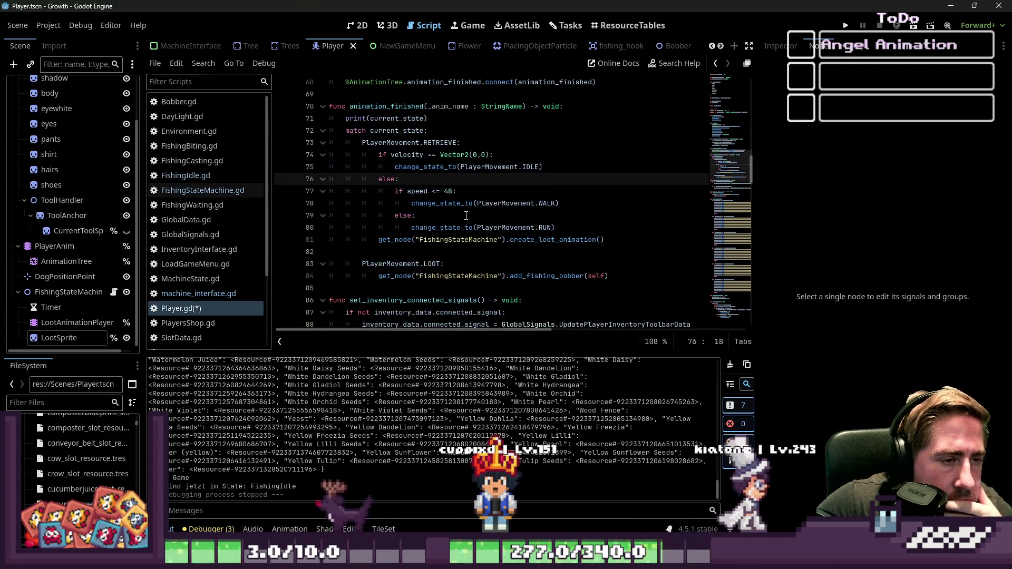
drag(560, 227, 319, 185)
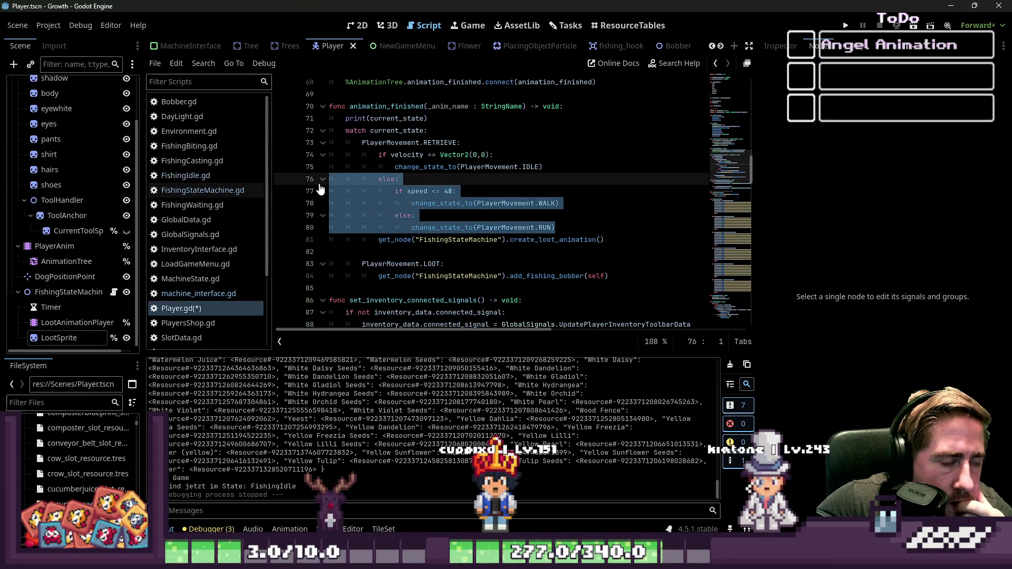
scroll(457, 194, down, 20)
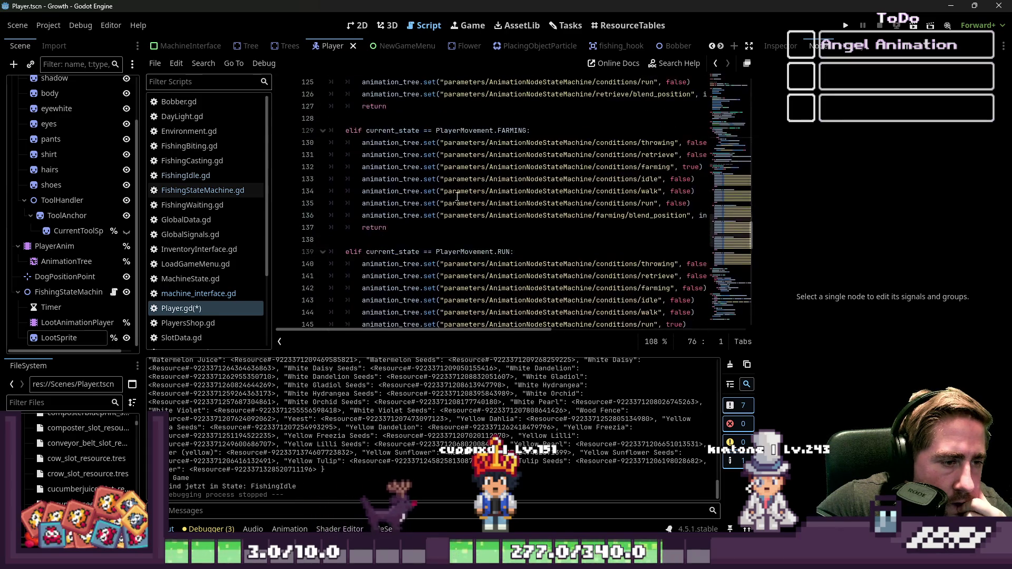
scroll(457, 195, down, 15)
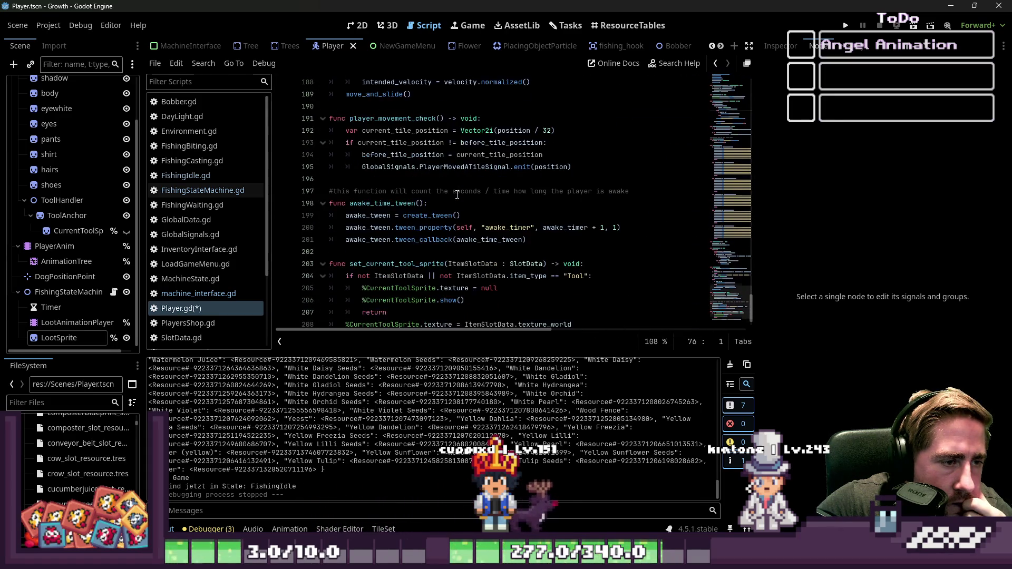
scroll(457, 194, up, 8)
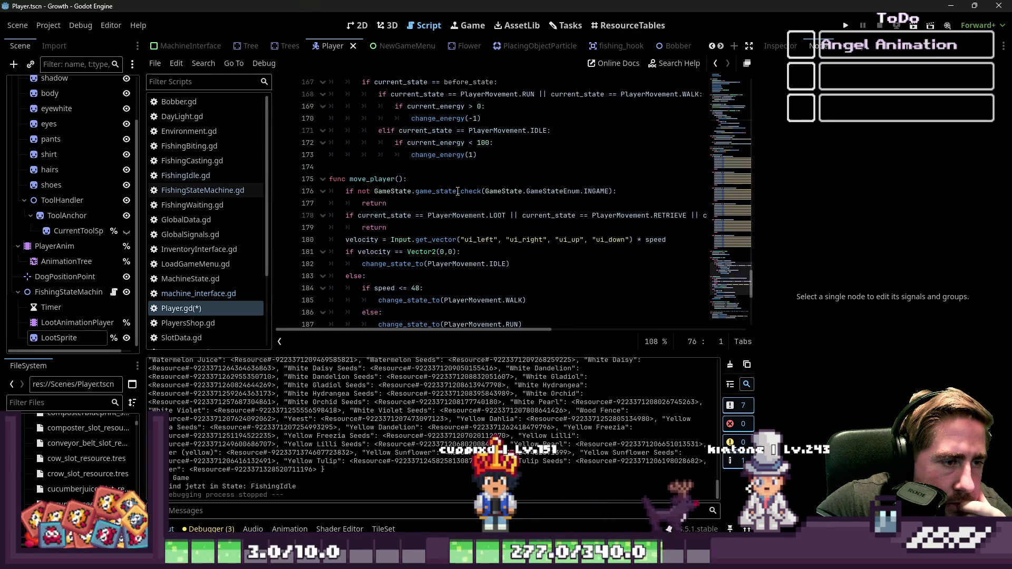
scroll(458, 191, up, 20)
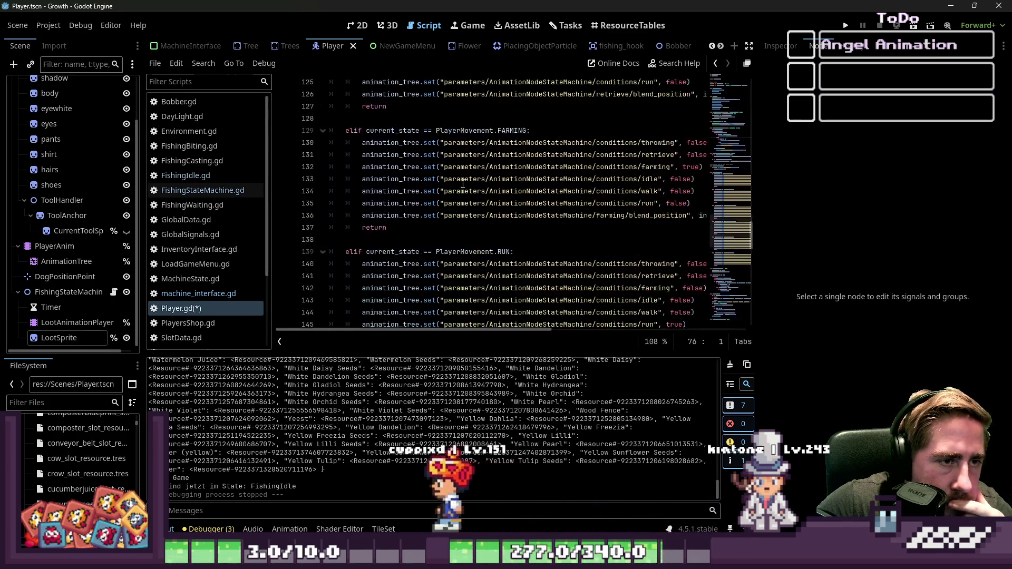
scroll(463, 184, up, 10)
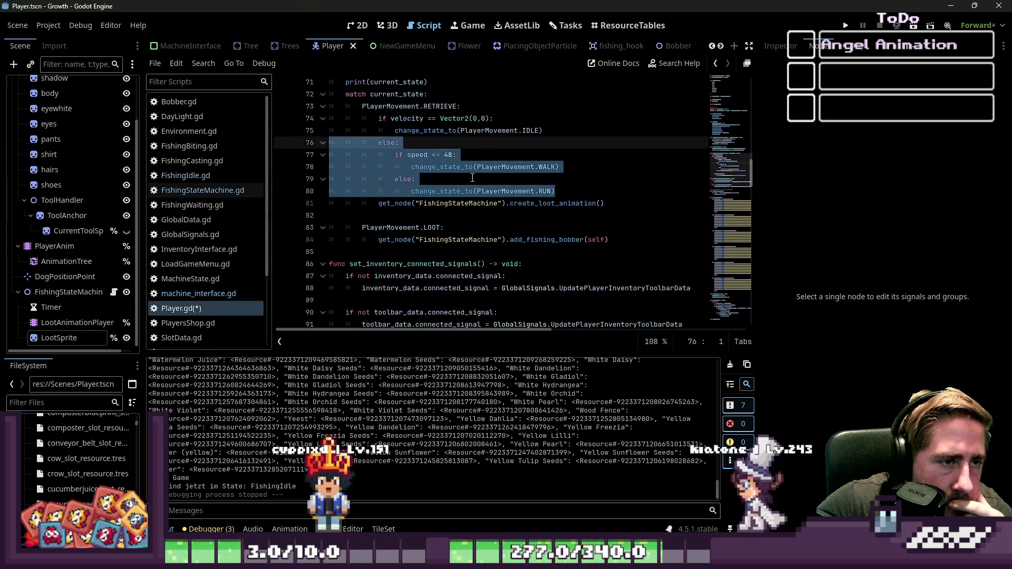
click(553, 184)
mouse_move(553, 185)
mouse_down()
mouse_move(421, 179)
mouse_move(231, 145)
mouse_up()
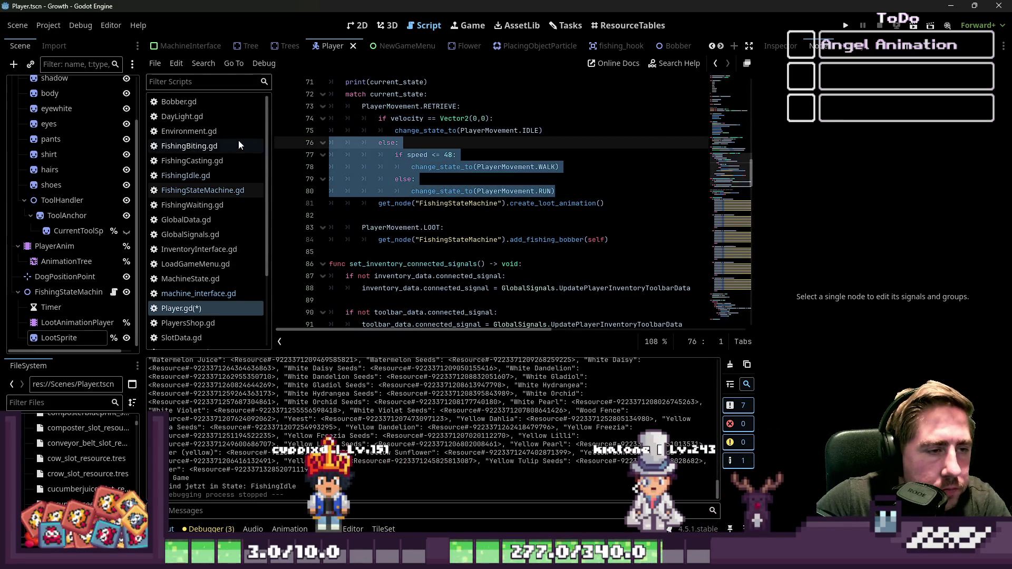
key(BackSpace)
key(BackSpace)
Remove the velocity check line, unindent the IDLE change, and delete the print(current_state) debug line
drag(512, 152, 291, 155)
key(Delete)
key(Delete)
key(shift+Tab)
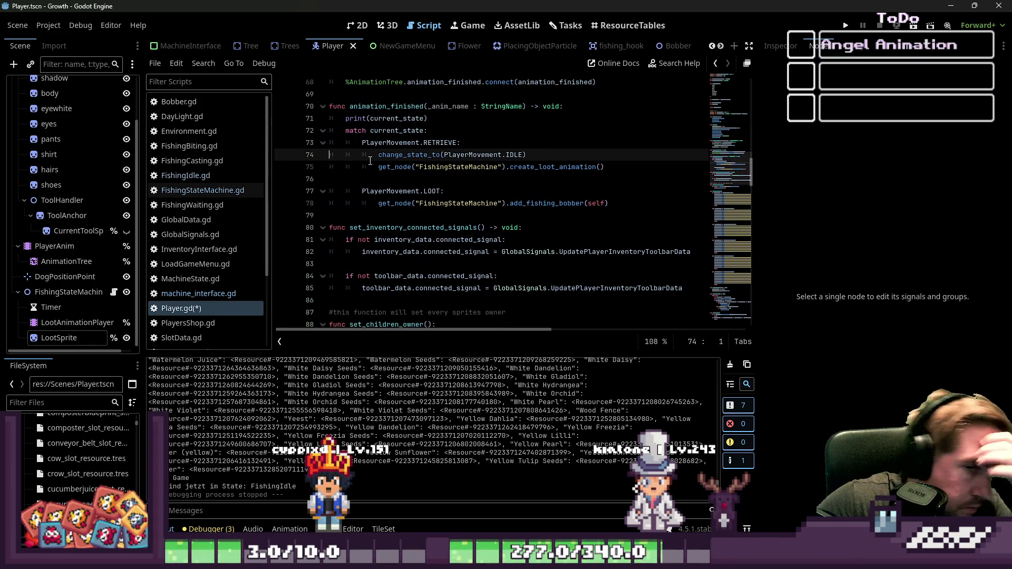
click(601, 167)
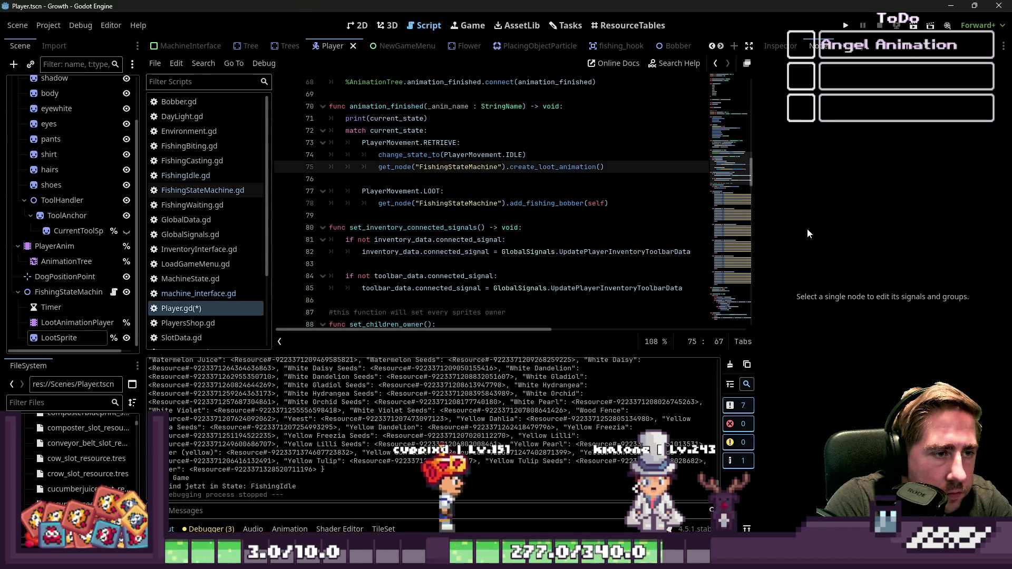
key(Up)
key(Up)
key(Up)
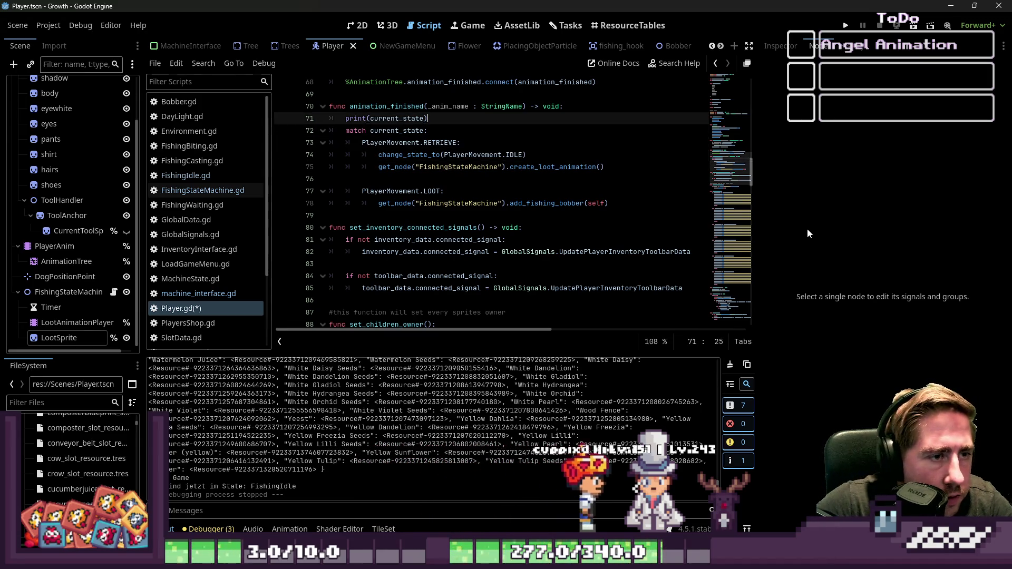
key(shift+Home)
key(BackSpace)
key(BackSpace)
key(BackSpace)
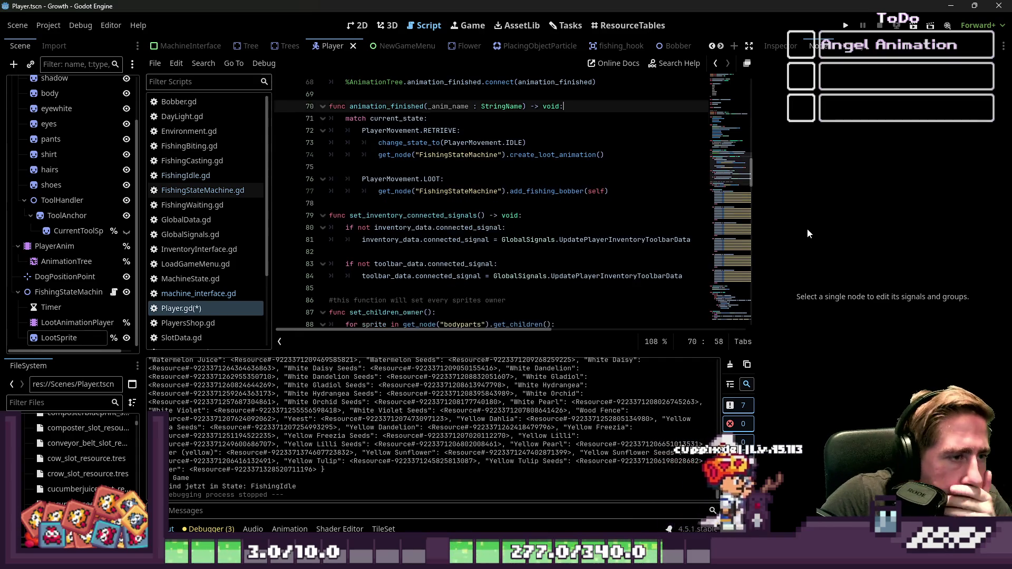
Review the match cases down to LOOT and save Player.gd with Ctrl+S
key(Down)
key(Down)
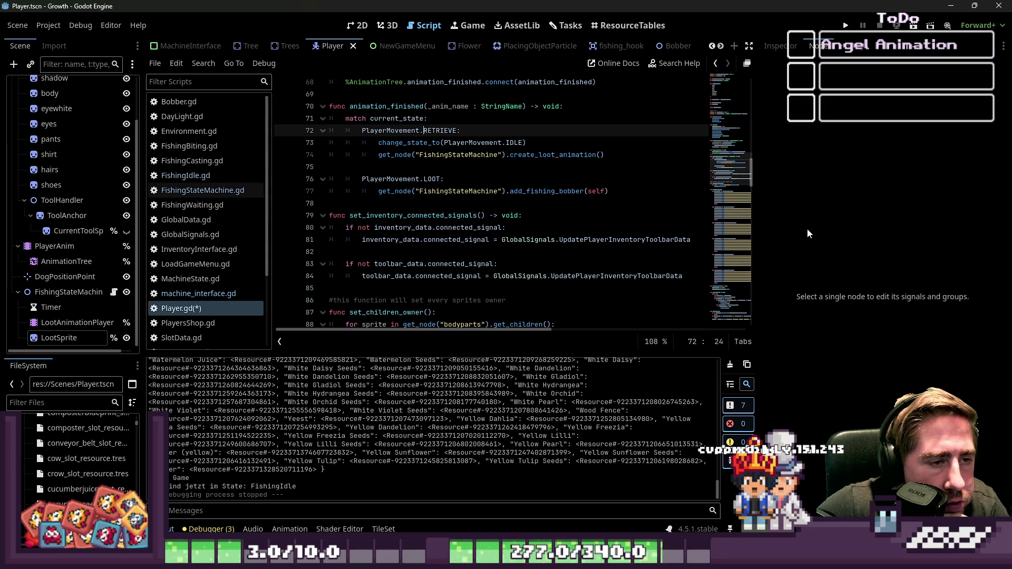
key(Down)
key(Down)
key(Down)
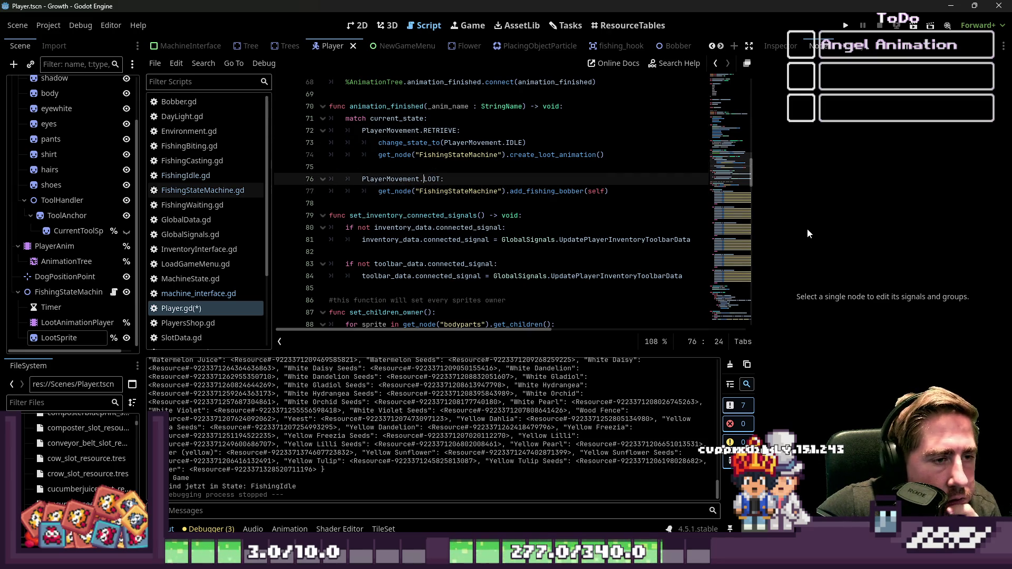
key(Down)
key(Up)
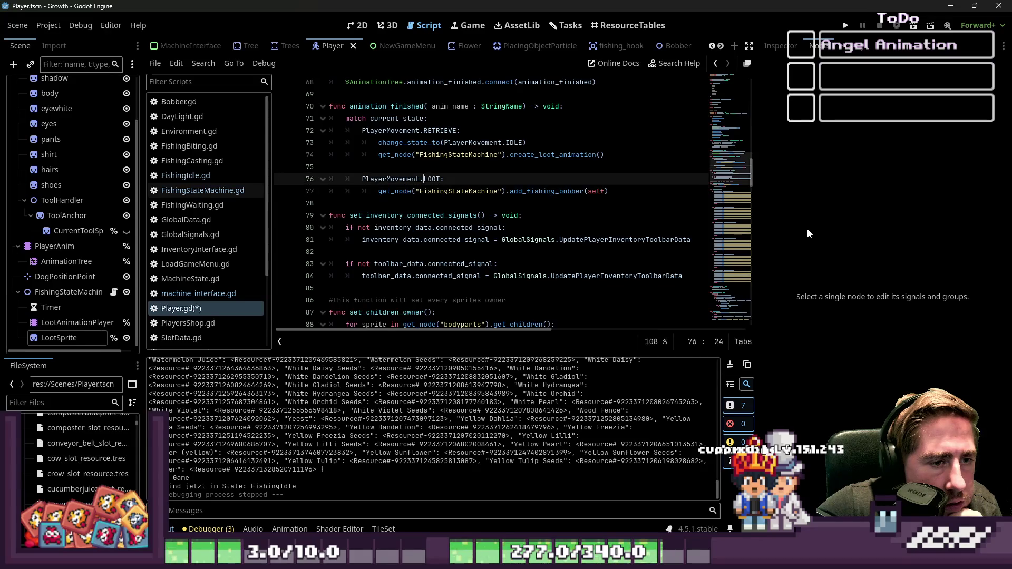
key(Up)
key(Up)
key(End)
key(Left)
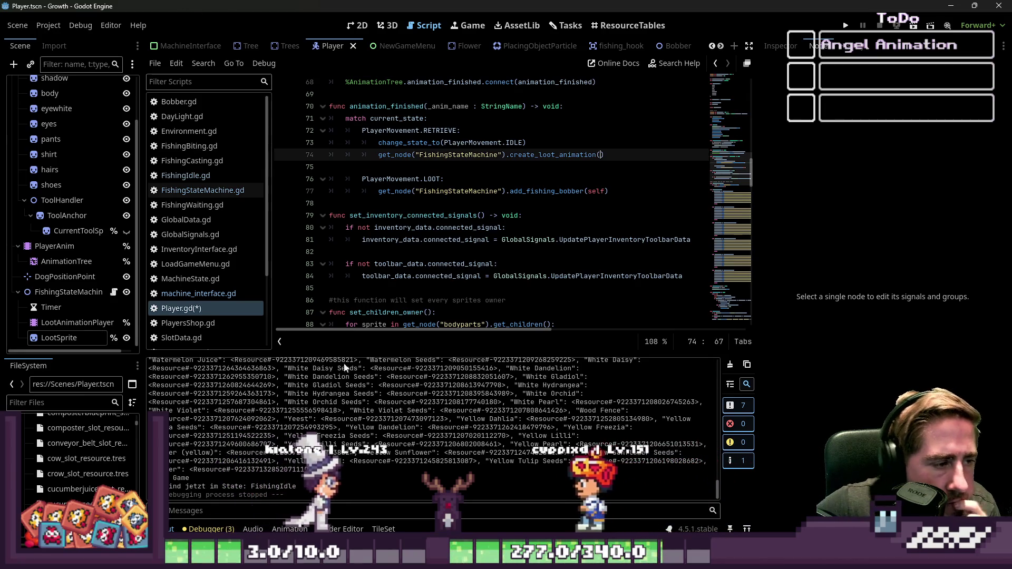
click(454, 179)
key(ctrl+s)
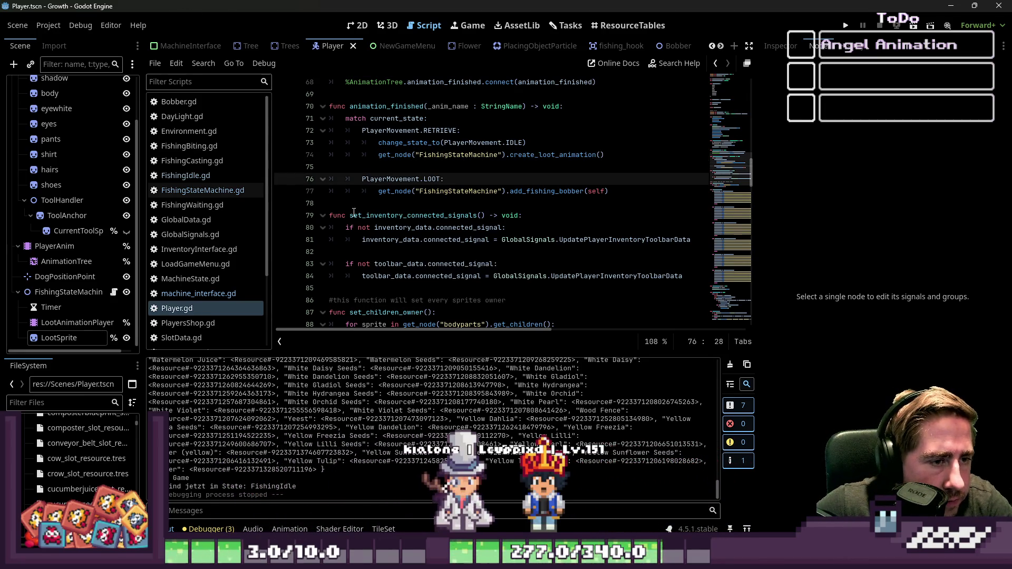
Check the create_loot_animation function in FishingStateMachine.gd
click(211, 195)
click(404, 203)
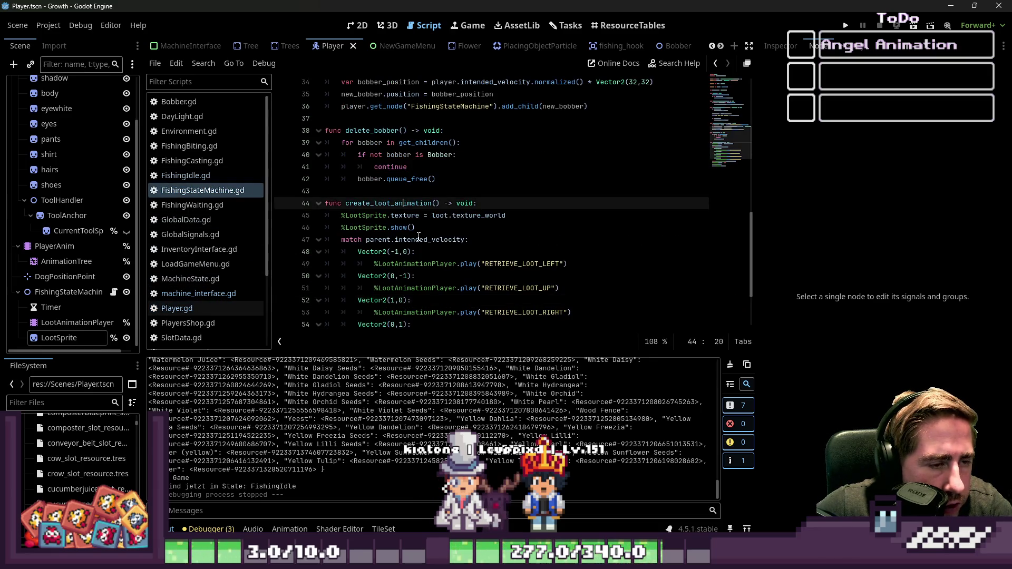
scroll(467, 215, down, 2)
scroll(468, 215, up, 6)
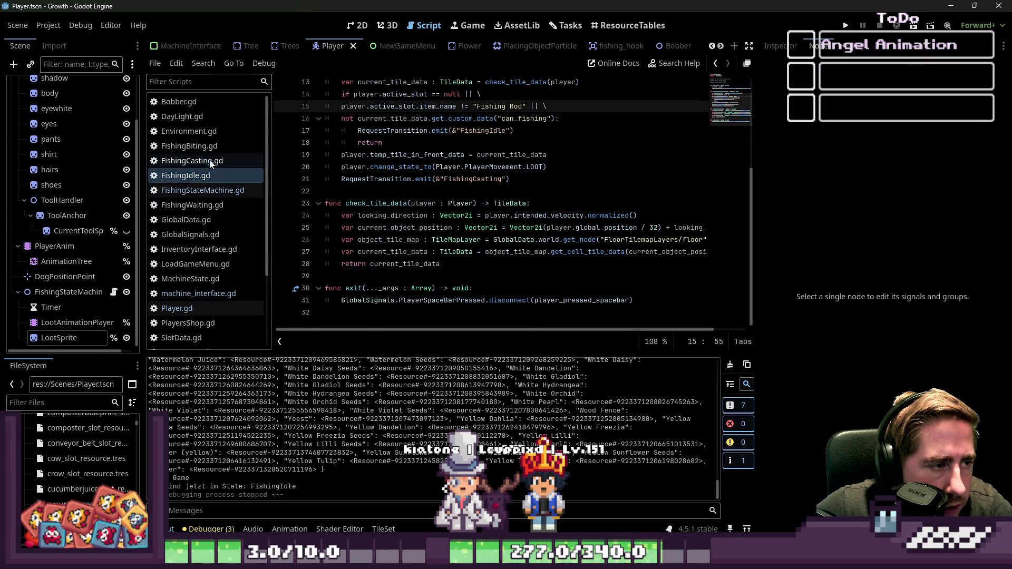
Open FishingBiting.gd and review its spacebar and timer_timeout handlers
click(202, 144)
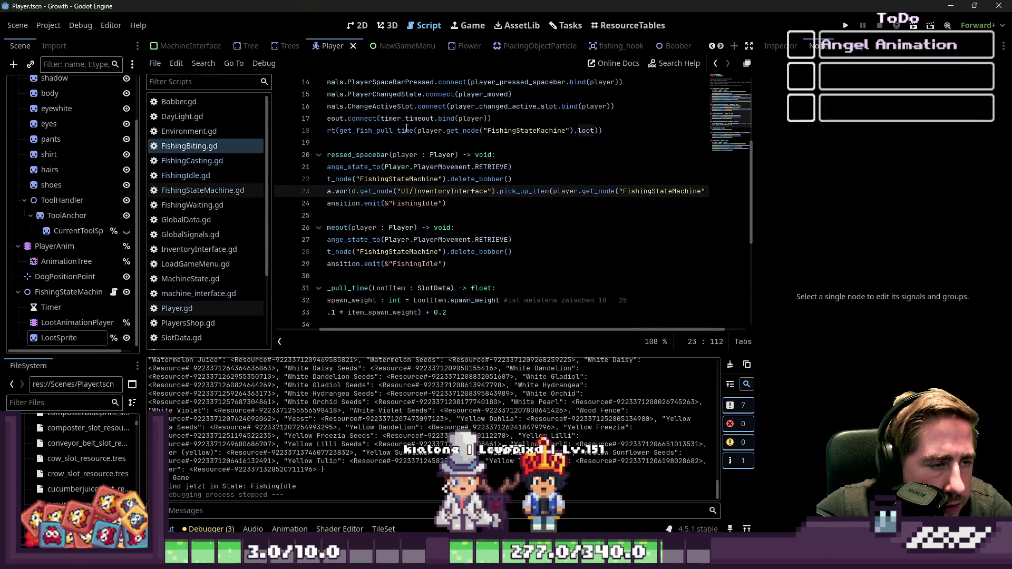
click(422, 142)
click(416, 203)
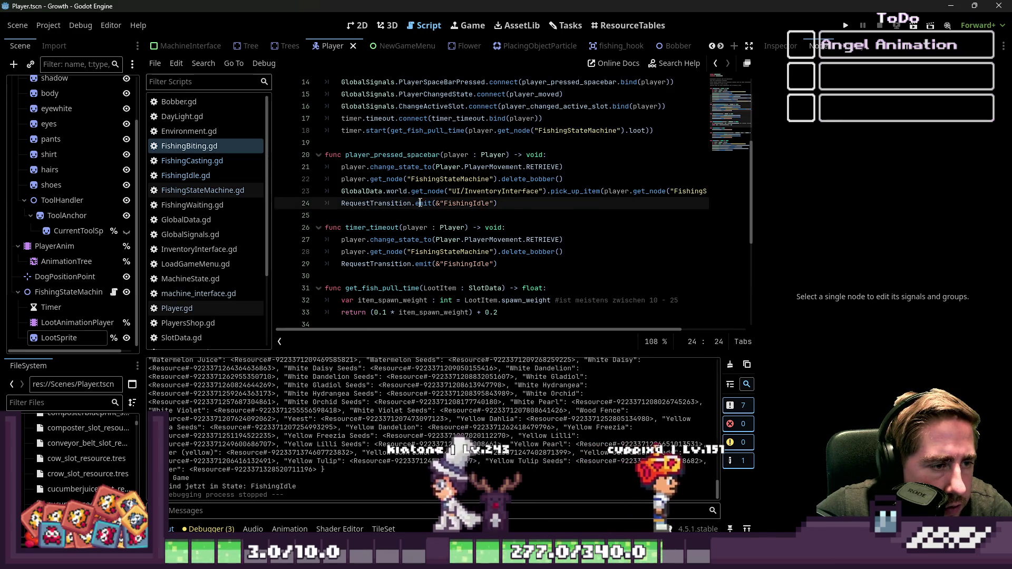
scroll(389, 204, down, 1)
click(388, 203)
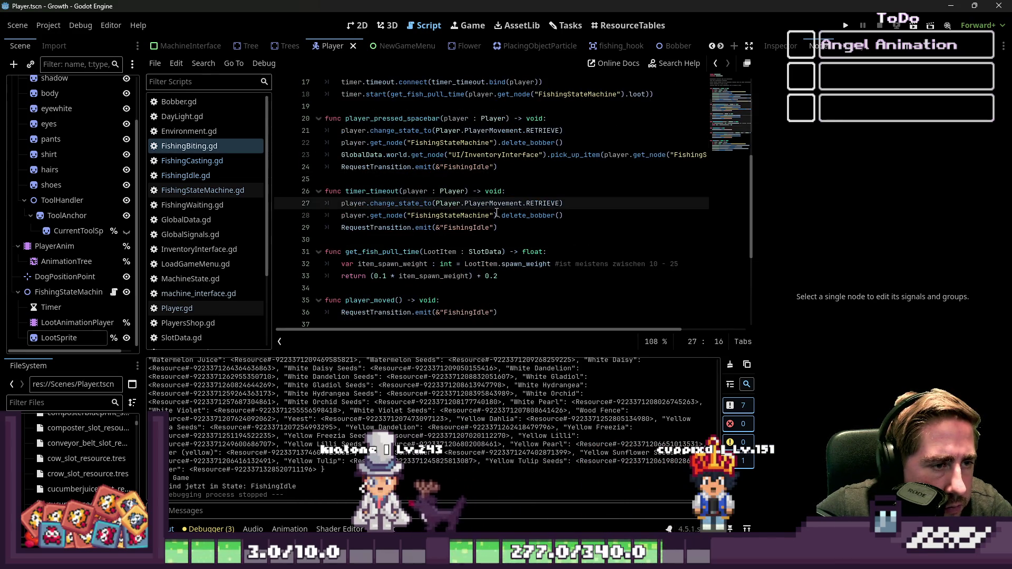
scroll(490, 209, up, 3)
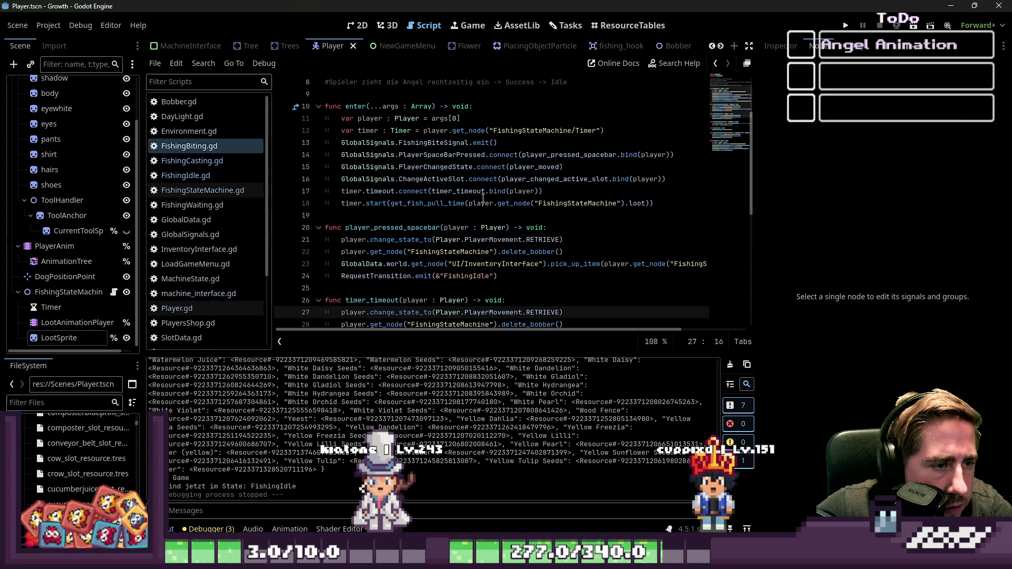
scroll(444, 187, down, 1)
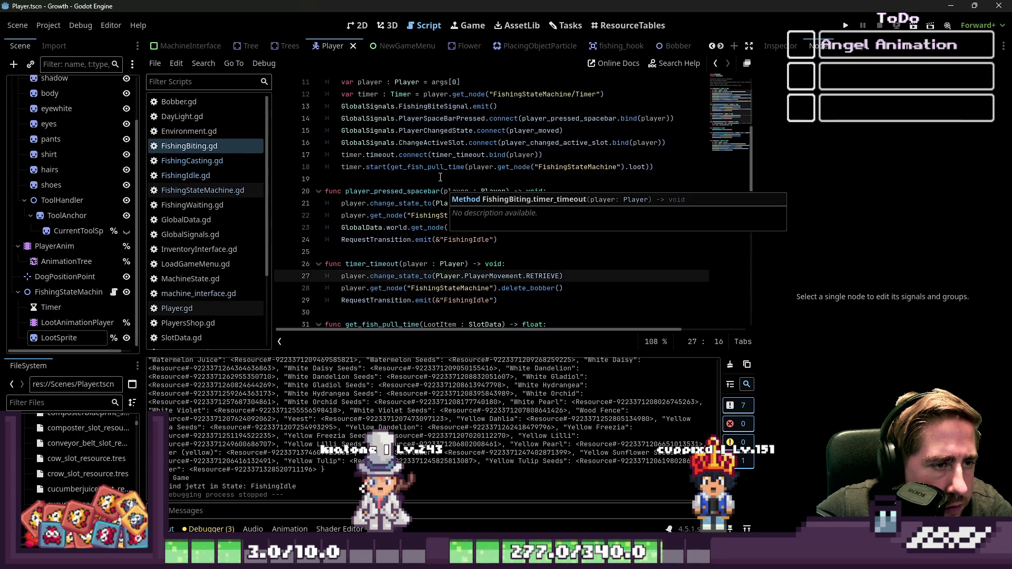
click(440, 176)
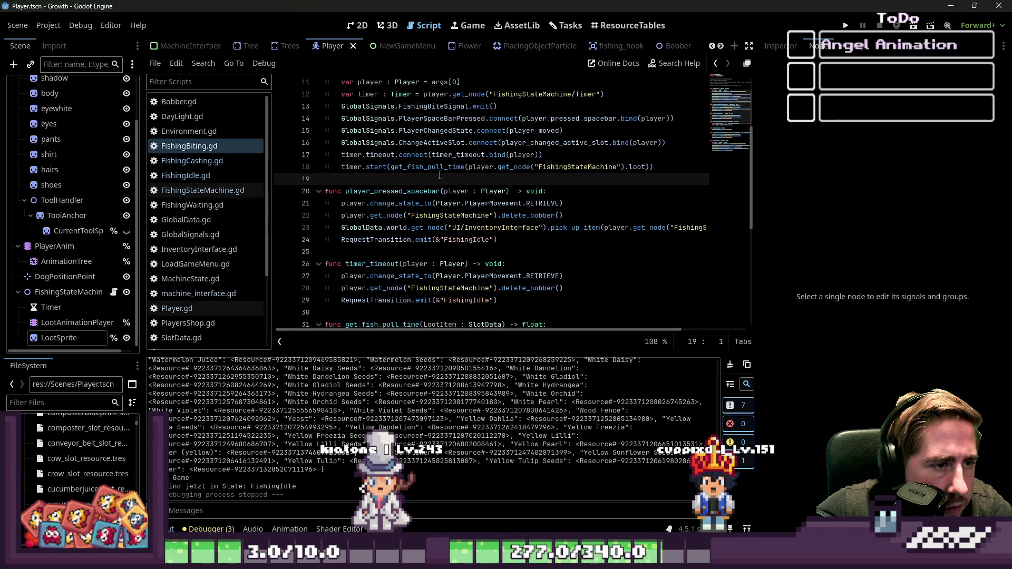
scroll(436, 175, up, 1)
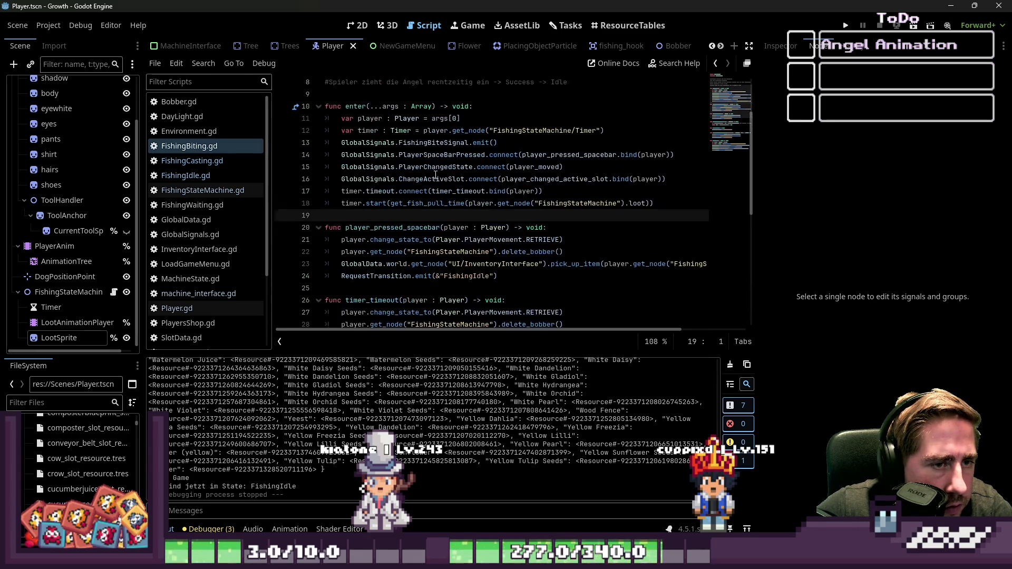
Start a new indented line after line 24 in player_pressed_spacebar
click(426, 143)
click(406, 211)
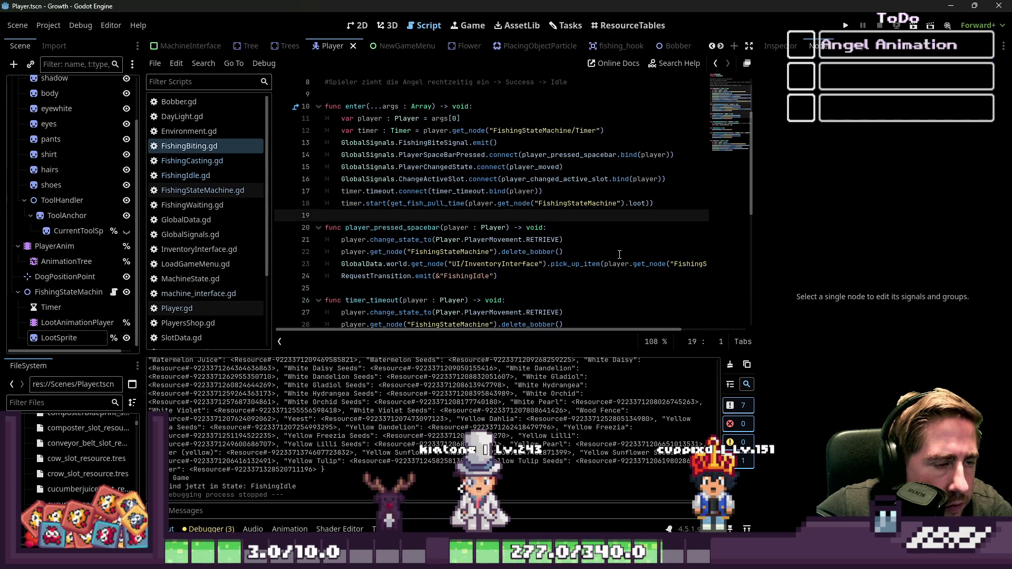
double_click(476, 191)
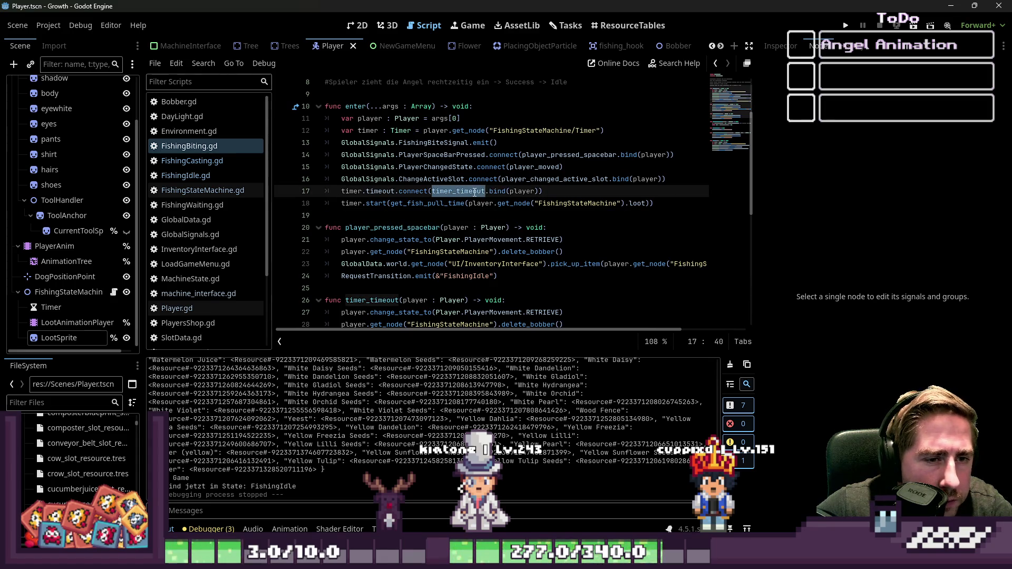
scroll(399, 130, down, 1)
click(371, 193)
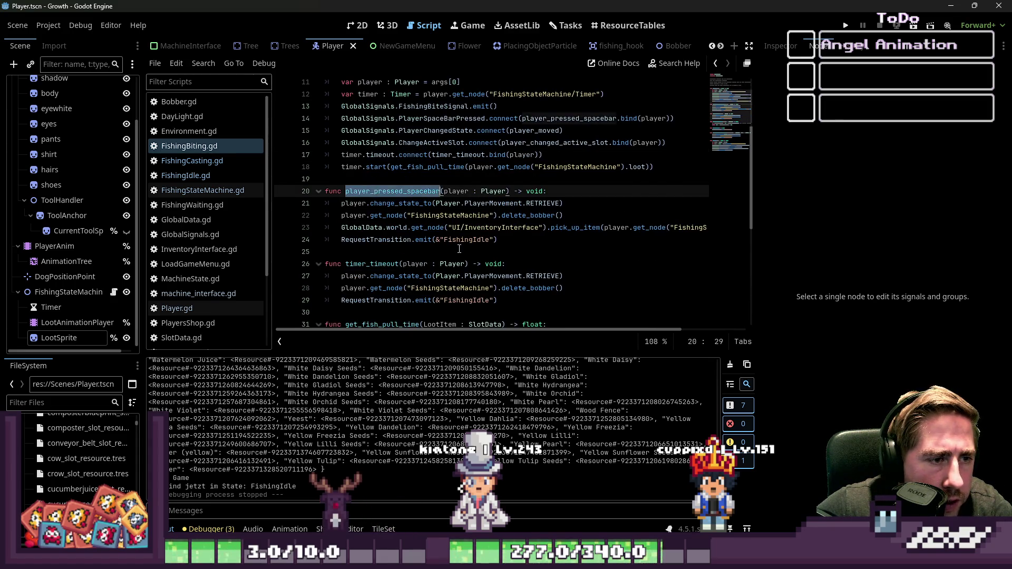
scroll(474, 211, down, 1)
click(648, 216)
key(Up)
key(Tab)
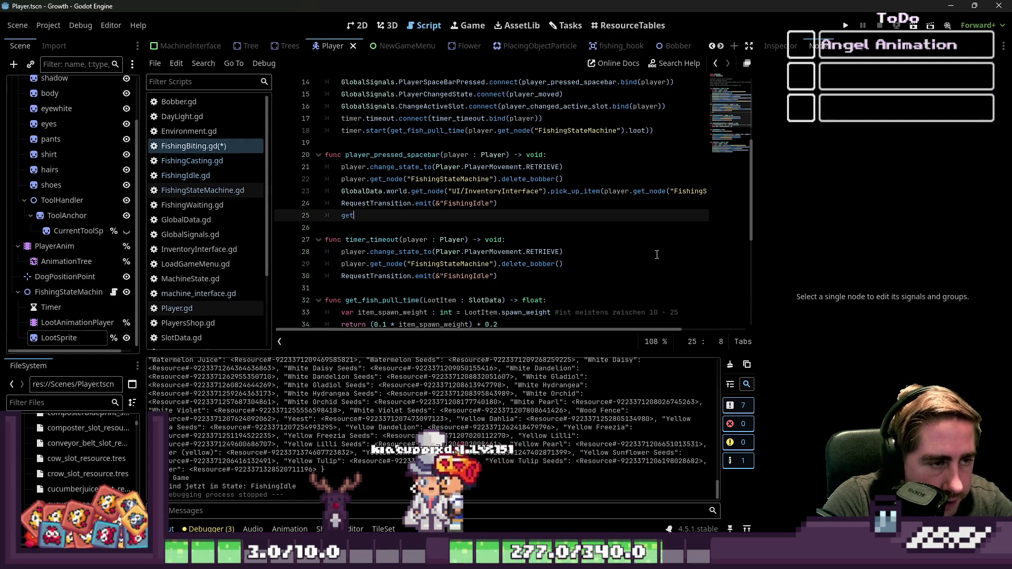
Finish line 25 as the FishingStateMachine 'loot = null' reset
text(_)
key(Escape)
key(Up)
key(Up)
key(Up)
key(Home)
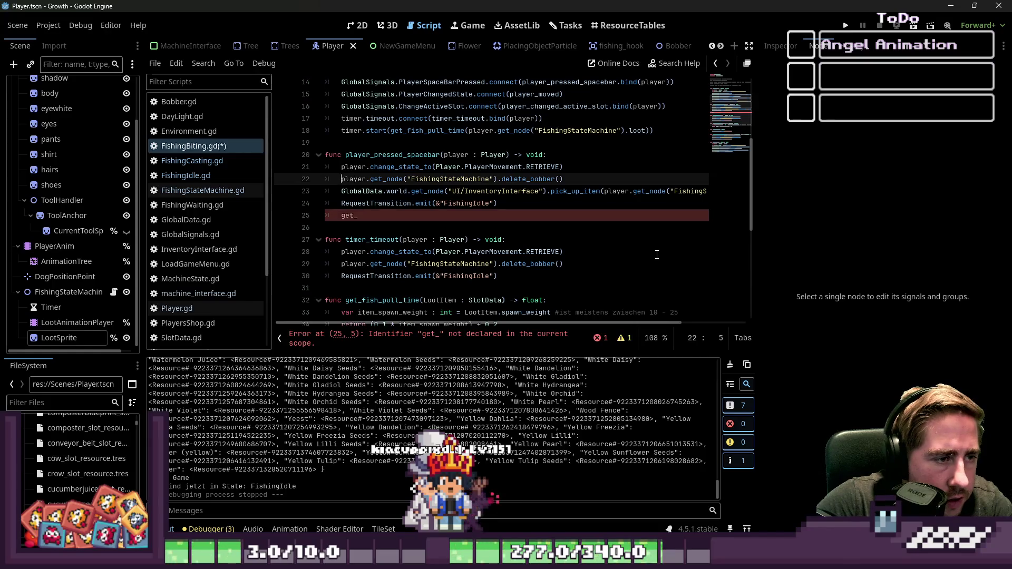
key(ctrl+shift+Right)
key(ctrl+shift+Right)
key(ctrl+shift+Right)
key(Down)
key(Down)
key(Down)
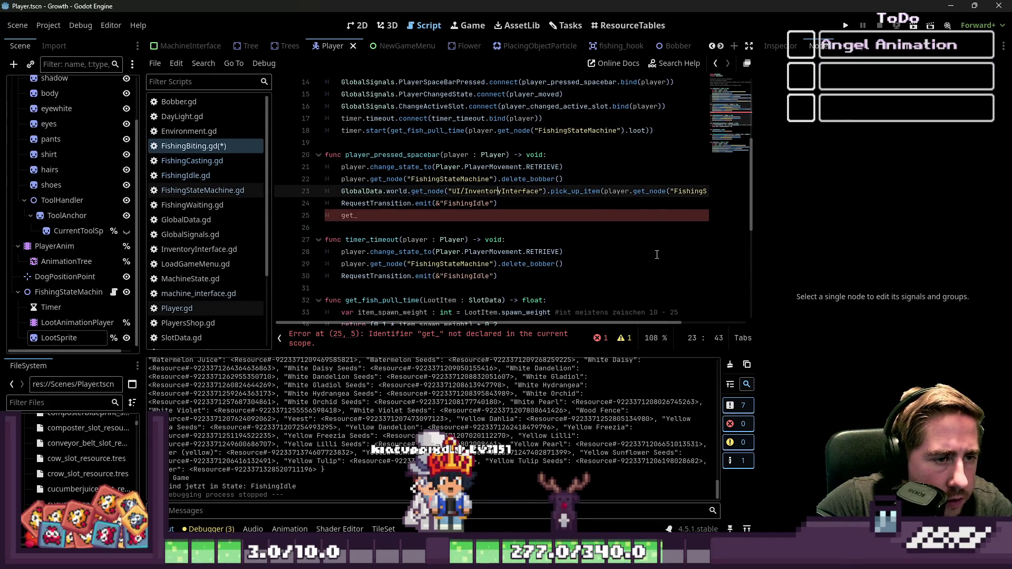
text(lo)
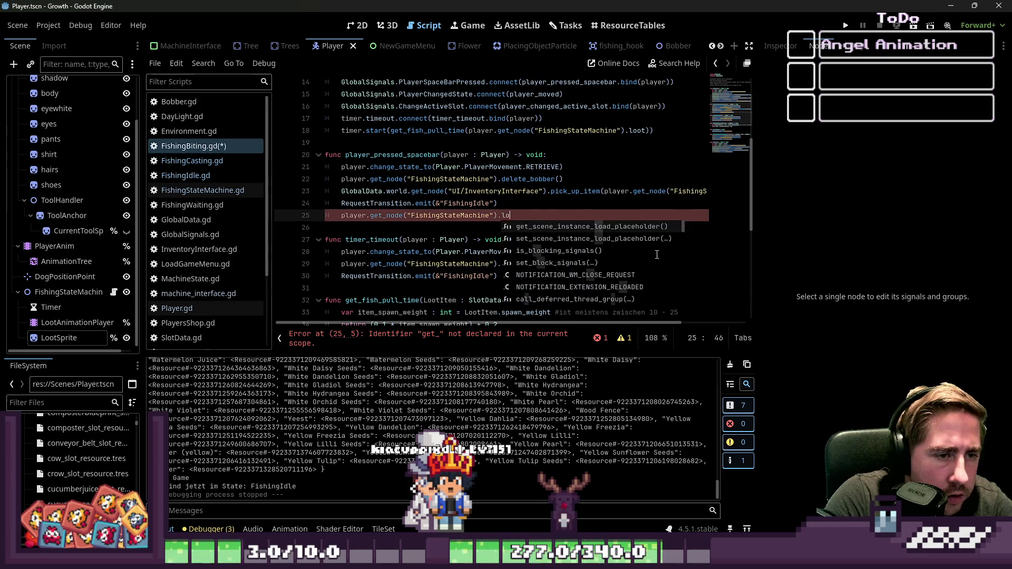
text(ot = null)
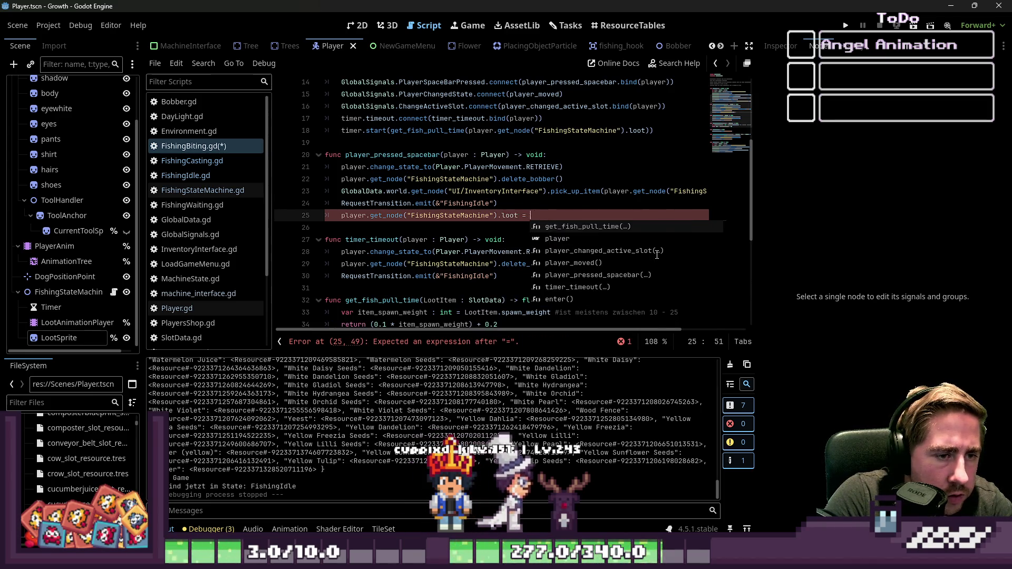
Paste the loot reset into timer_timeout before its RequestTransition, undoing a misplaced copy
key(Down)
key(Down)
key(Down)
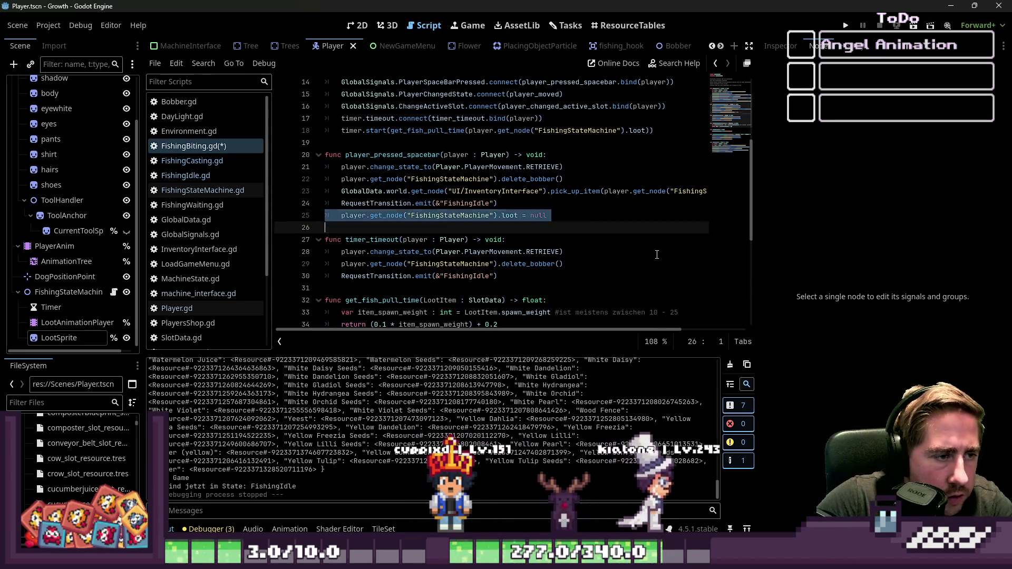
key(Return)
text(player.get_node("FishingStateMachine").loot = null)
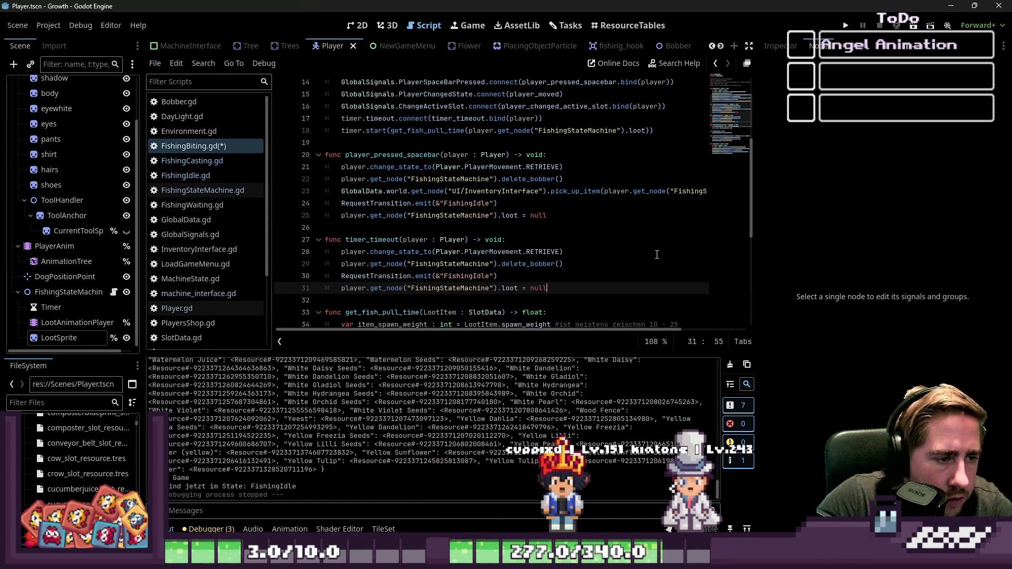
key(Down)
key(Down)
key(Down)
key(Up)
key(Up)
key(Up)
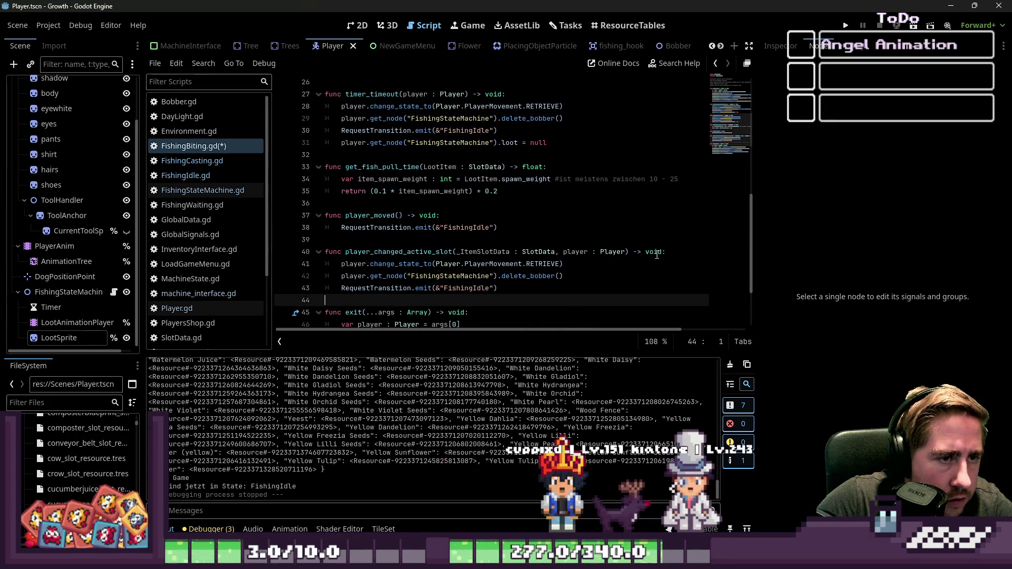
key(ctrl+z)
key(ctrl+z)
key(ctrl+z)
key(ctrl+z)
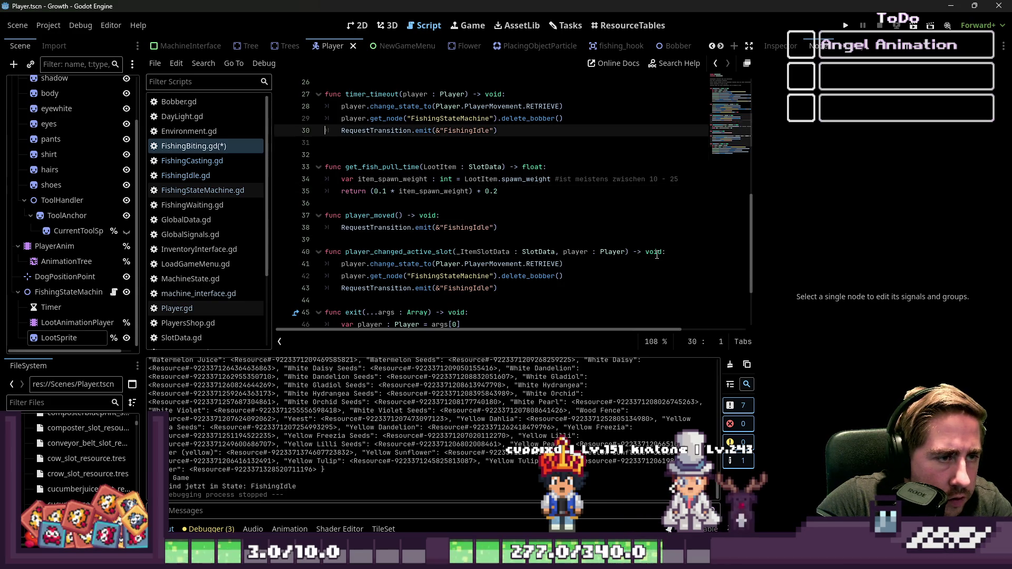
key(Down)
key(Down)
key(Down)
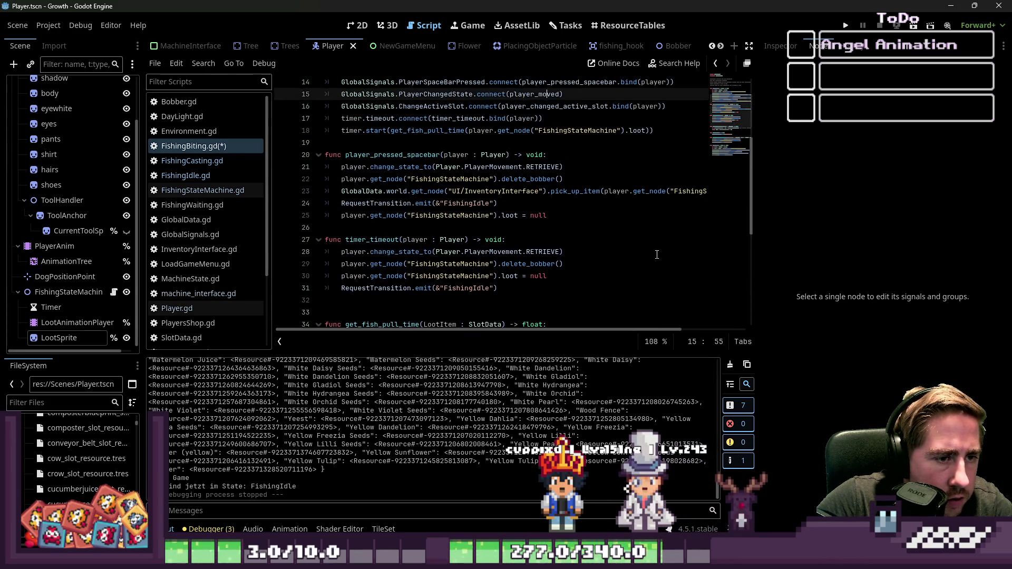
Move the loot reset above the FishingIdle transition in player_pressed_spacebar
key(Home)
key(Home)
key(shift+Down)
key(ctrl+c)
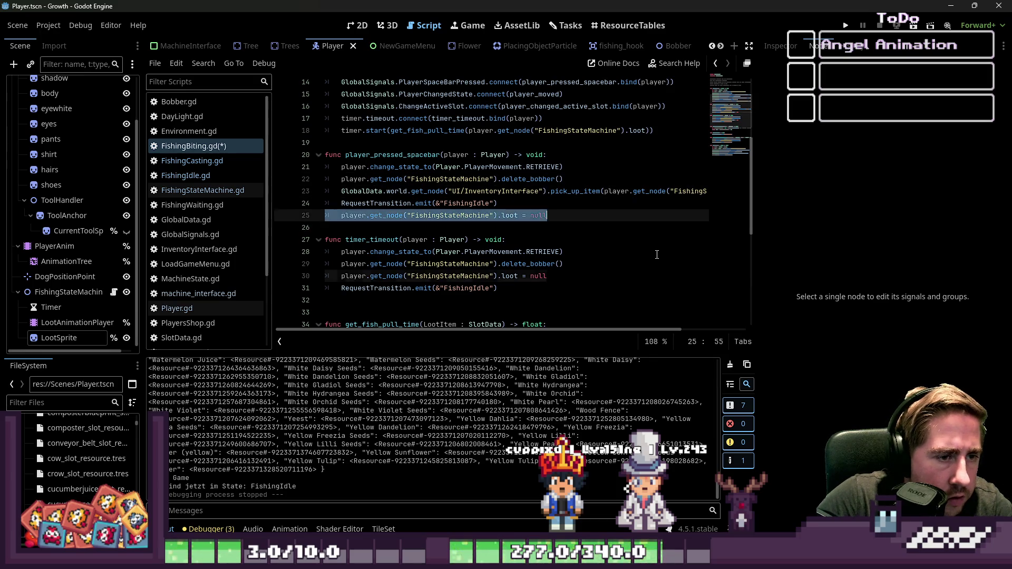
key(BackSpace)
key(Up)
key(Up)
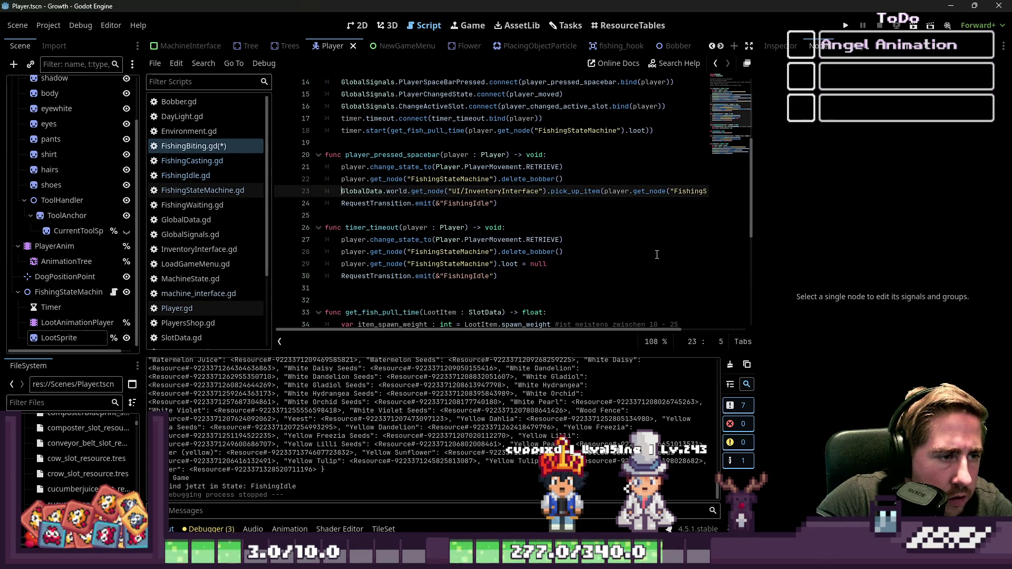
key(ctrl+z)
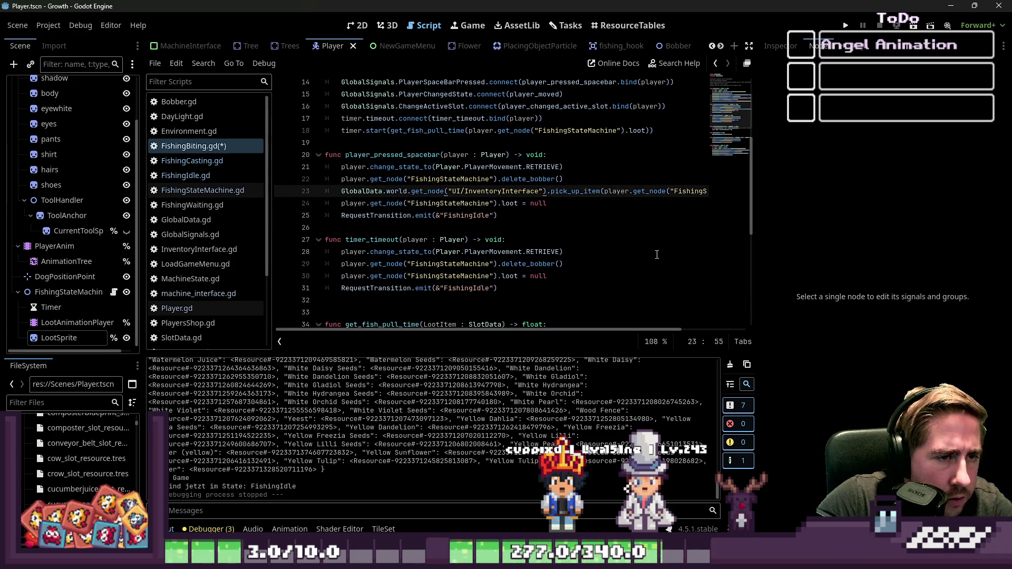
key(Up)
key(Up)
key(Up)
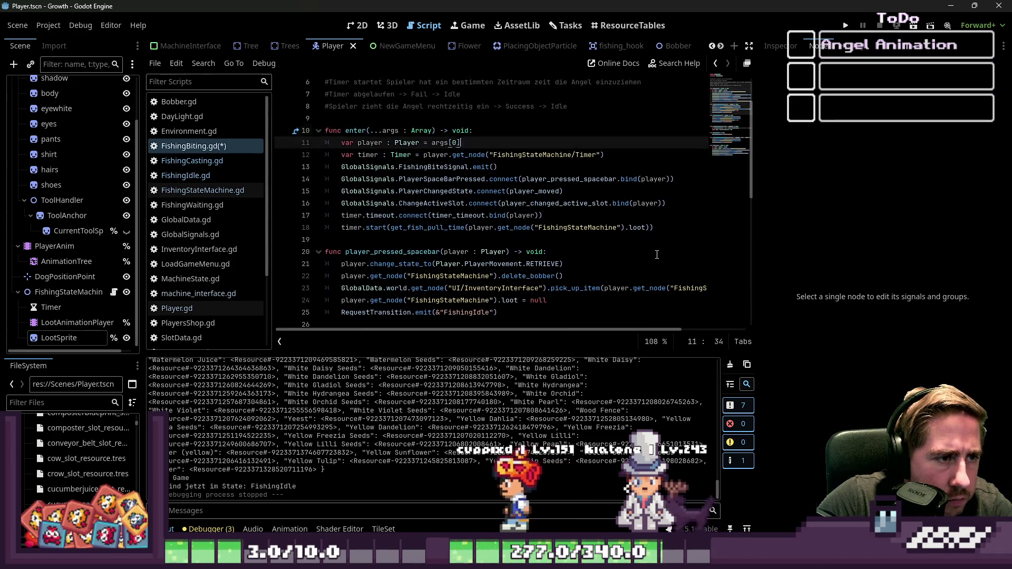
Paste the loot reset after delete_bobber() in player_changed_active_slot
key(Down)
key(Down)
key(Down)
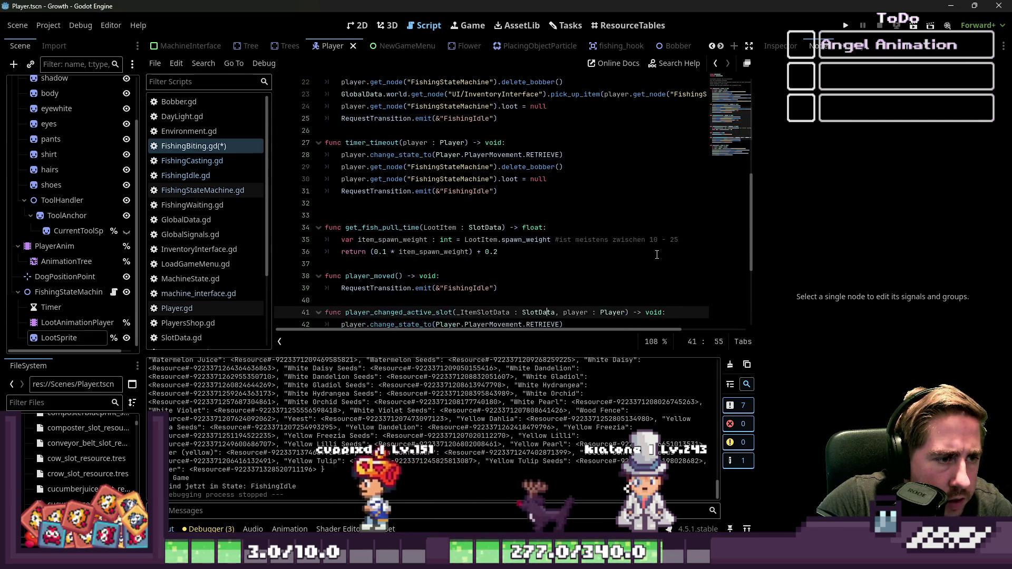
key(Down)
key(Down)
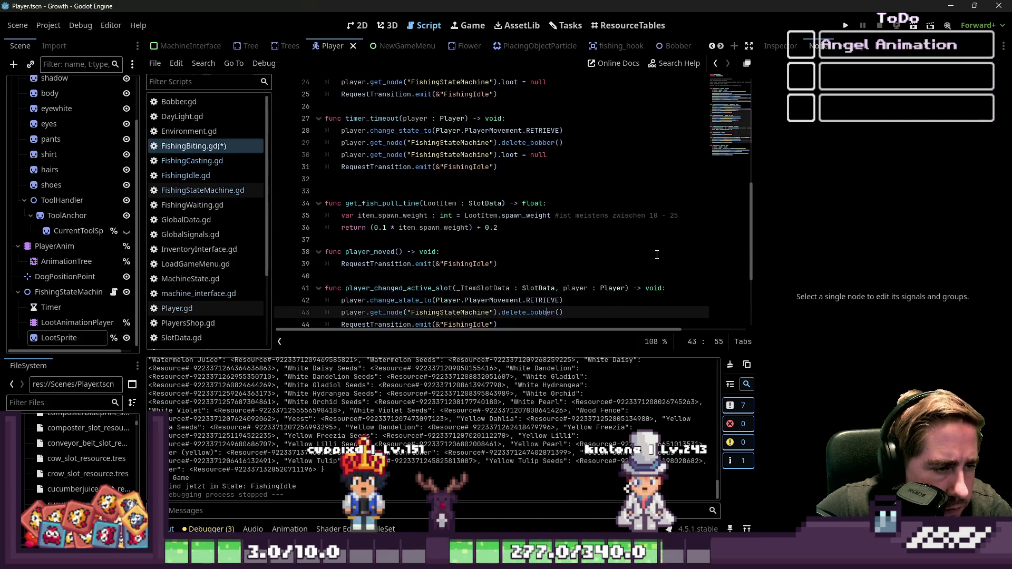
key(Up)
key(Up)
key(Up)
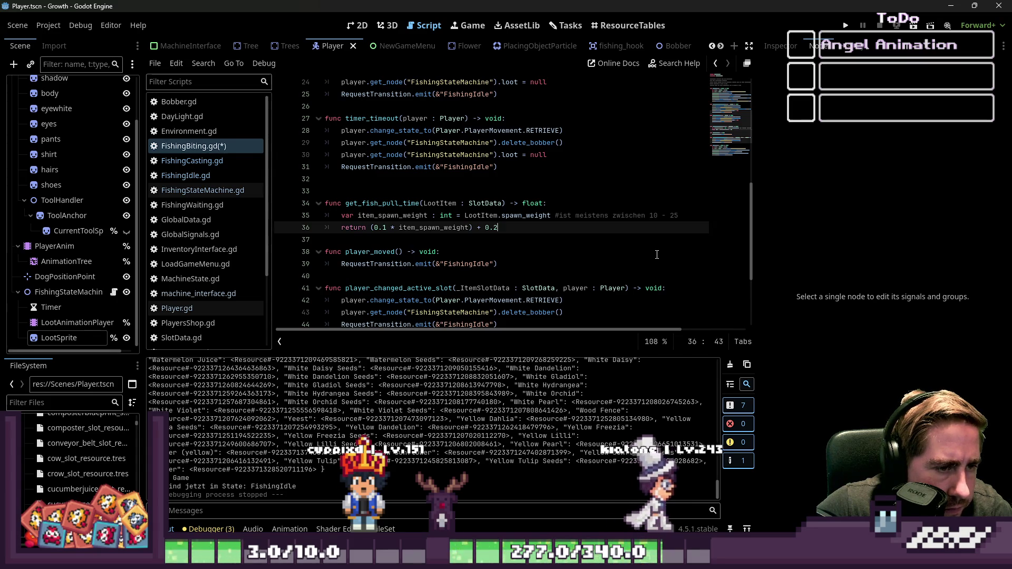
key(Down)
key(Down)
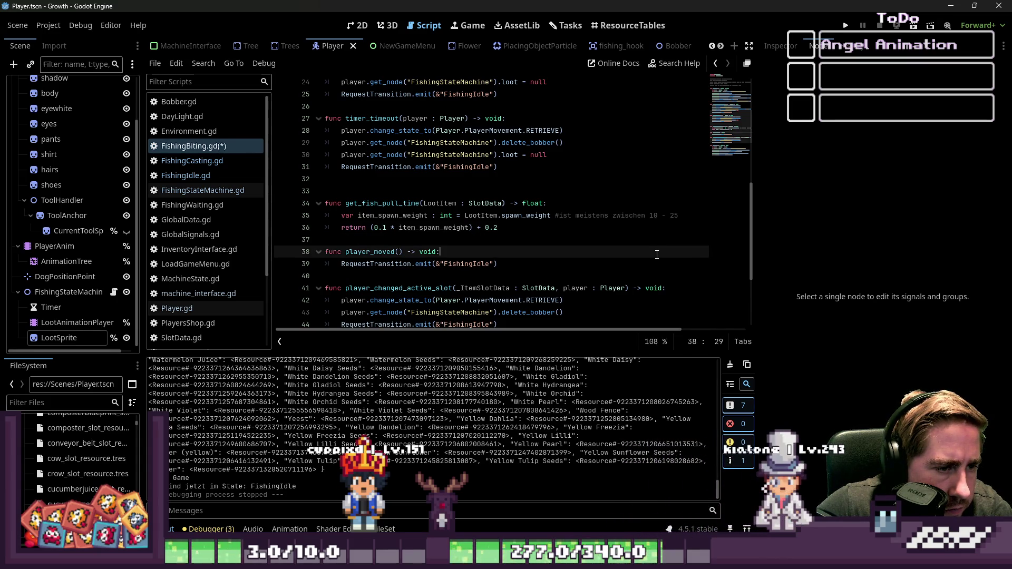
key(Down)
key(Down)
key(Down)
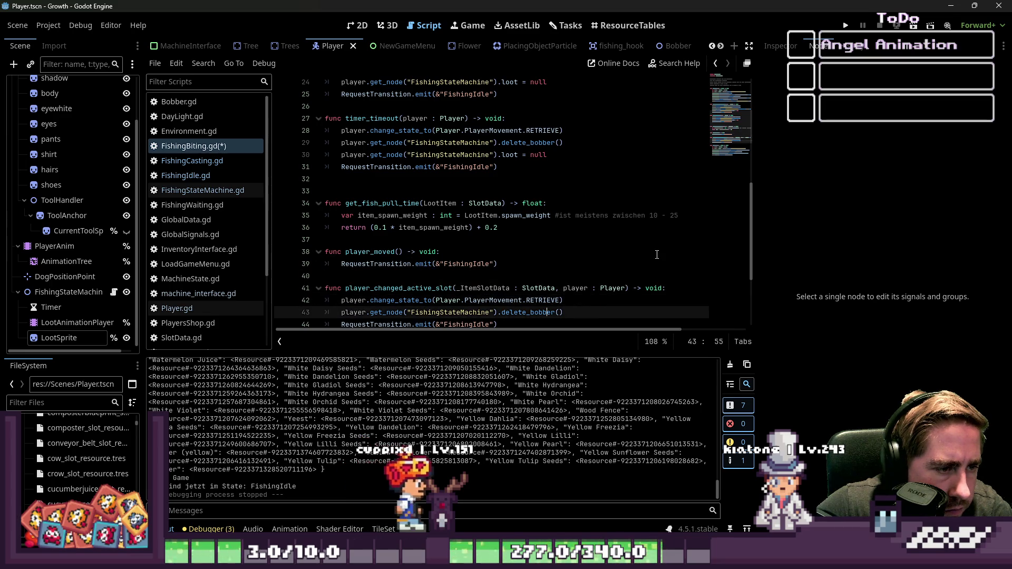
key(Up)
key(Up)
key(Up)
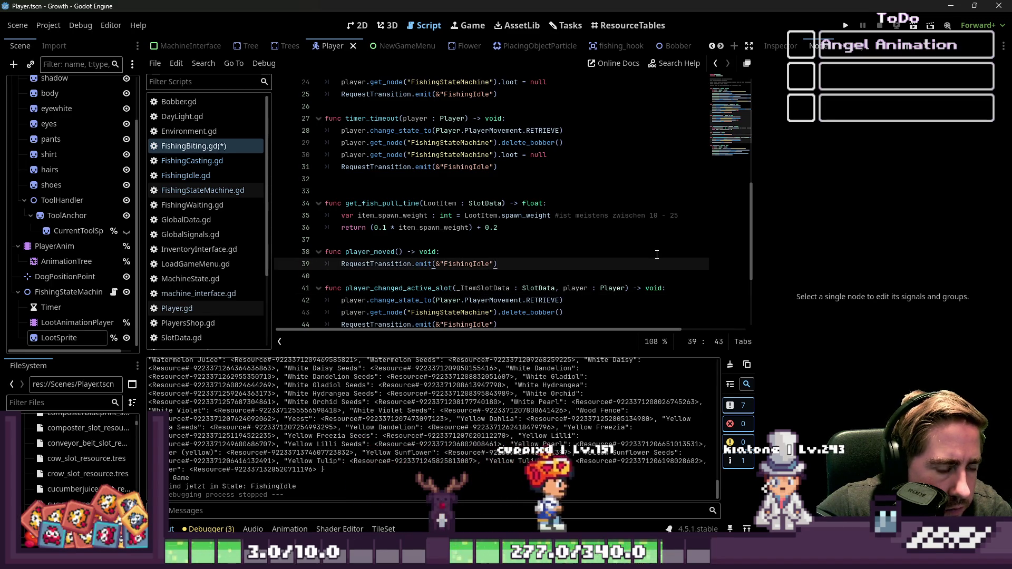
key(Down)
key(Down)
key(Down)
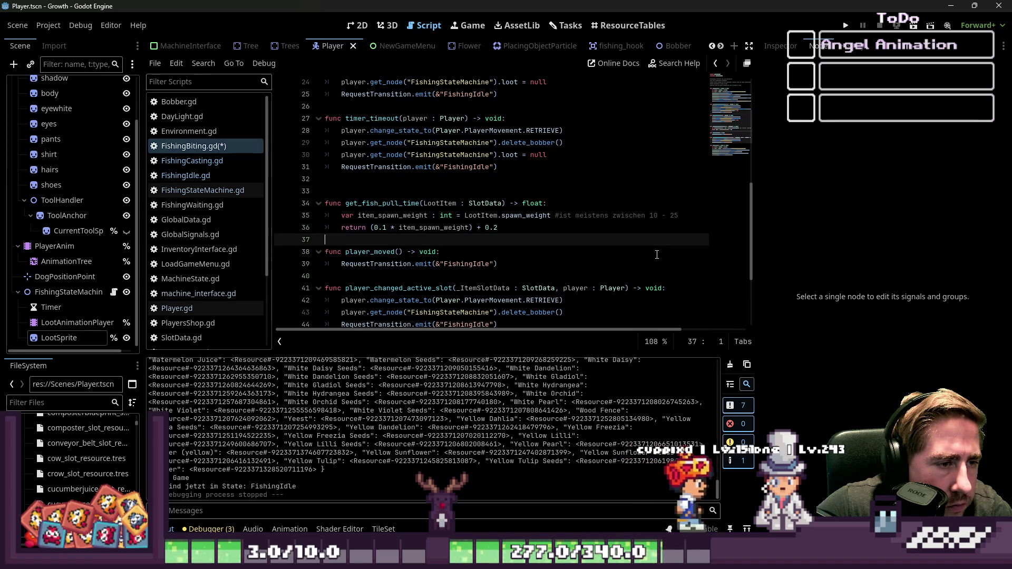
key(Up)
key(Up)
key(Up)
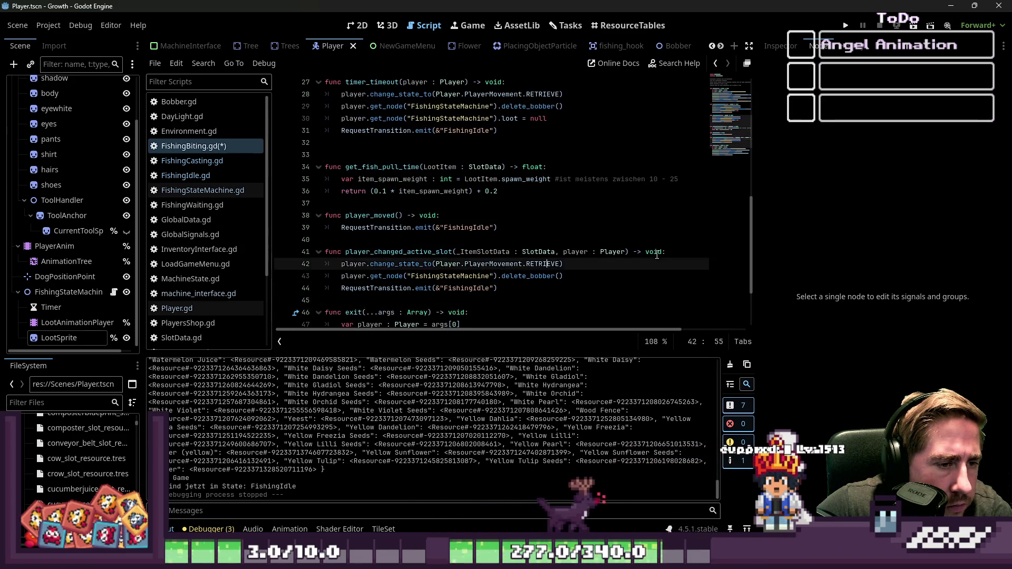
key(Down)
key(Return)
key(BackSpace)
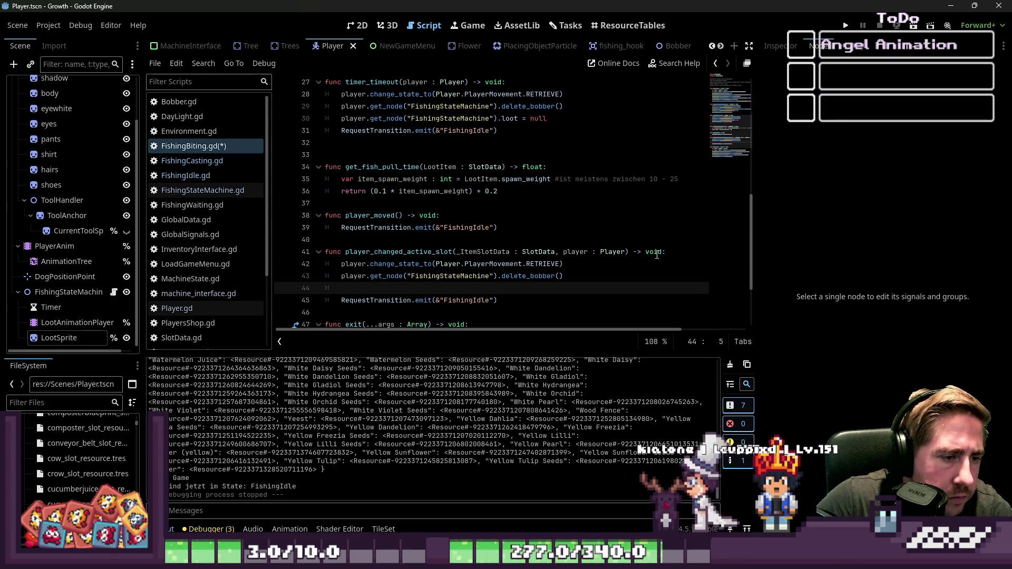
key(ctrl+v)
key(Up)
scroll(562, 218, down, 1)
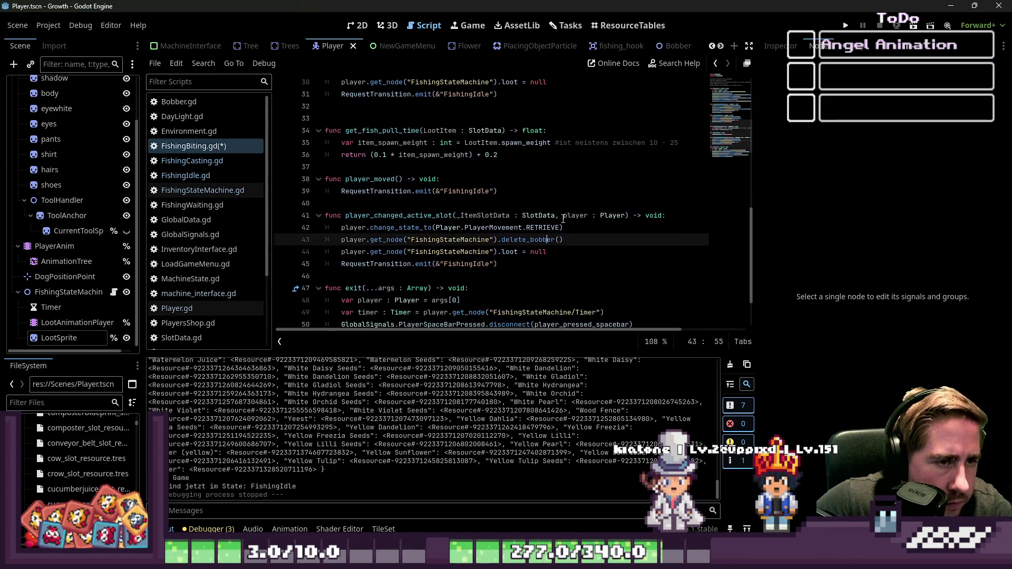
Review the FishingIdle references, save FishingBiting.gd, and switch to FishingCasting.gd
double_click(459, 264)
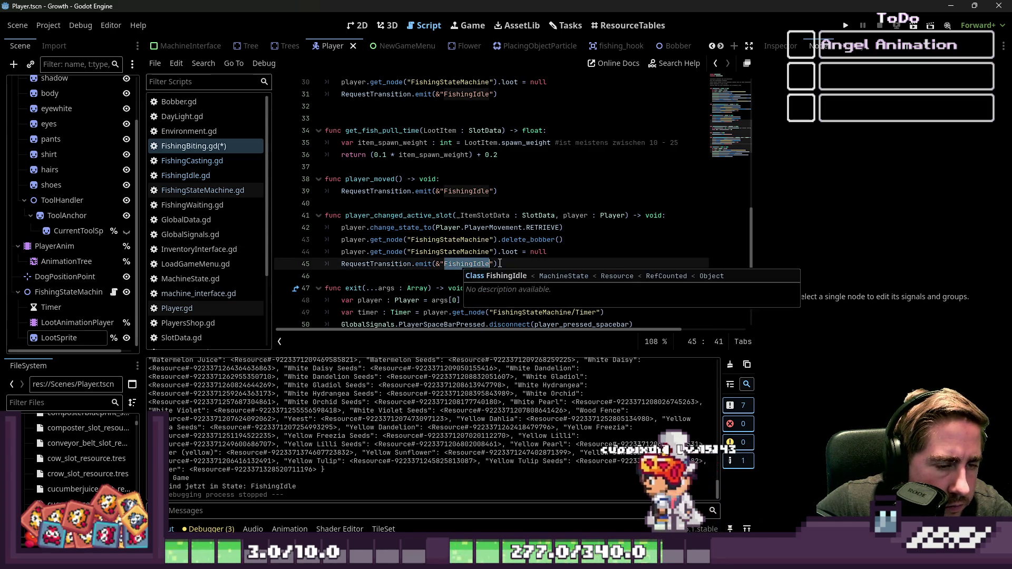
scroll(499, 264, down, 2)
scroll(500, 264, up, 3)
scroll(499, 264, up, 4)
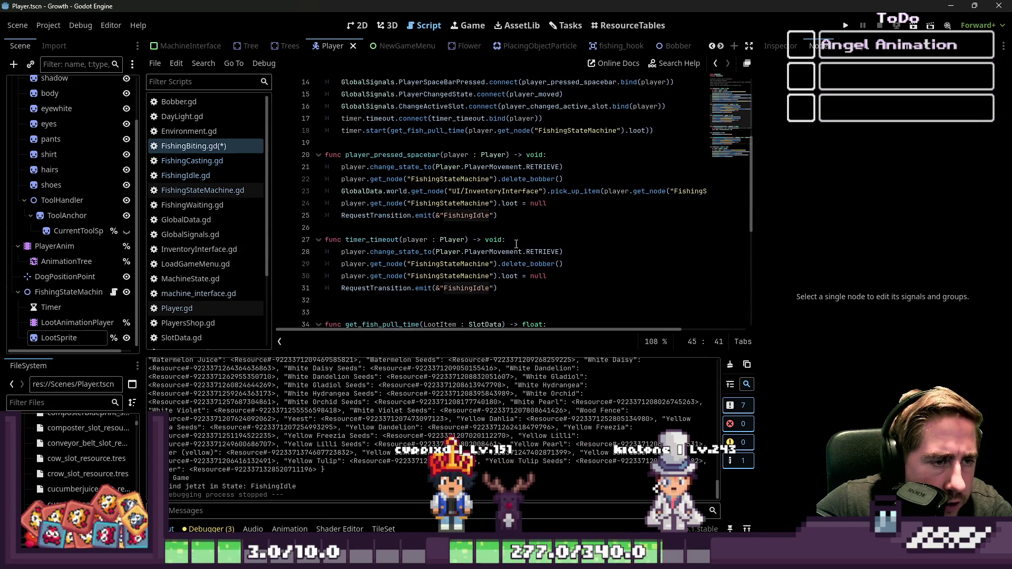
scroll(516, 244, up, 1)
scroll(495, 244, down, 7)
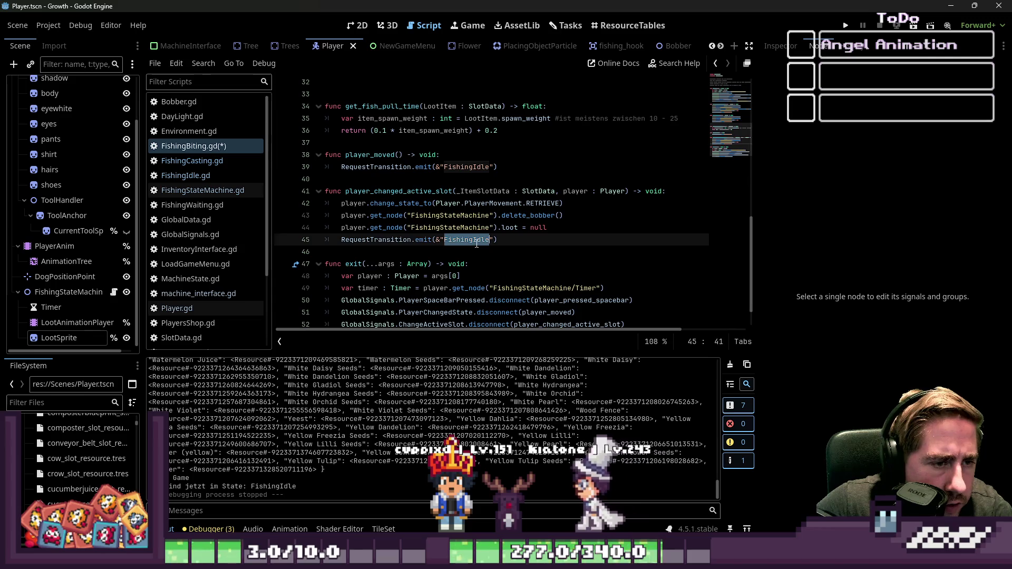
click(476, 241)
click(536, 206)
click(545, 239)
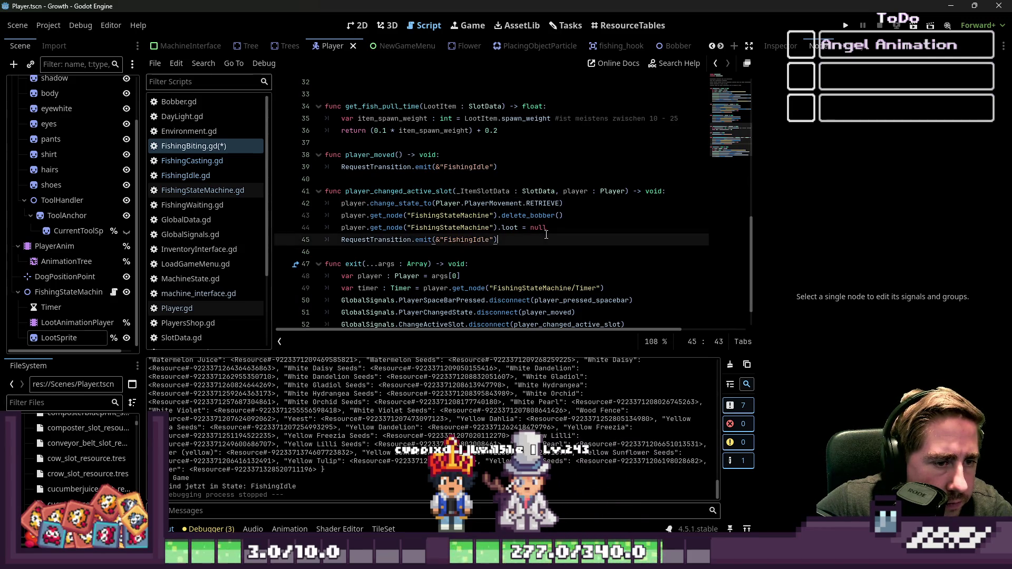
scroll(546, 240, down, 1)
key(ctrl+s)
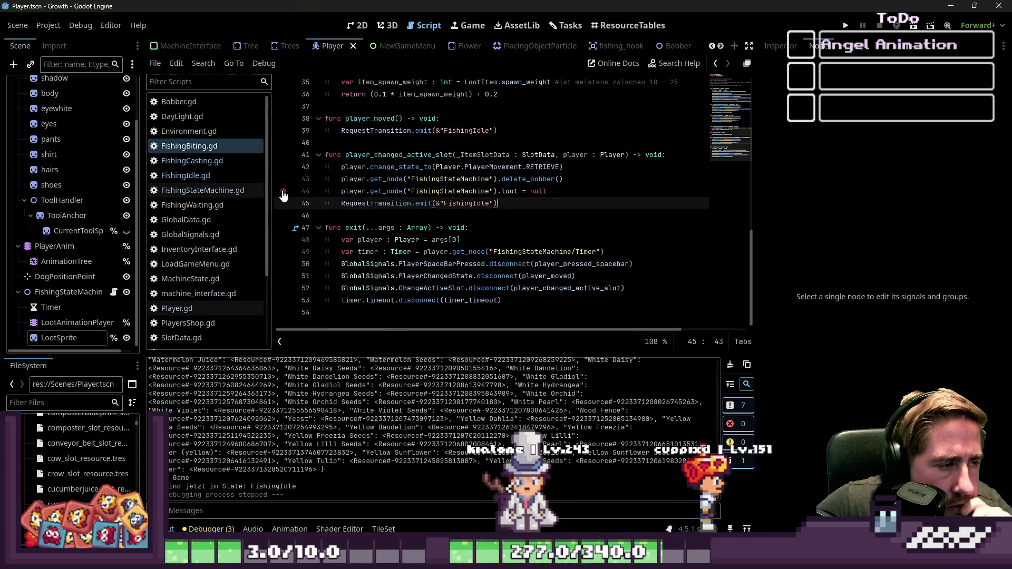
click(191, 161)
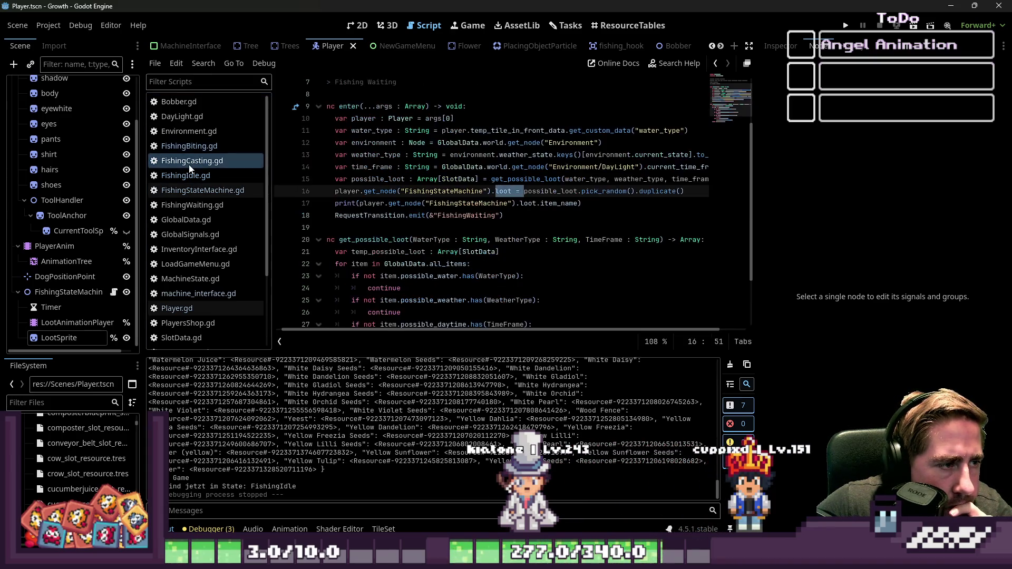
Glance over FishingCasting.gd, then view FishingWaiting.gd's timeout transition line
click(593, 203)
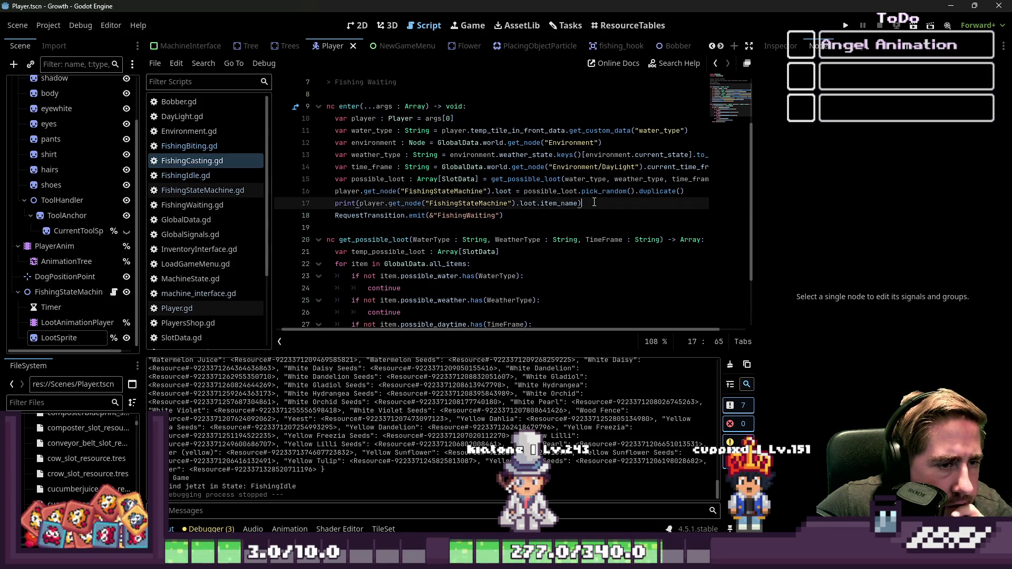
scroll(581, 203, down, 2)
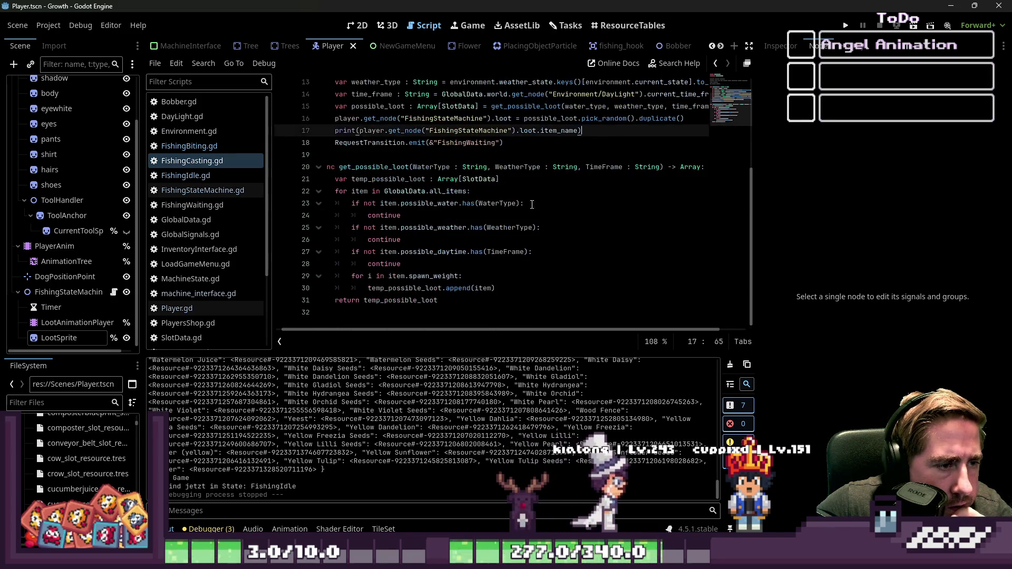
click(216, 149)
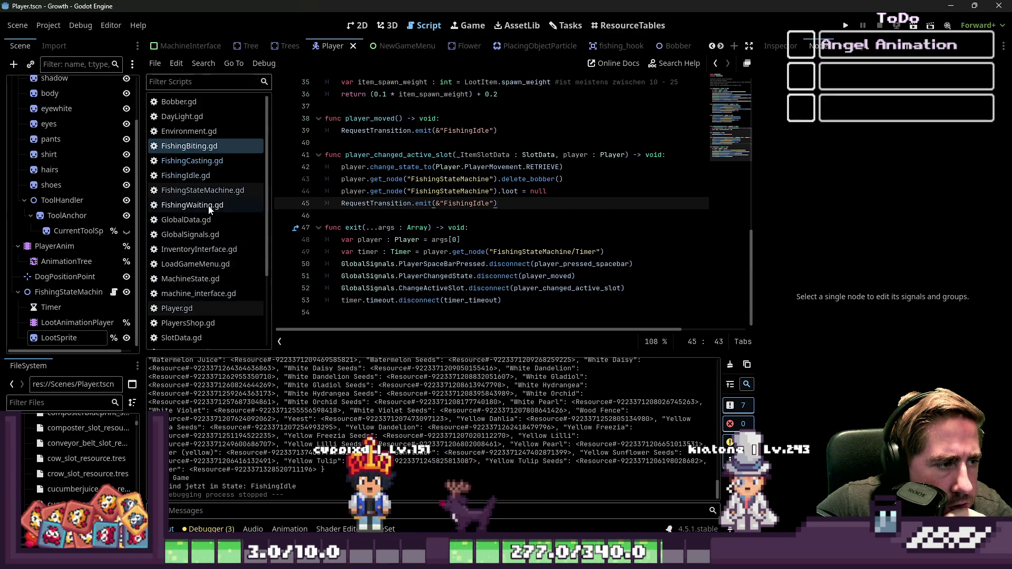
click(185, 205)
mouse_move(381, 229)
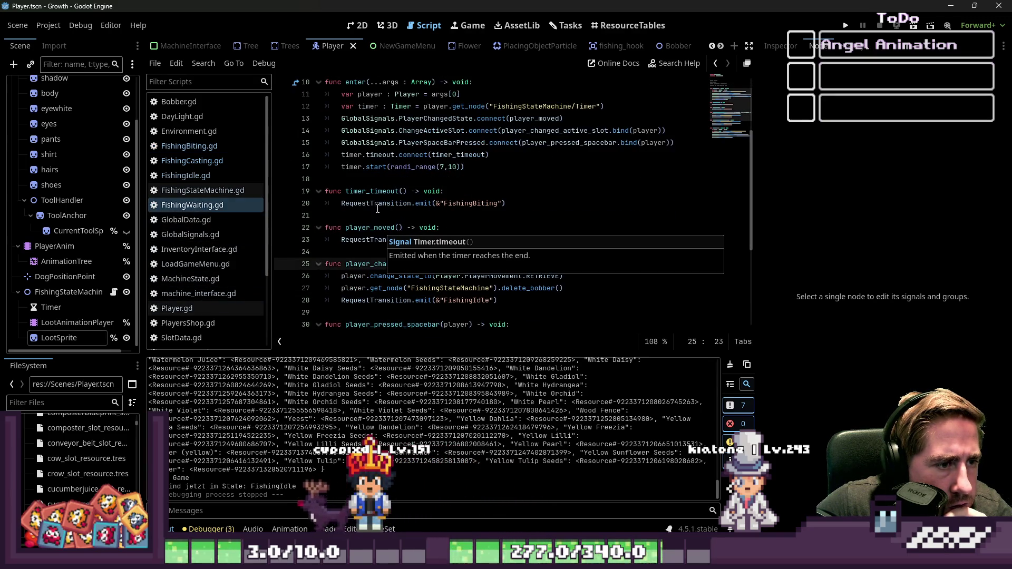
click(377, 208)
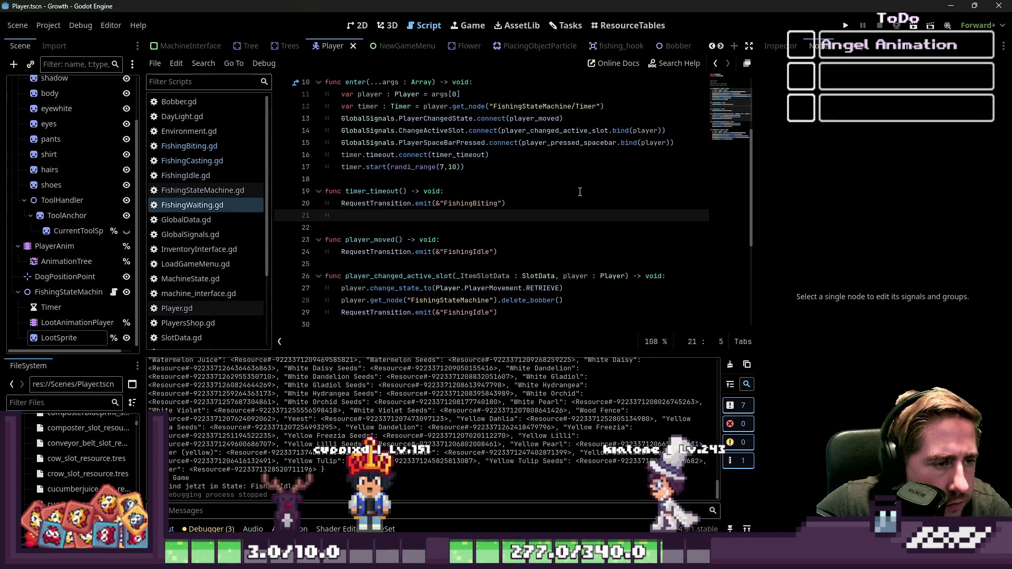
Type player.get_node("FishingStateMachine").loot = null on a new line in FishingWaiting.gd
key(Down)
key(Down)
key(Down)
key(Home)
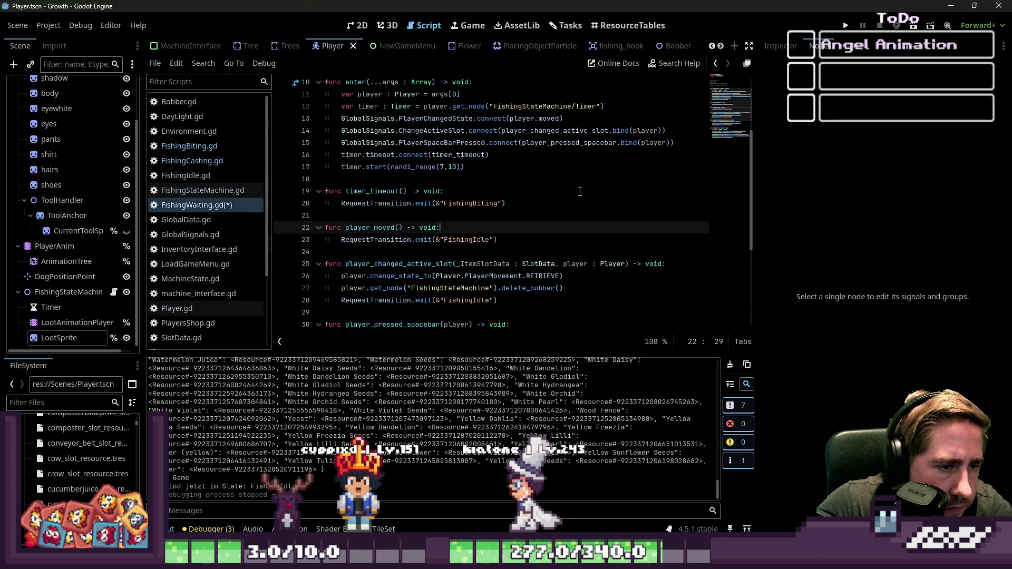
key(Return)
key(Up)
text(player.get_node("FishingStateMachine").loot = null)
key(Down)
key(Down)
key(Down)
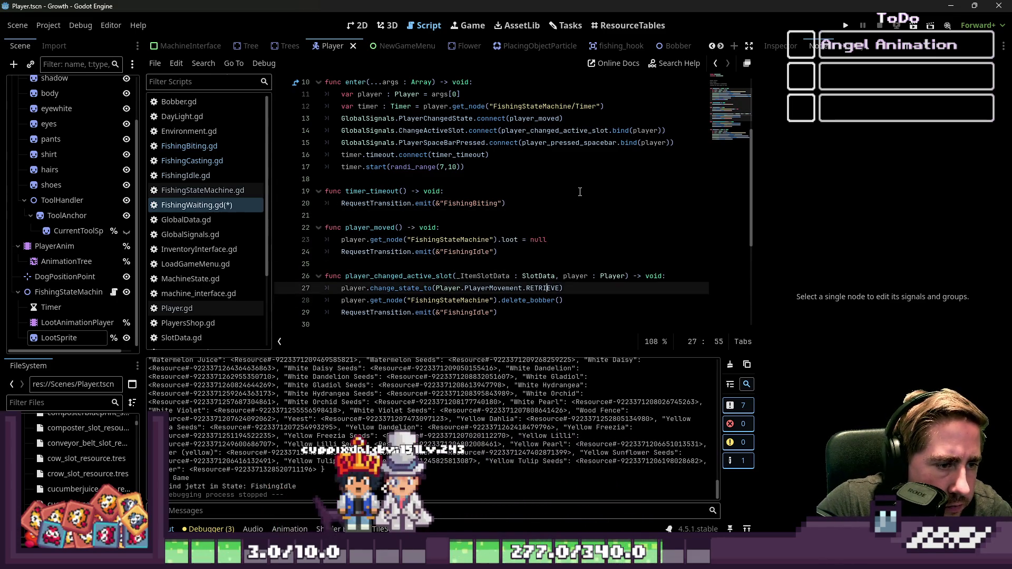
Paste the loot reset after delete_bobber() in player_changed_active_slot
key(Down)
key(Home)
key(Return)
key(Up)
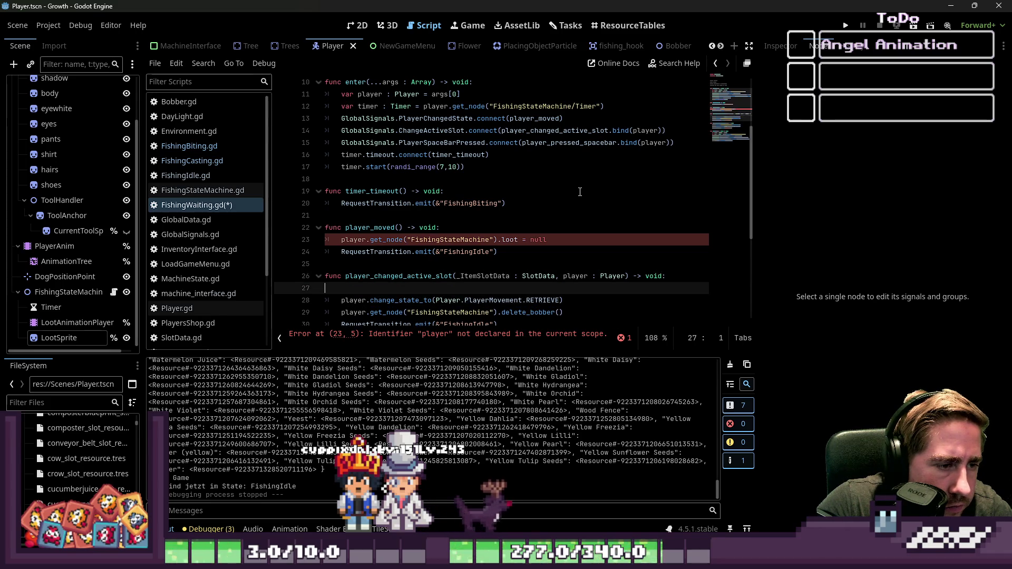
key(Delete)
key(End)
key(Return)
key(Delete)
key(End)
key(Return)
text(player.get_node("FishingStateMachine").loot = null)
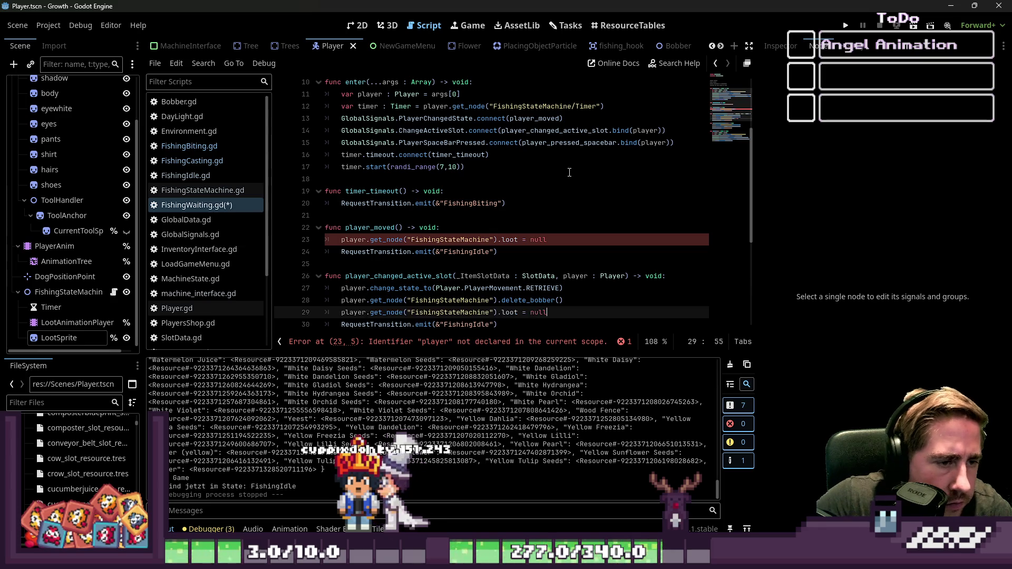
scroll(527, 189, down, 2)
Delete the whole player_moved function, including its loot reset line
click(503, 184)
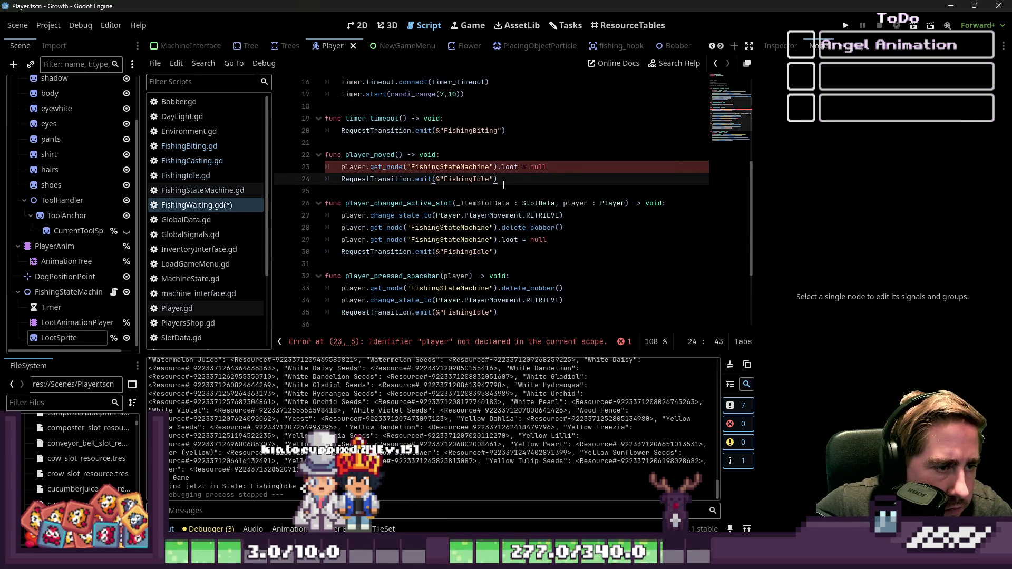
click(465, 195)
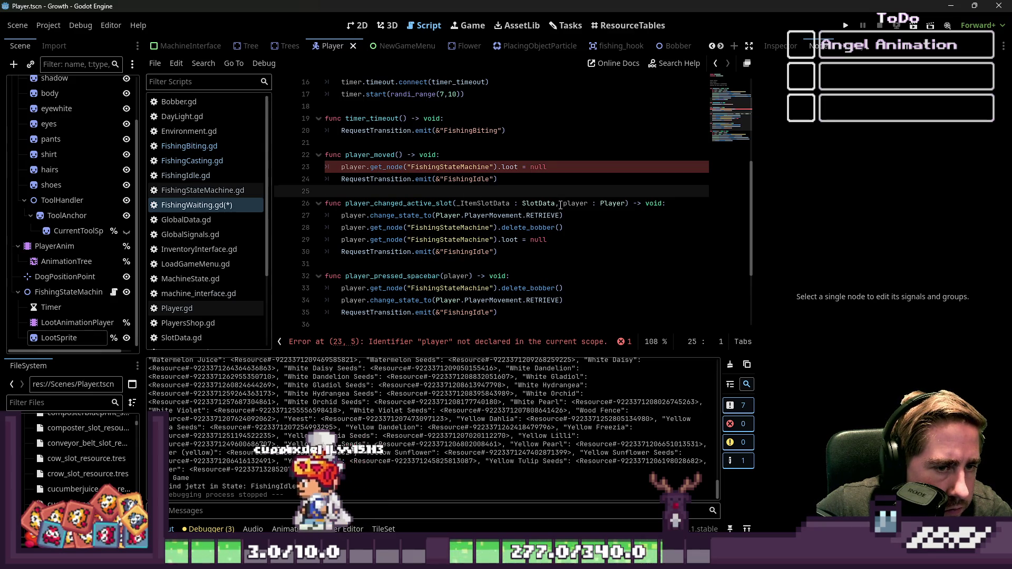
drag(560, 167, 498, 167)
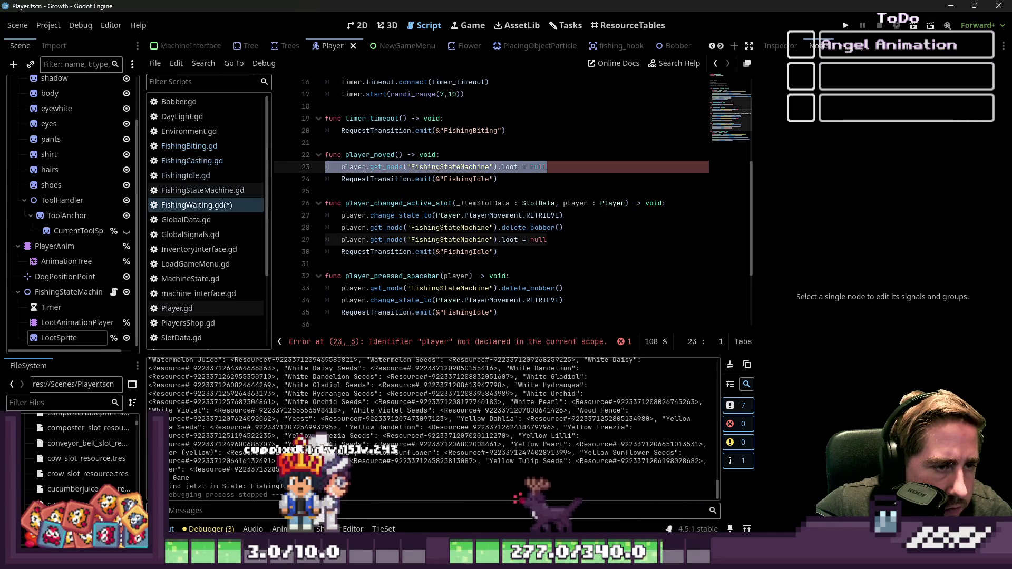
key(ctrl+shift+k)
drag(317, 166, 311, 157)
key(BackSpace)
key(BackSpace)
key(BackSpace)
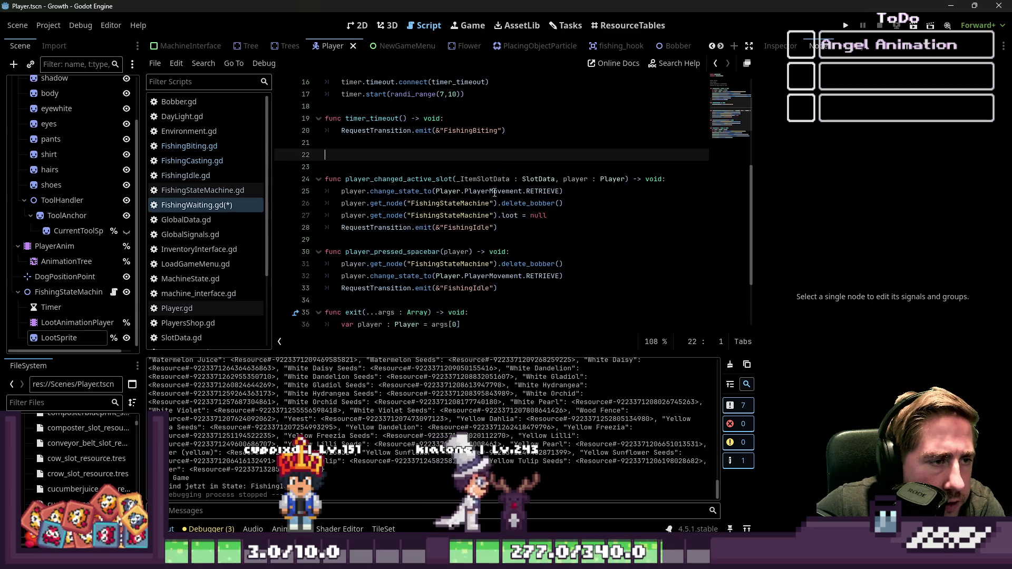
Delete the PlayerChangedState.connect line from enter()
scroll(512, 194, up, 5)
scroll(512, 195, down, 3)
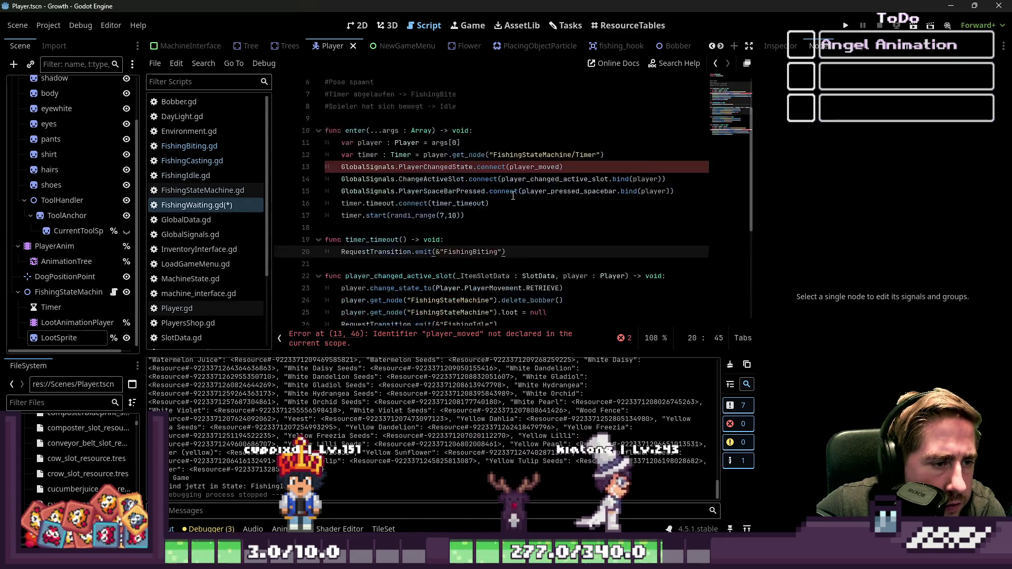
click(557, 131)
drag(546, 134, 311, 132)
key(BackSpace)
Delete the PlayerChangedState disconnect line from exit()
scroll(332, 176, down, 4)
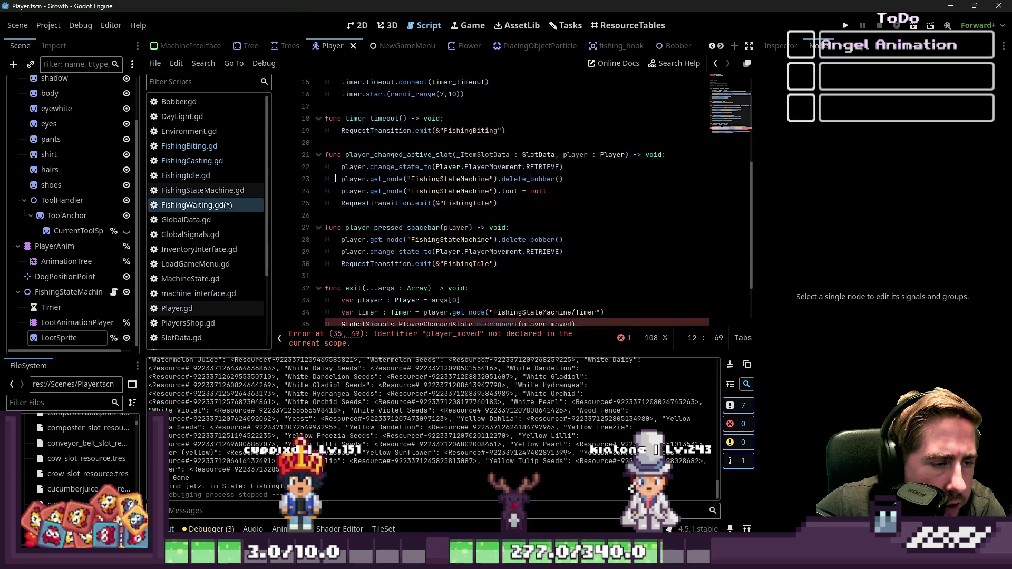
drag(575, 263, 279, 263)
key(BackSpace)
key(BackSpace)
scroll(296, 259, up, 2)
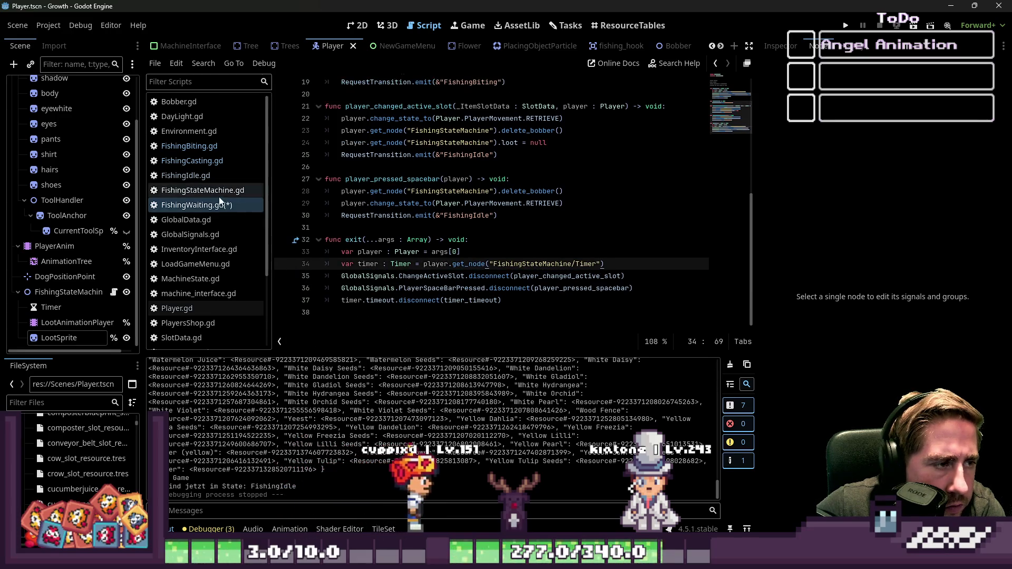
scroll(390, 236, up, 5)
Save FishingWaiting.gd and bring up the Signal class documentation
click(219, 191)
click(239, 204)
scroll(429, 226, down, 2)
key(ctrl+s)
ctrl+click(429, 226)
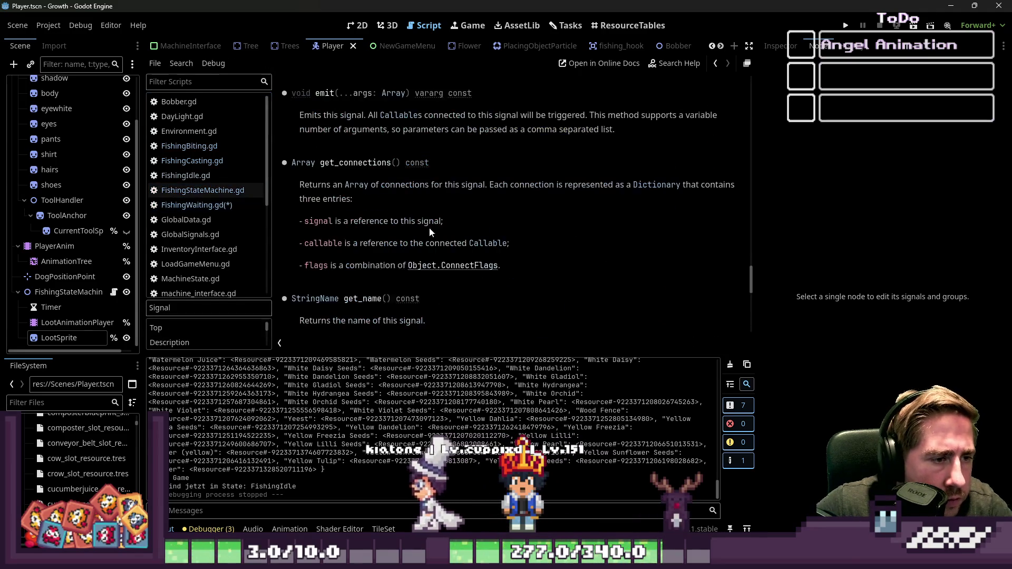
Paste the loot = null reset after change_state_to in player_pressed_spacebar
click(195, 207)
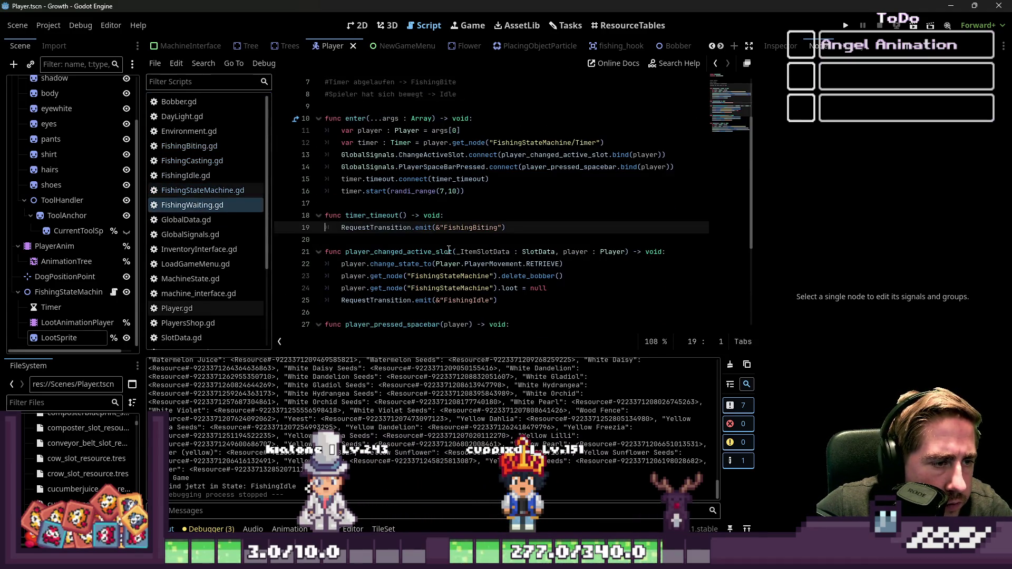
click(406, 225)
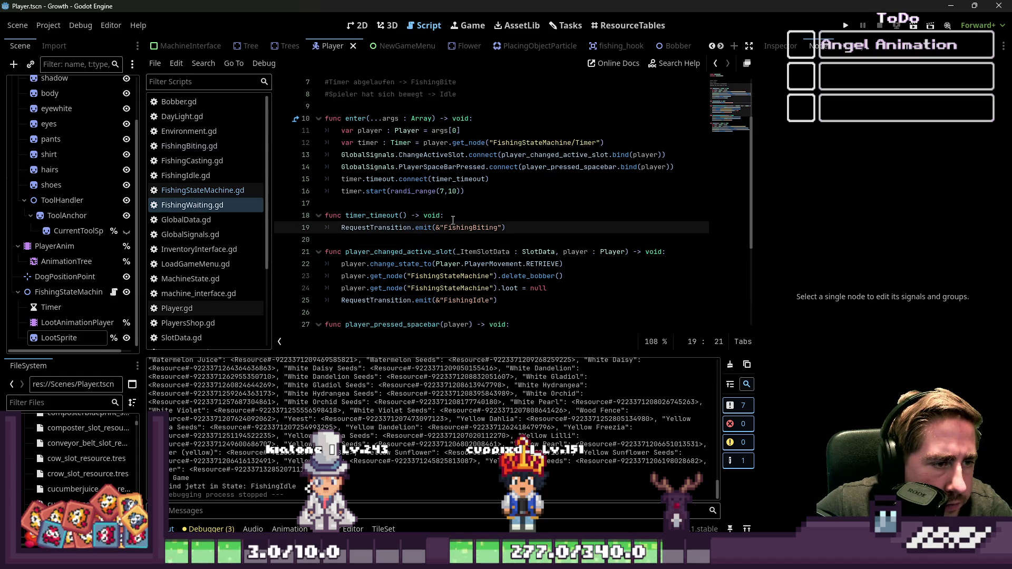
scroll(472, 217, down, 2)
click(468, 229)
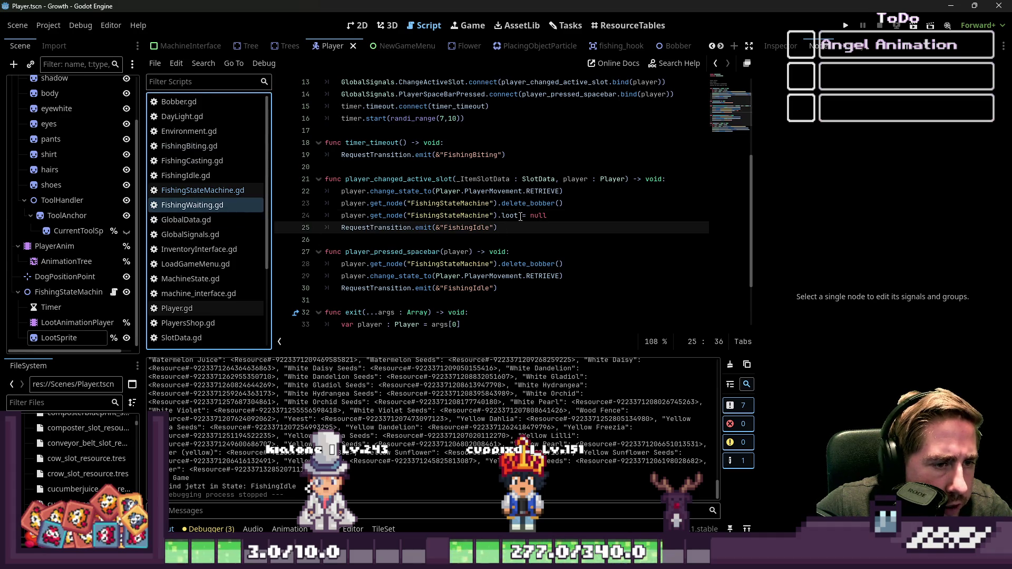
double_click(519, 215)
click(478, 252)
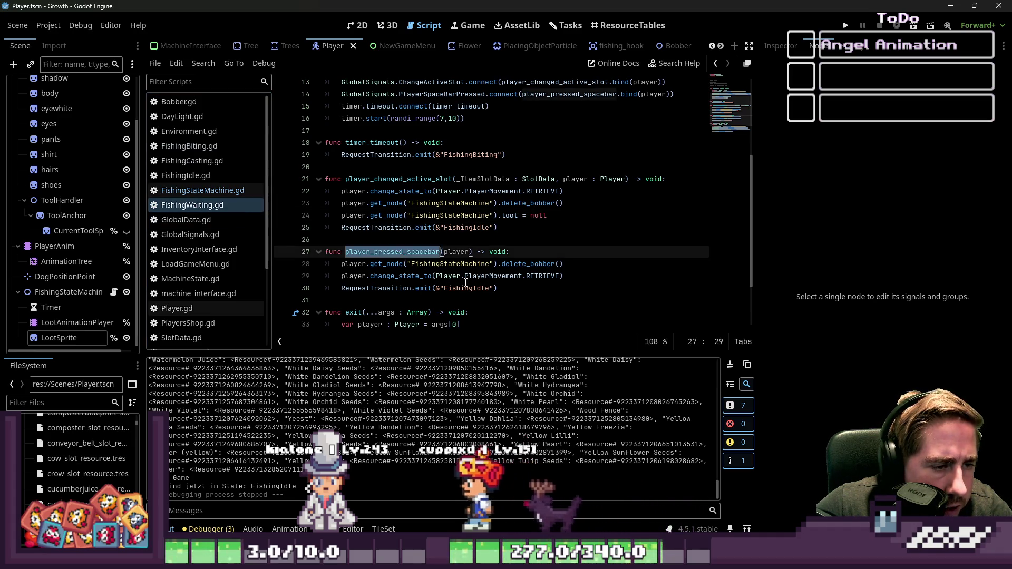
click(484, 288)
click(570, 276)
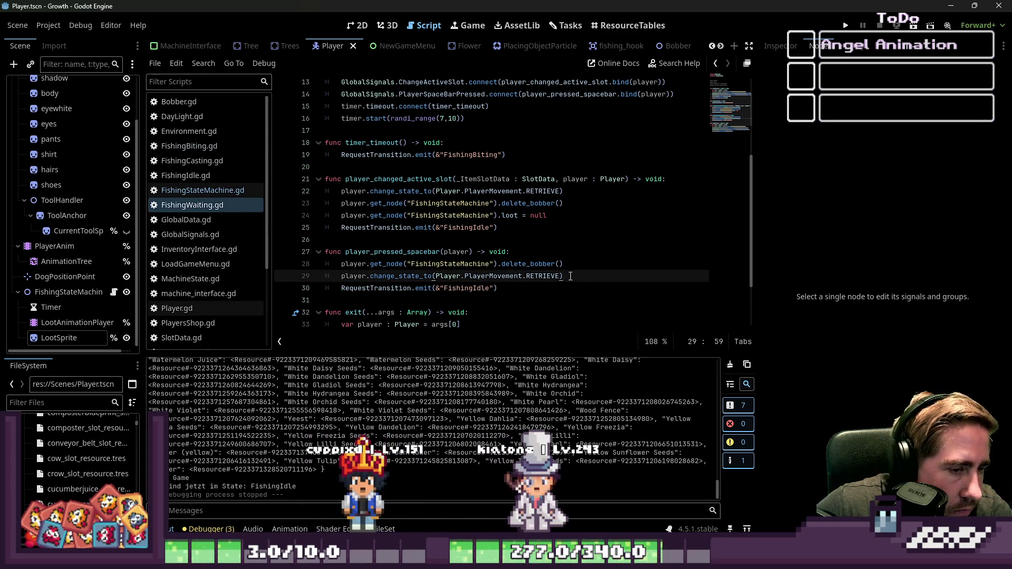
key(Return)
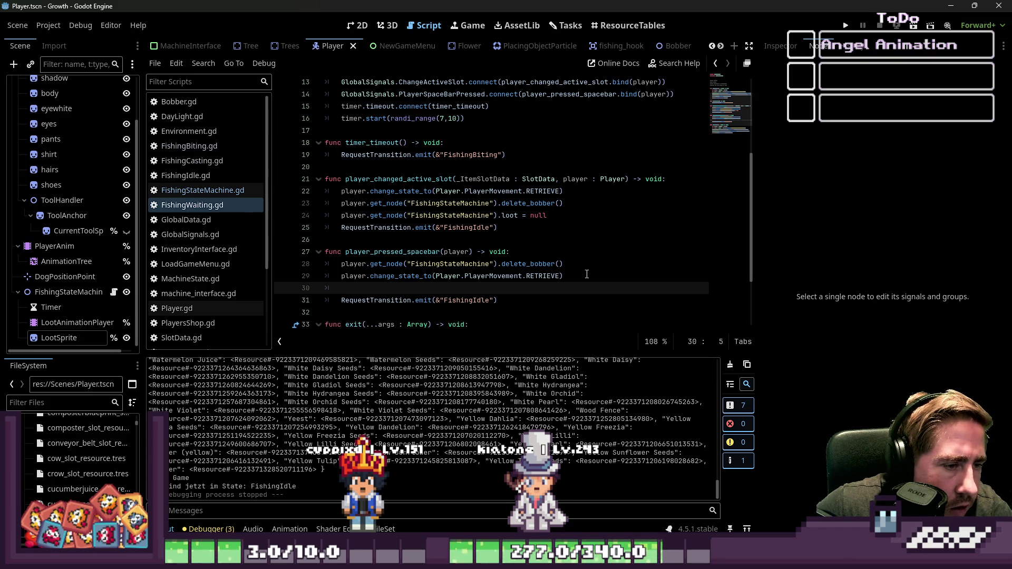
text(player.get_node("FishingStateMachine").loot = null)
key(Up)
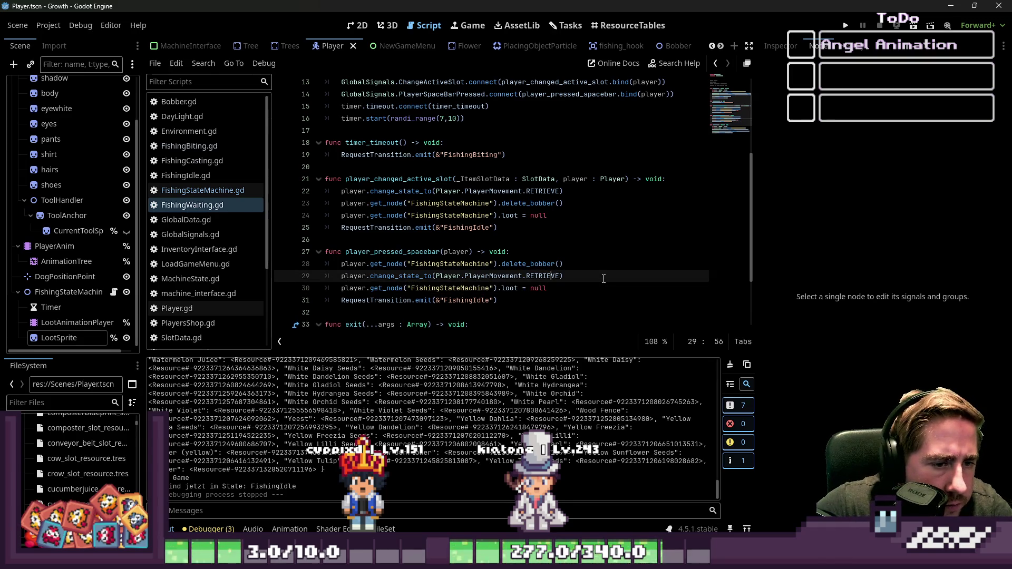
Move change_state_to(RETRIEVE) to the top of player_pressed_spacebar
key(shift+Home)
key(ctrl+c)
key(BackSpace)
key(BackSpace)
key(Up)
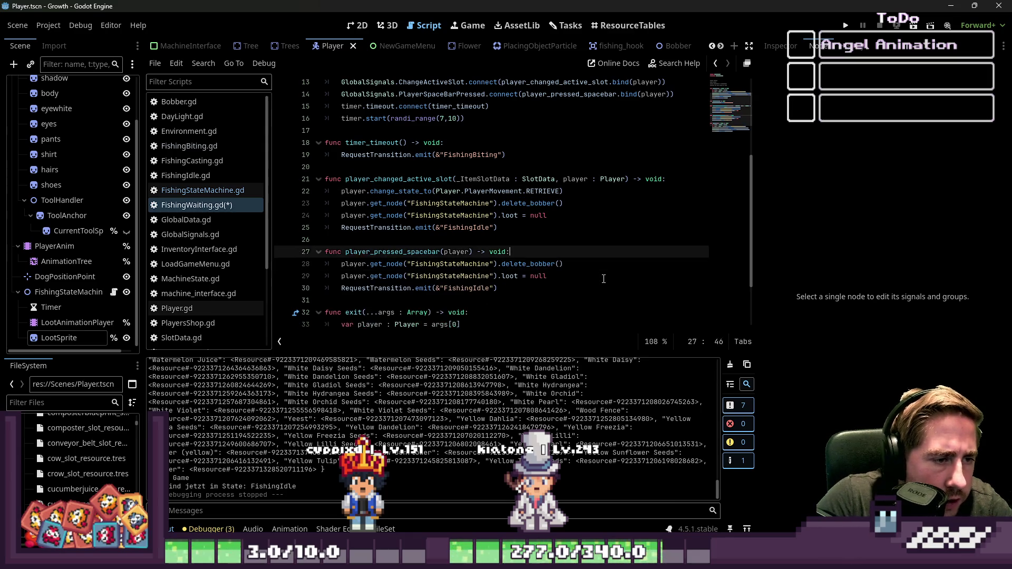
key(Return)
key(ctrl+v)
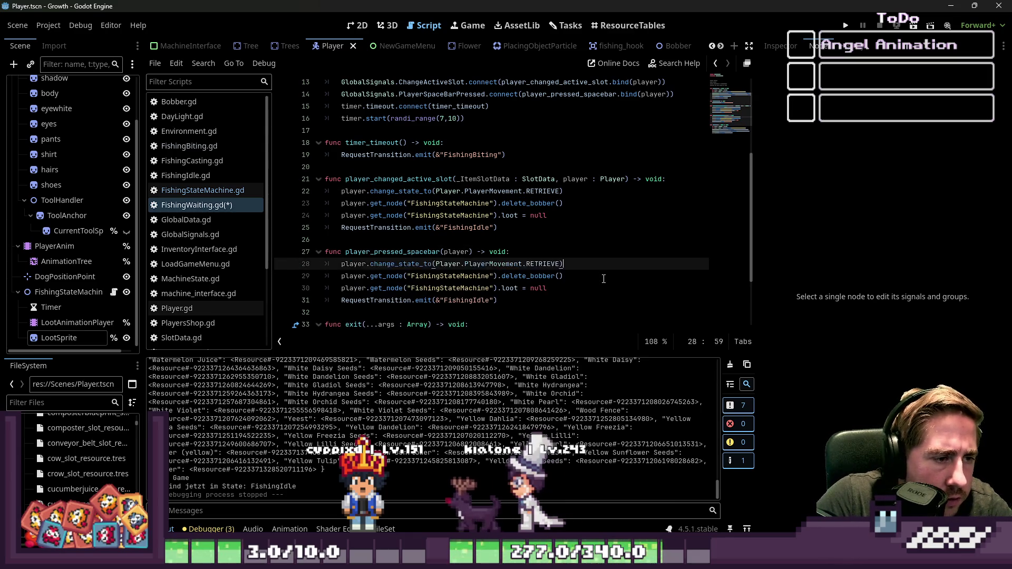
Save FishingWaiting.gd and review the disconnect lines in exit
click(557, 202)
key(ctrl+s)
click(543, 239)
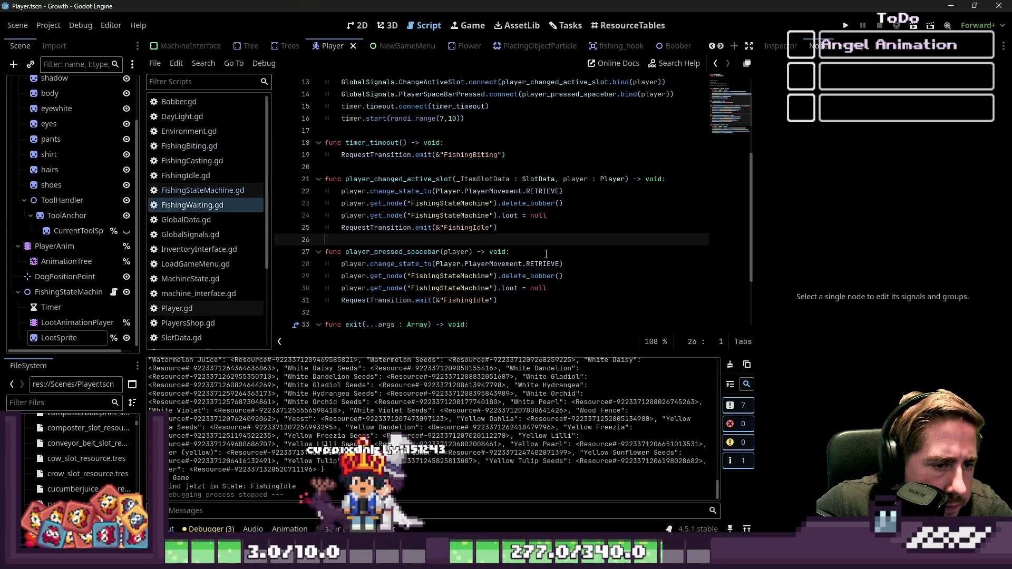
scroll(529, 270, down, 2)
scroll(529, 270, down, 1)
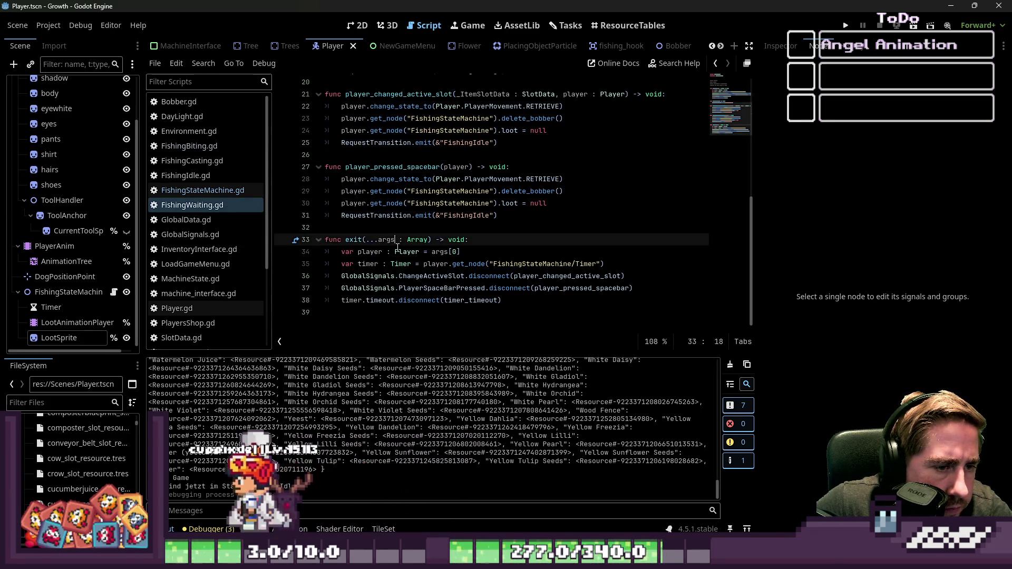
click(399, 288)
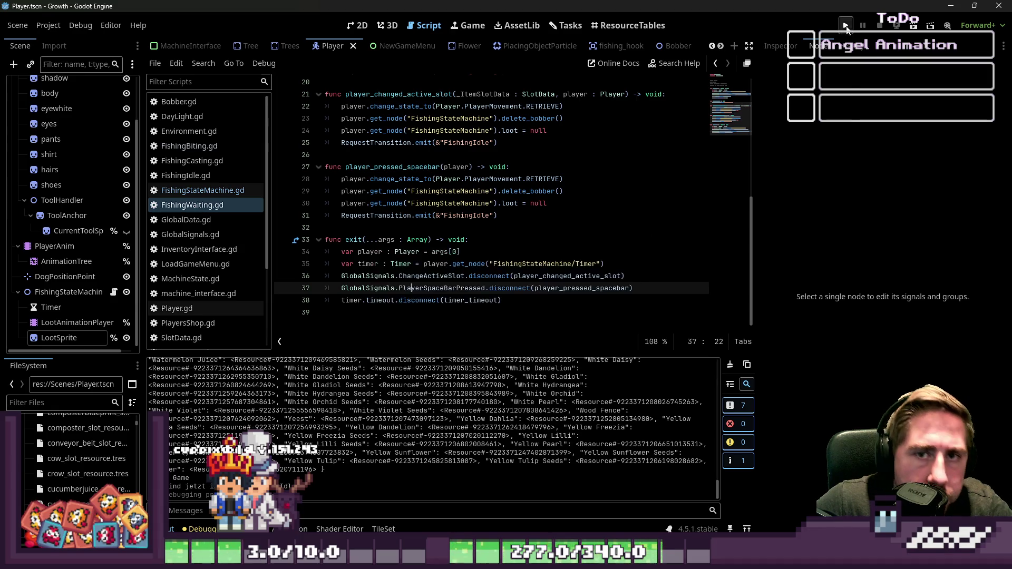
Launch the game and start a new game with a character named 'xcyv'
key(F5)
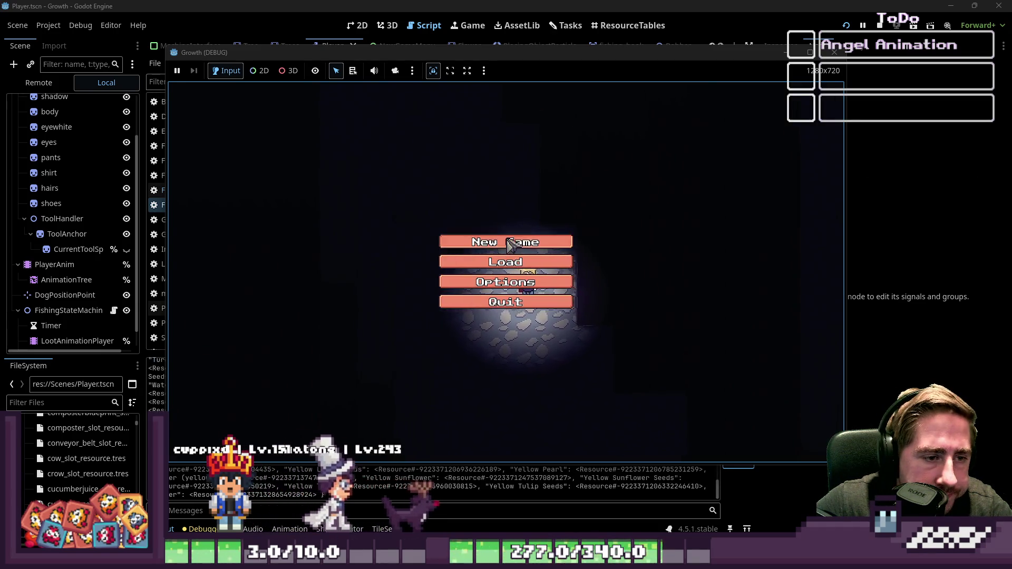
click(506, 242)
click(542, 169)
text(xcyv)
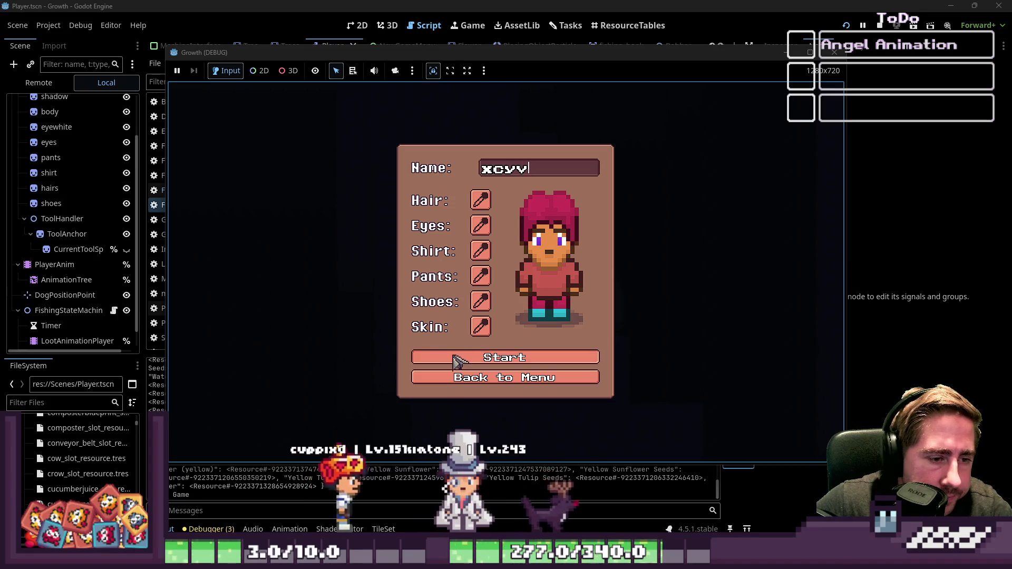
click(458, 357)
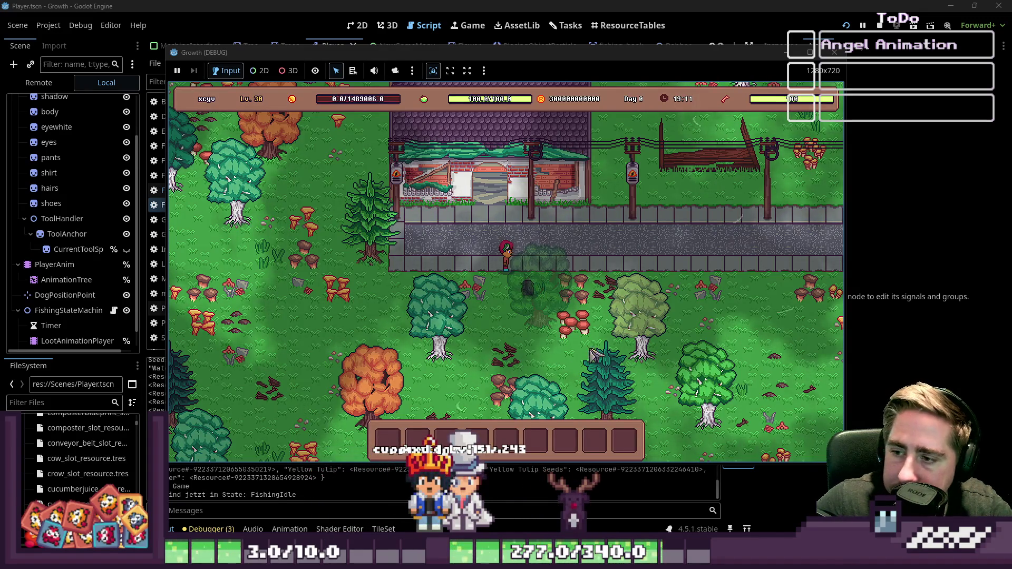
Move an inventory item onto the hotbar in-game, then stop the game and open FishingStateMachine.gd
key(d)
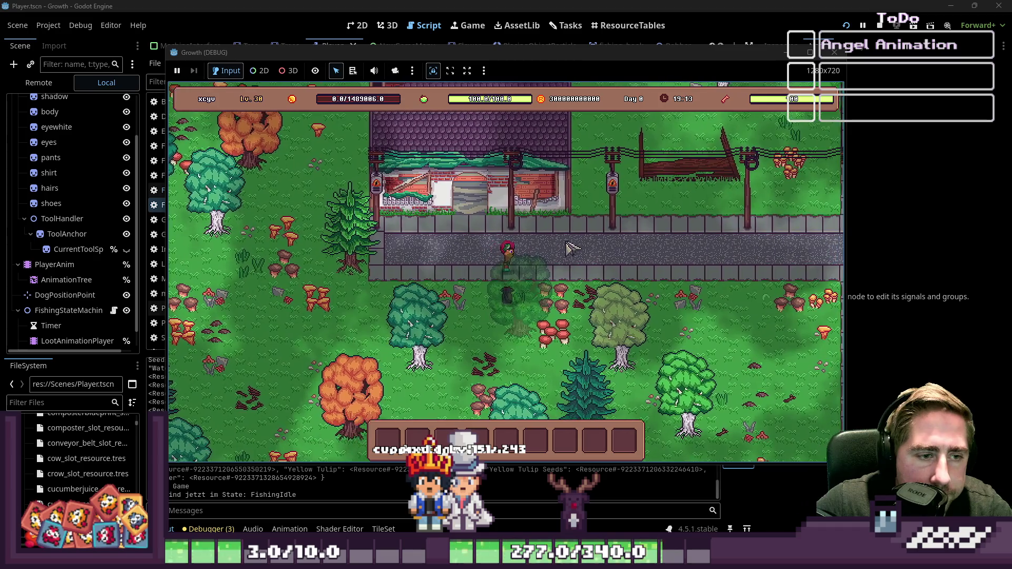
key(i)
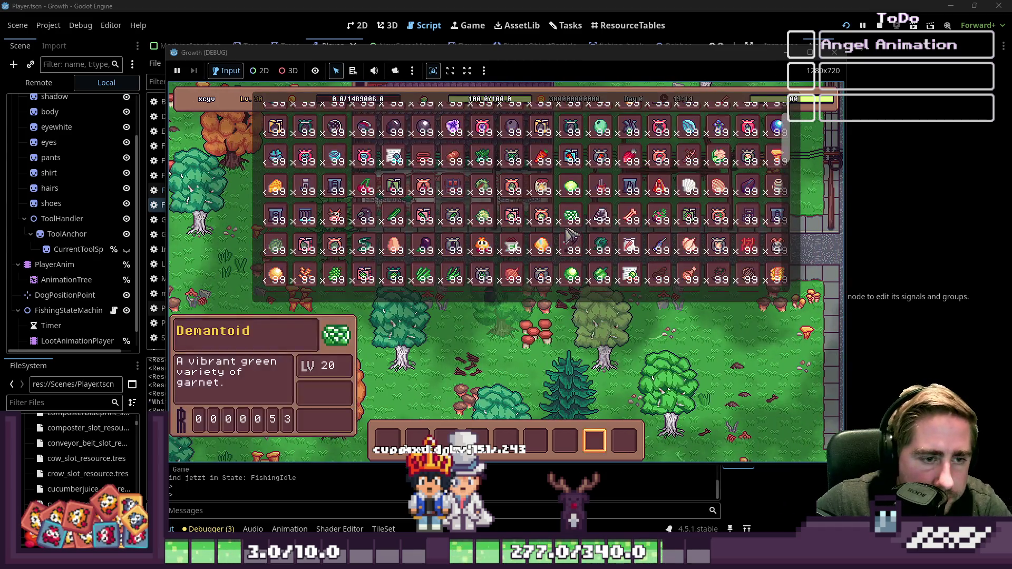
drag(568, 243, 425, 433)
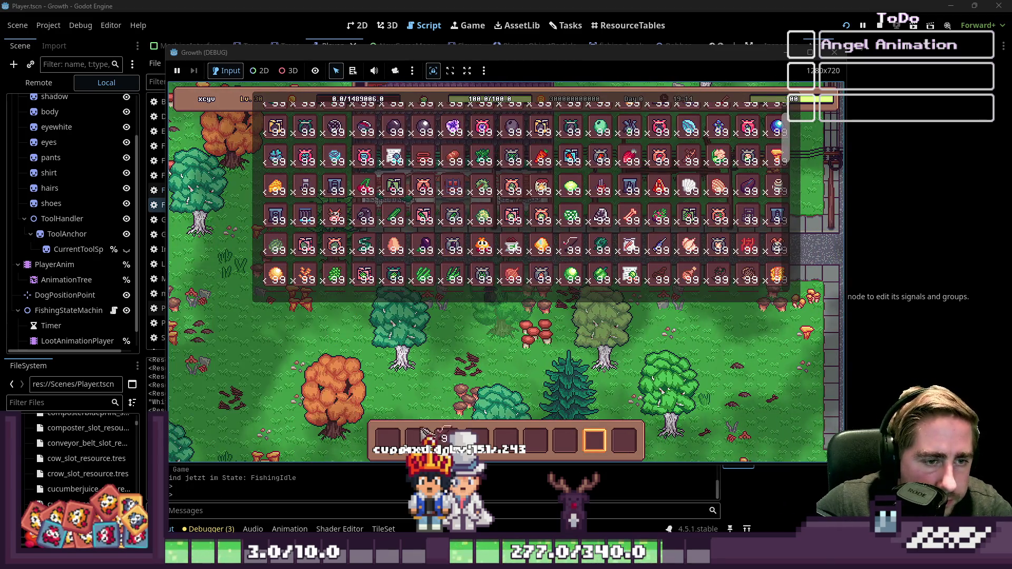
key(i)
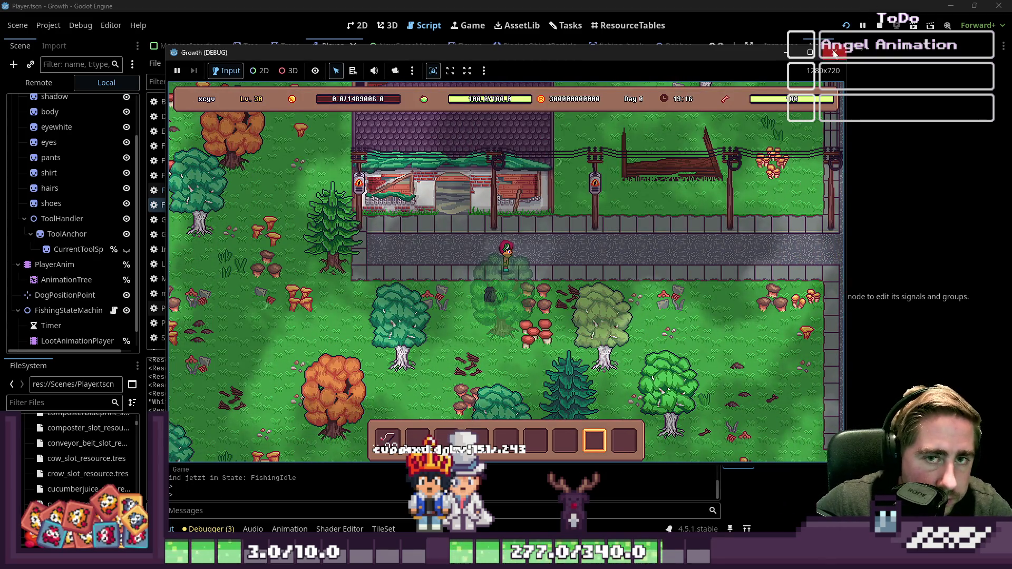
click(834, 53)
click(202, 190)
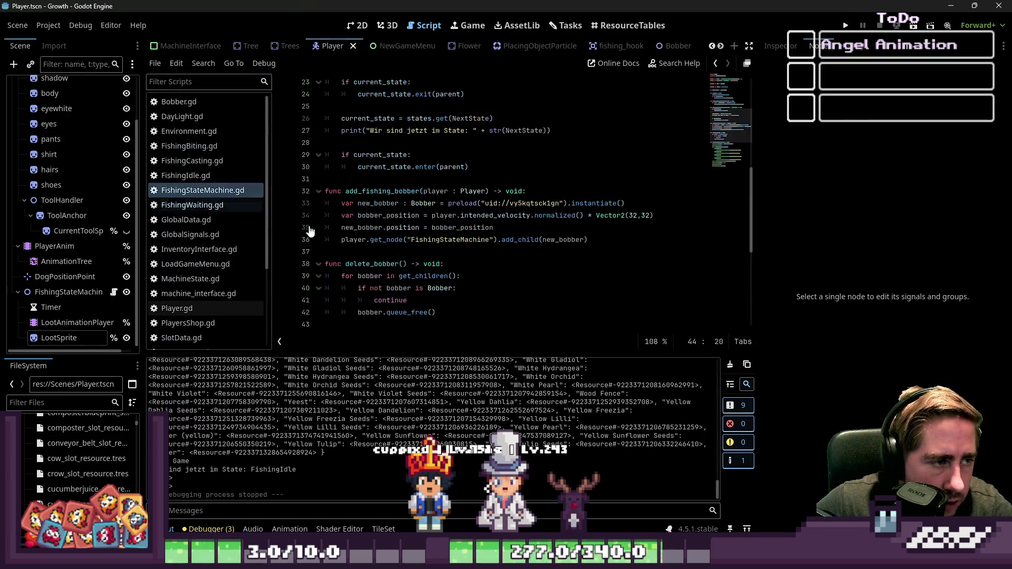
Start create_loot_animation with 'if loot == null: return', save, and hide the LootSprite node
scroll(399, 279, down, 5)
scroll(399, 279, up, 1)
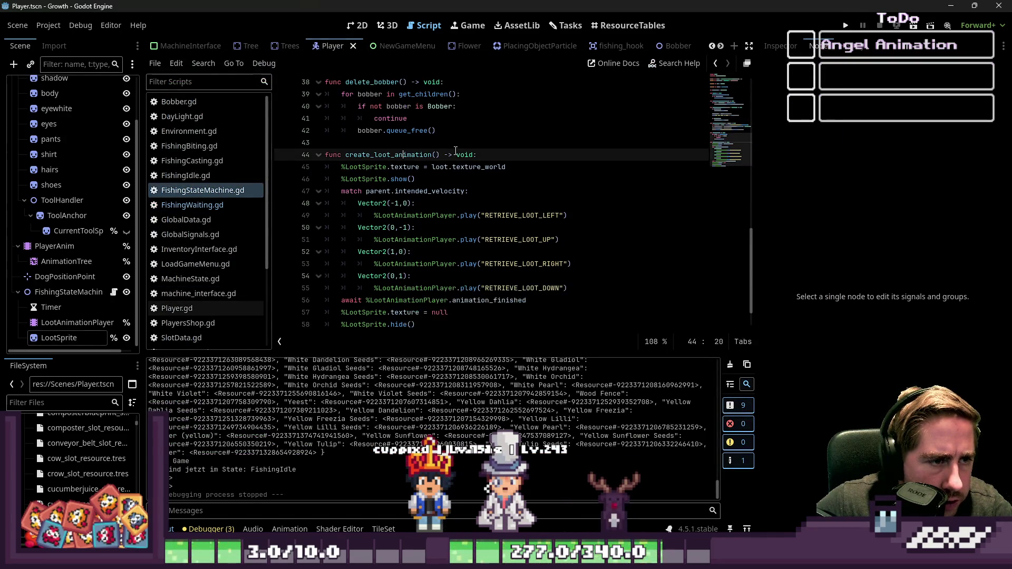
key(Return)
text(if )
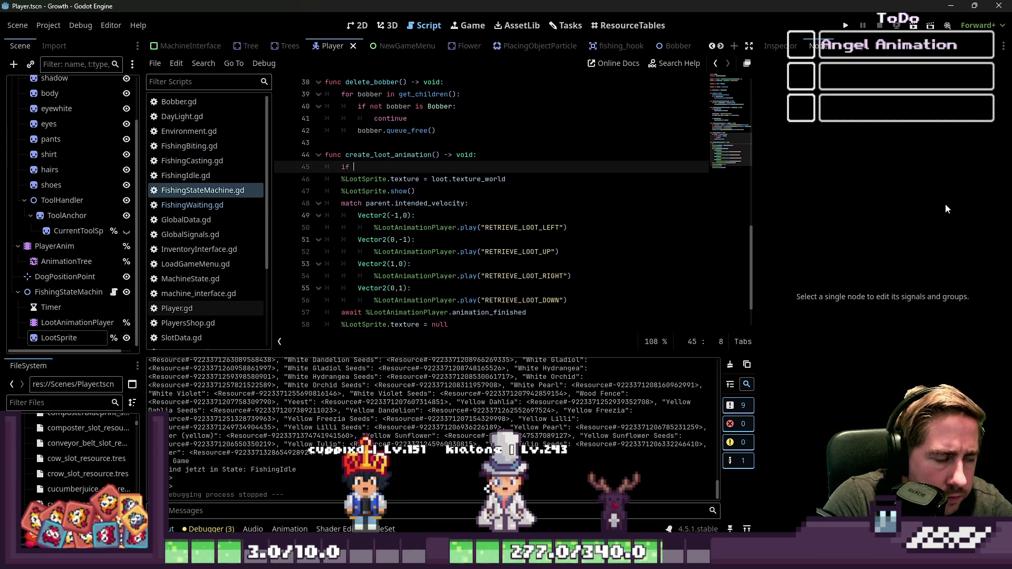
text(loot)
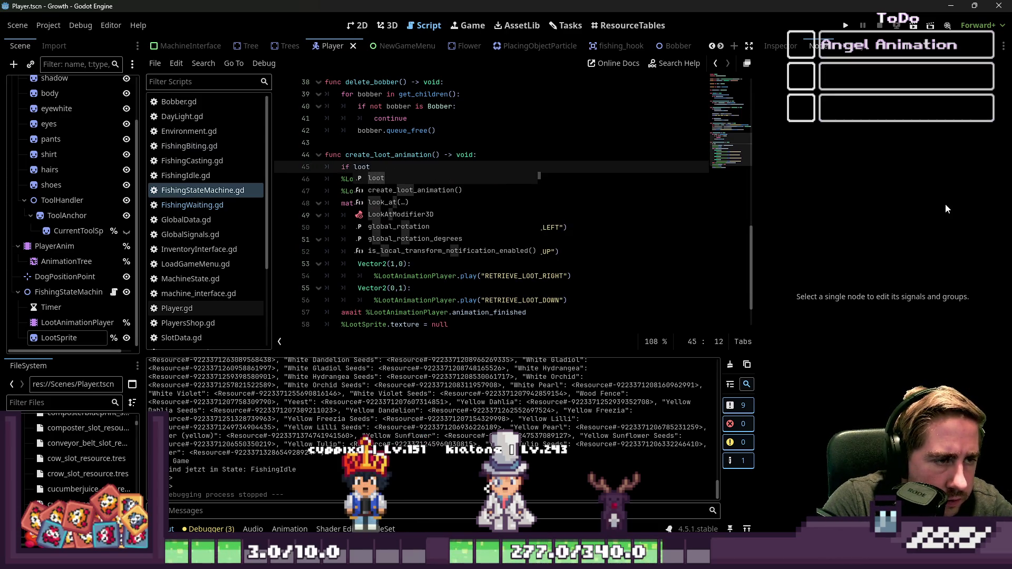
text(:)
text(n)
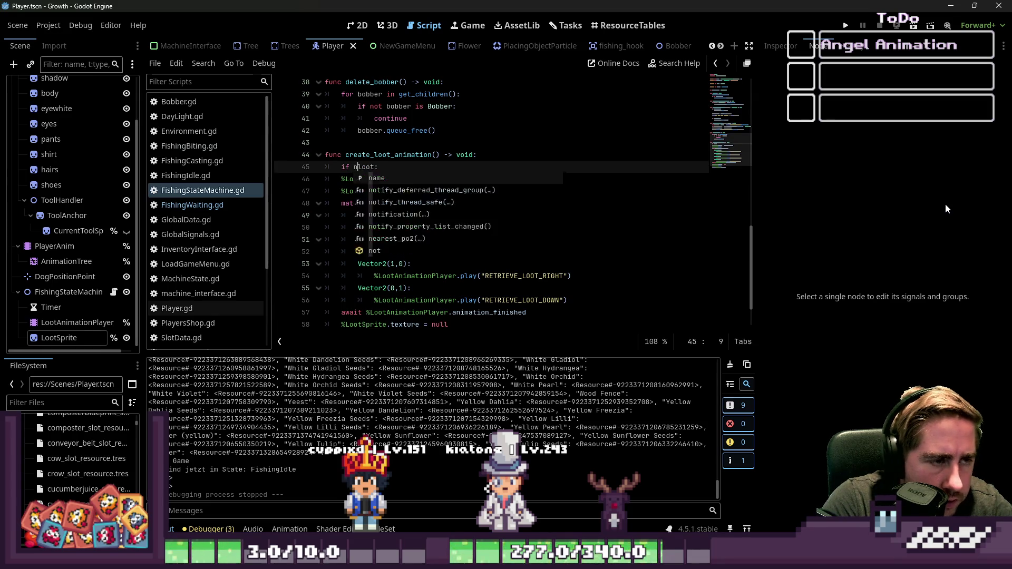
text())
text(== null)
key(Escape)
key(Return)
text(return)
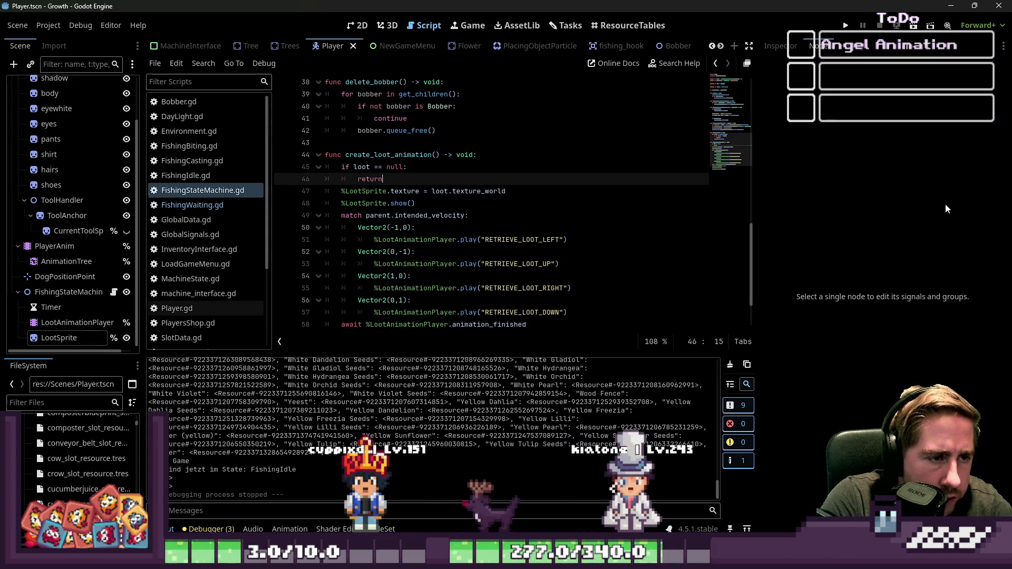
key(Up)
key(End)
key(ctrl+s)
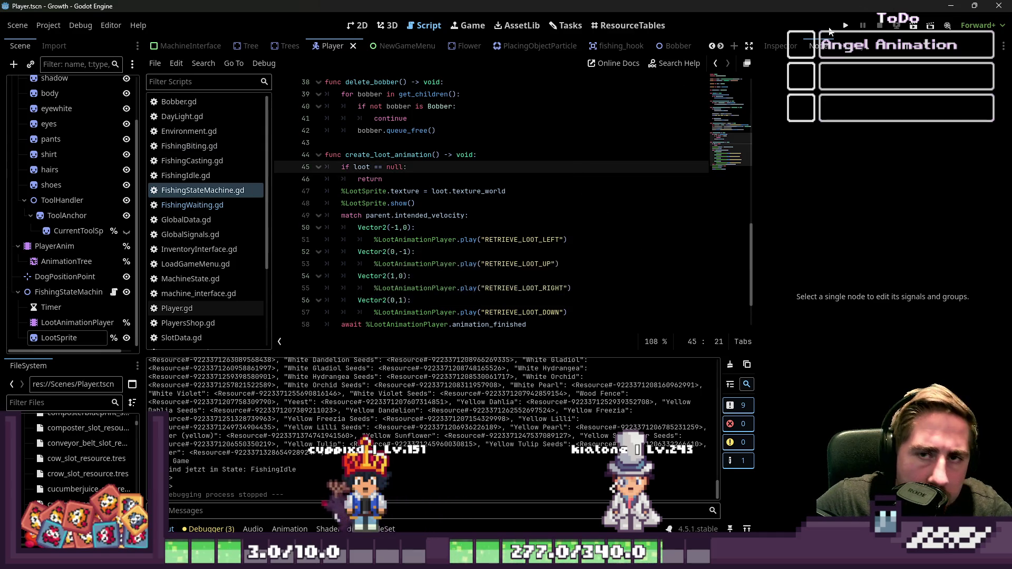
click(126, 337)
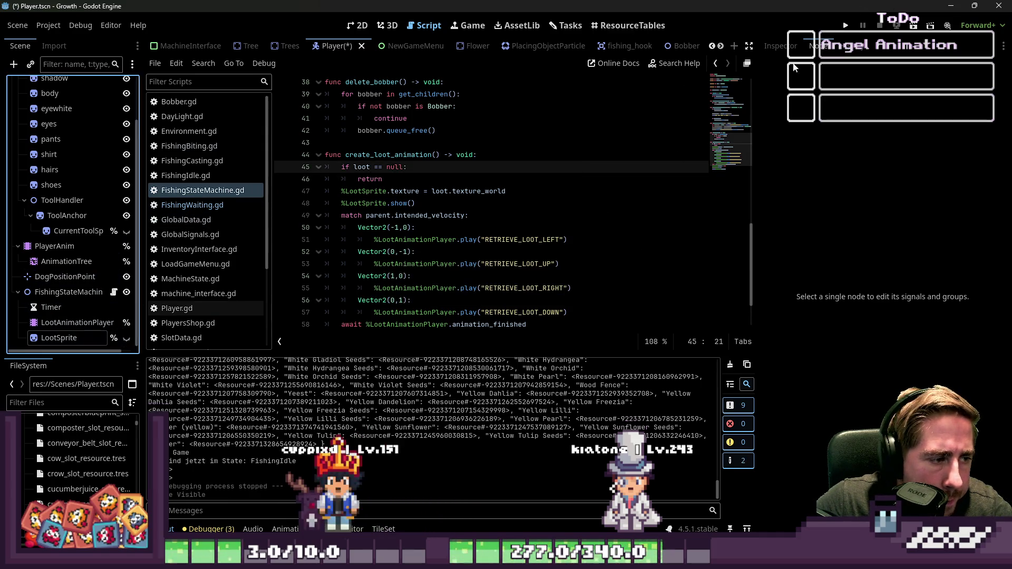
Run the project, start a new game as 'cxydf', and check the inventory
click(848, 26)
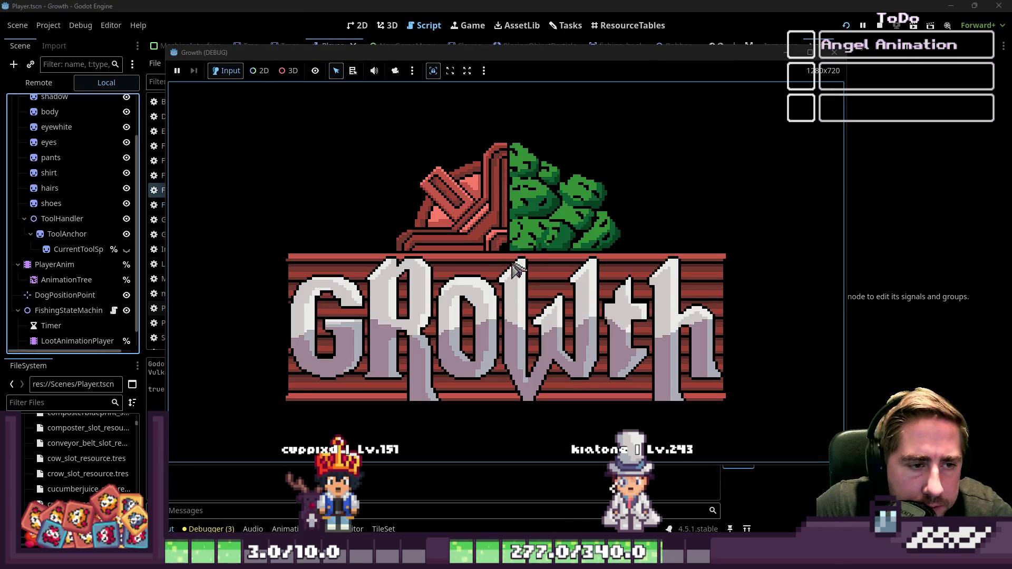
click(523, 246)
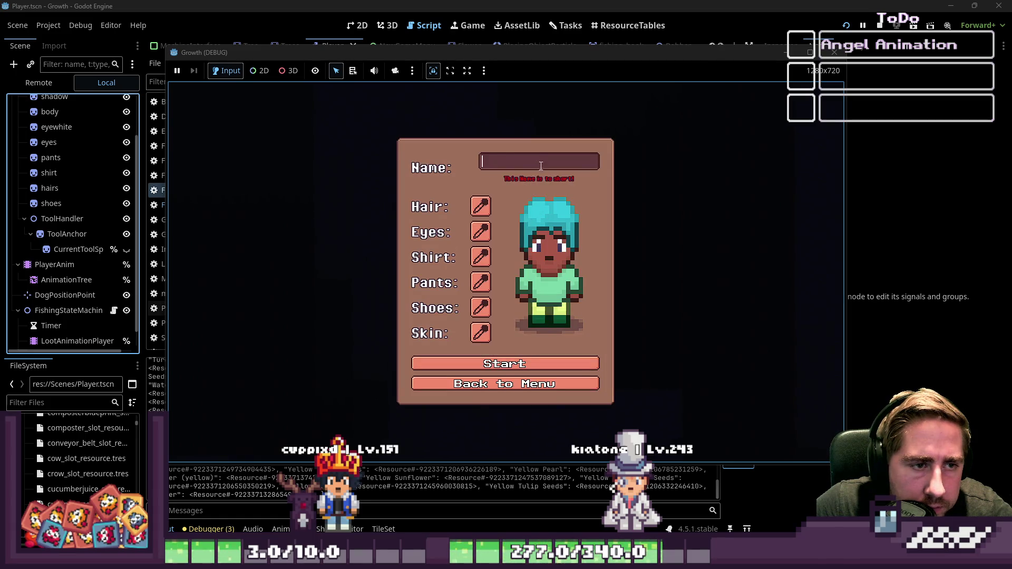
text(cxydf)
click(505, 363)
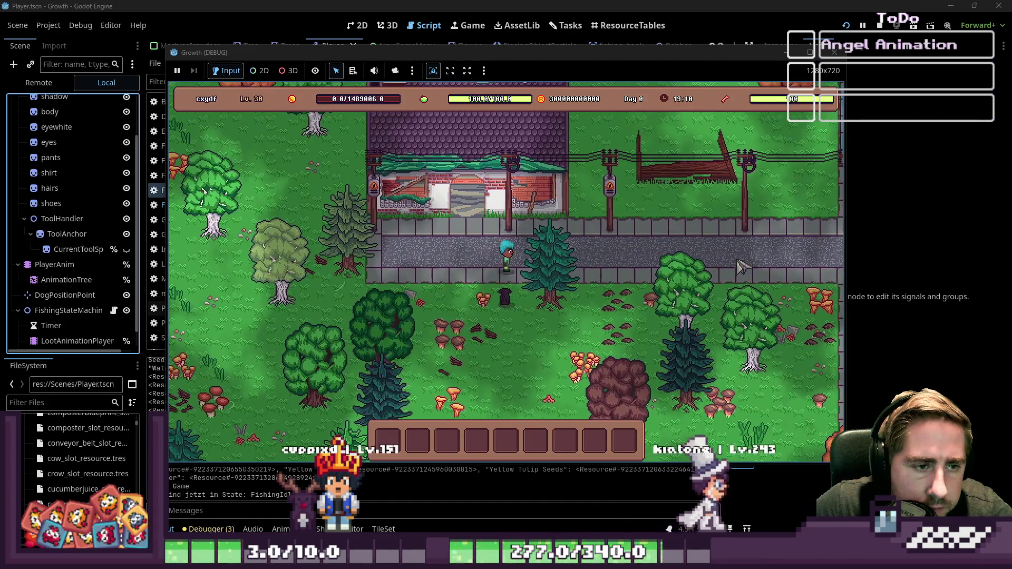
key(i)
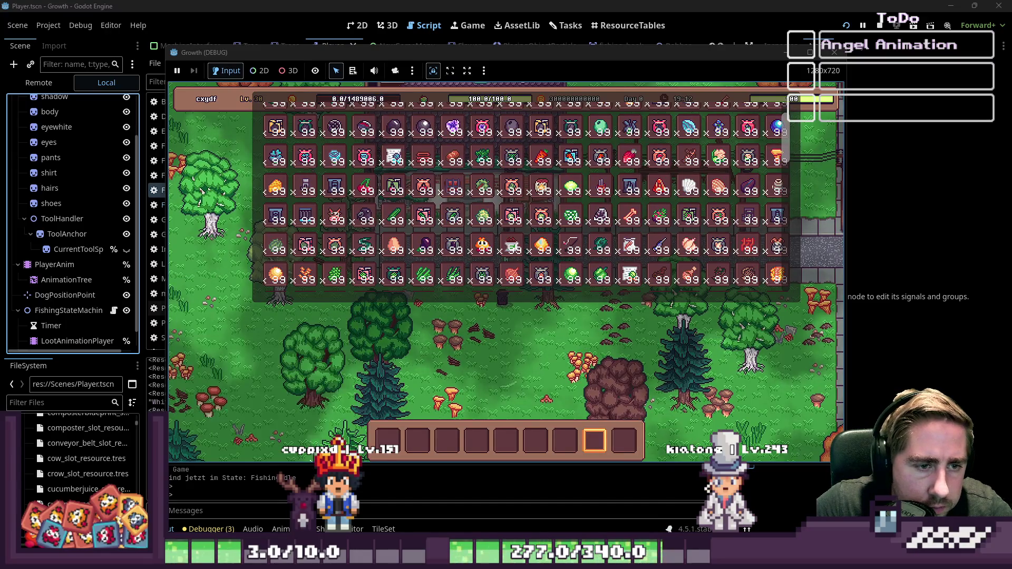
key(i)
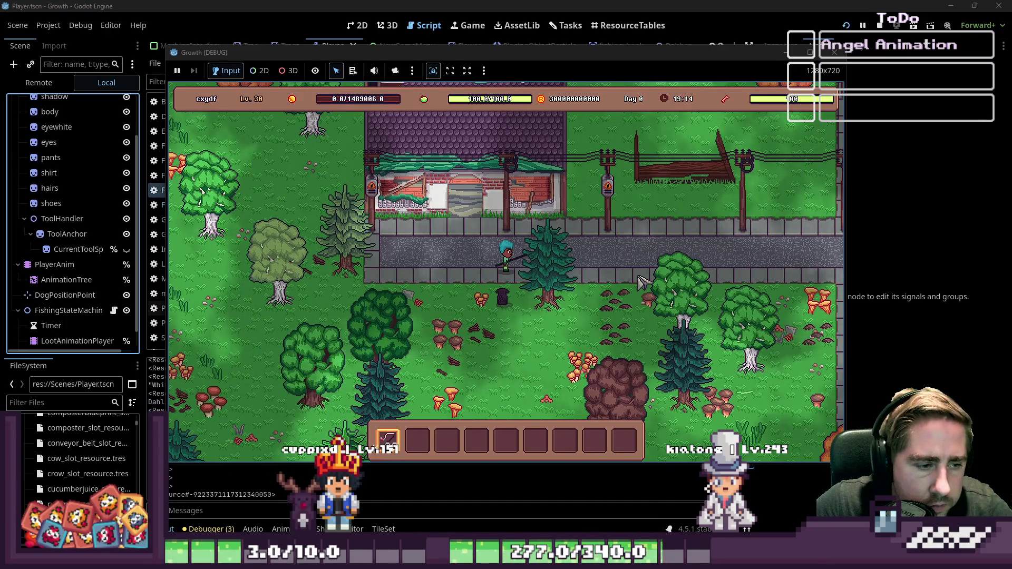
Walk the player onto the bridge and cast the fishing rod
key(w)
key(d)
key(w)
key(d)
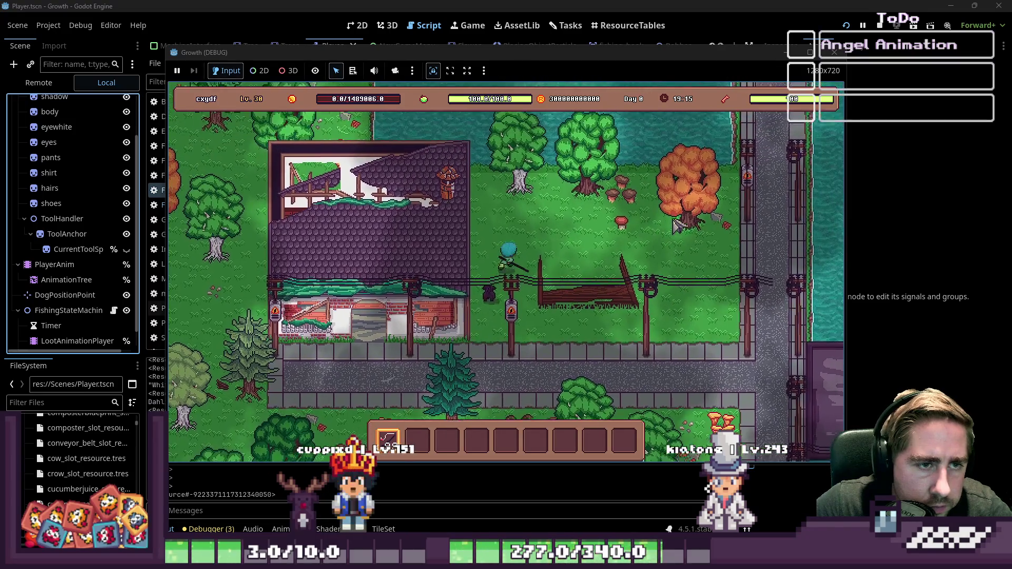
key(d)
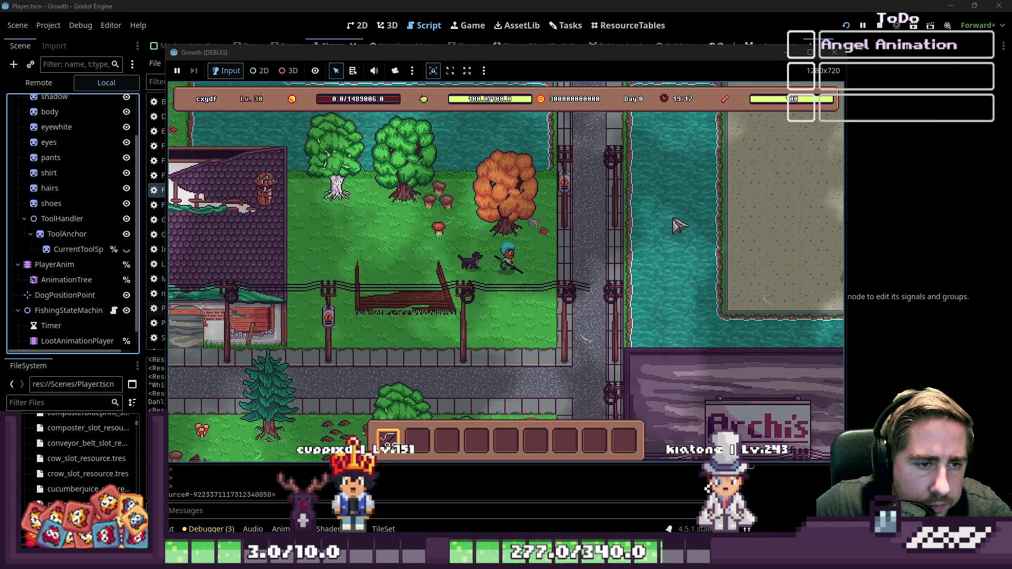
key(w)
click(680, 224)
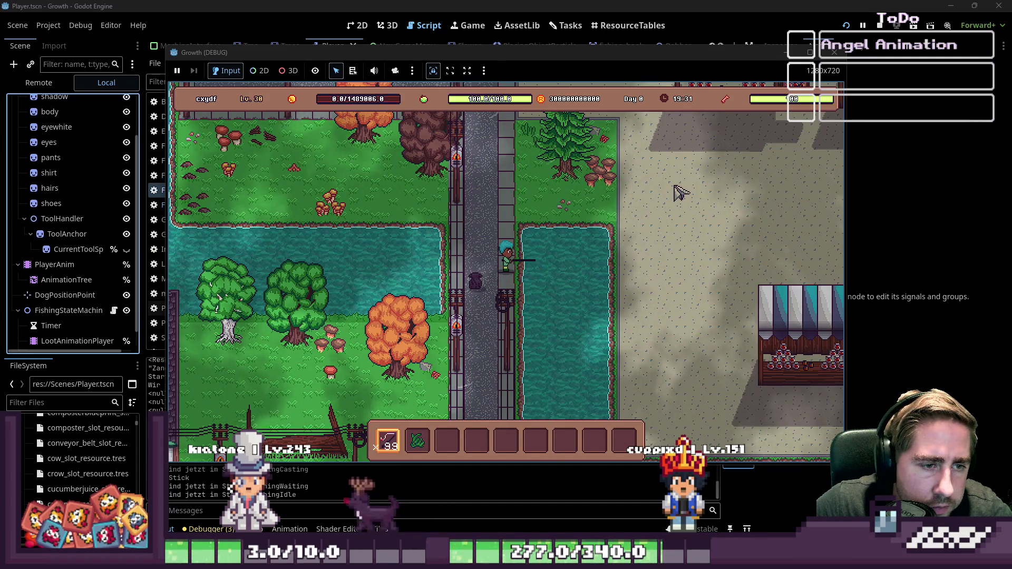
Cancel the cast, walk to the pond edge, then cast and reel in a biting fish
key(w+a)
key(w+a)
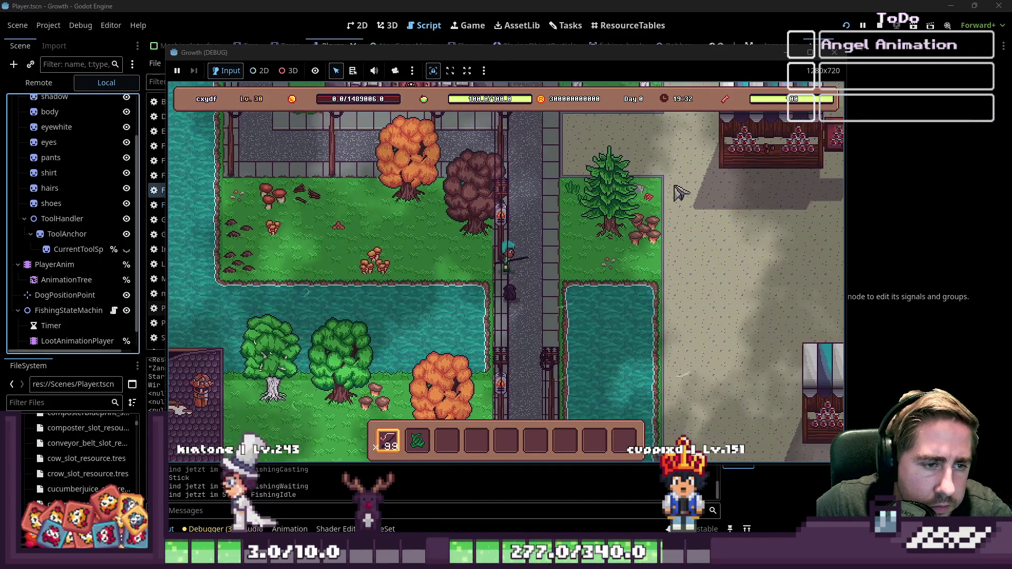
key(a)
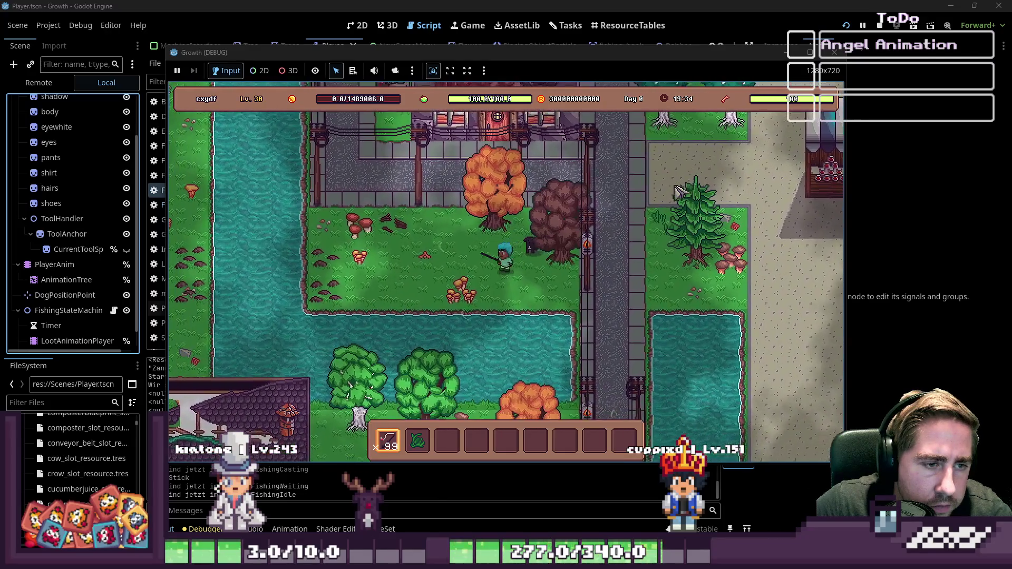
key(a)
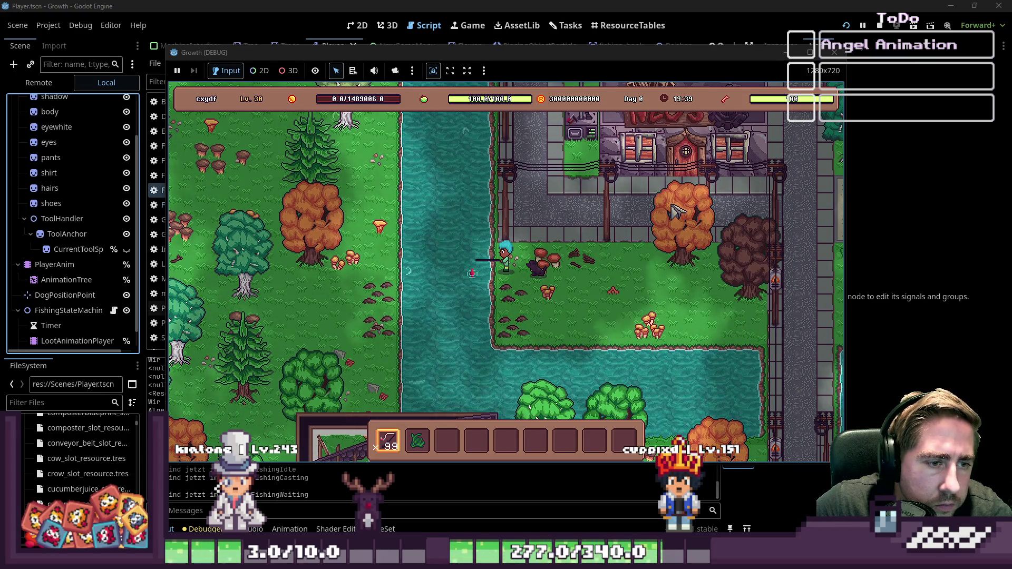
key(d)
key(s)
click(572, 232)
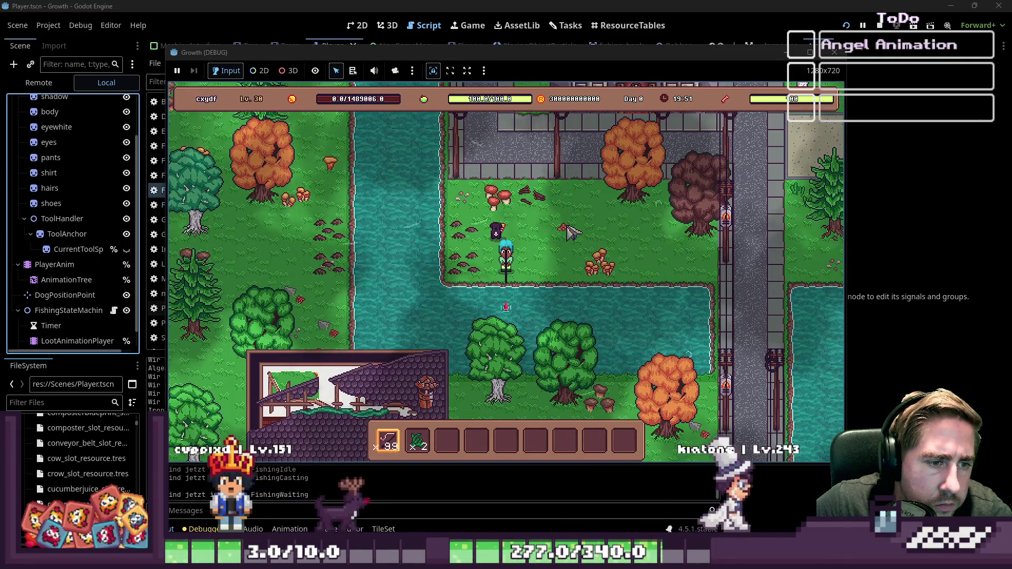
click(572, 232)
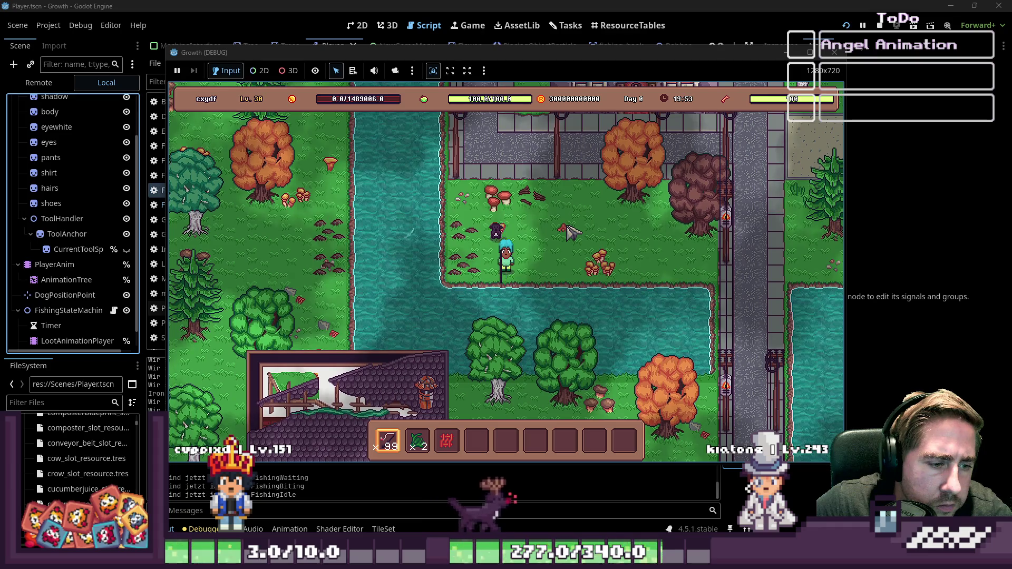
Cast again, reel in a second fish, and stop the running game
key(w)
key(a)
click(571, 232)
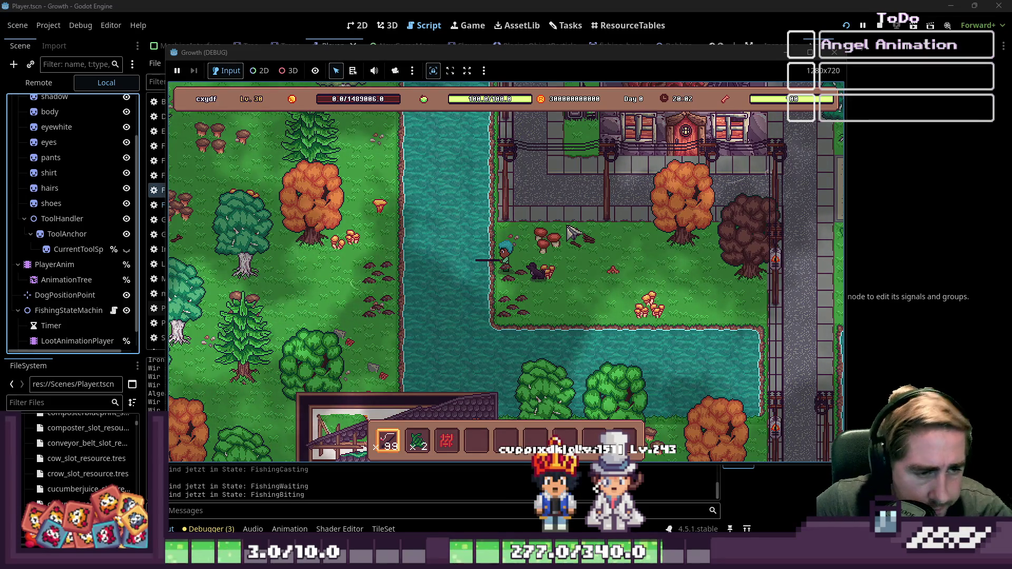
click(570, 232)
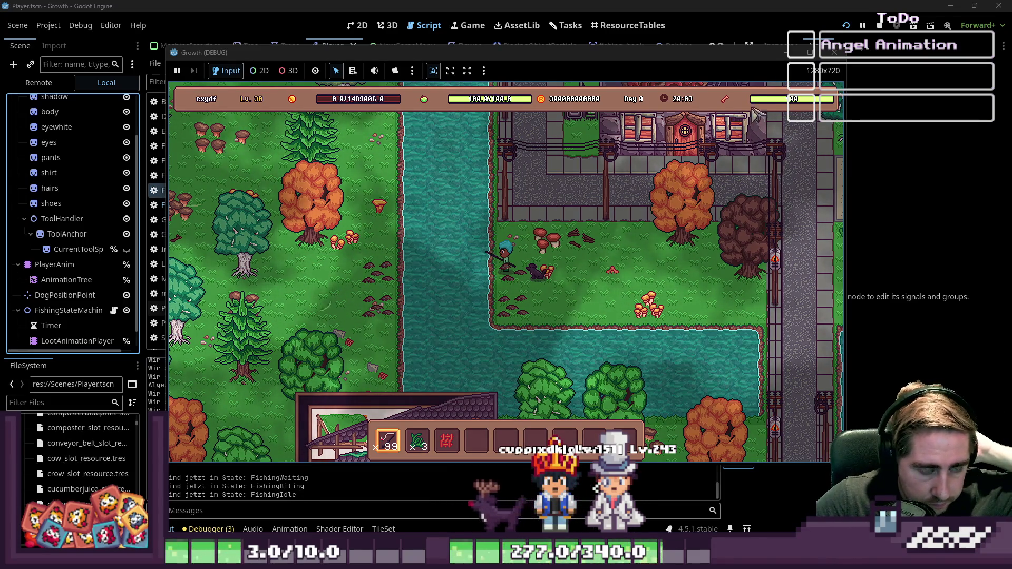
click(839, 49)
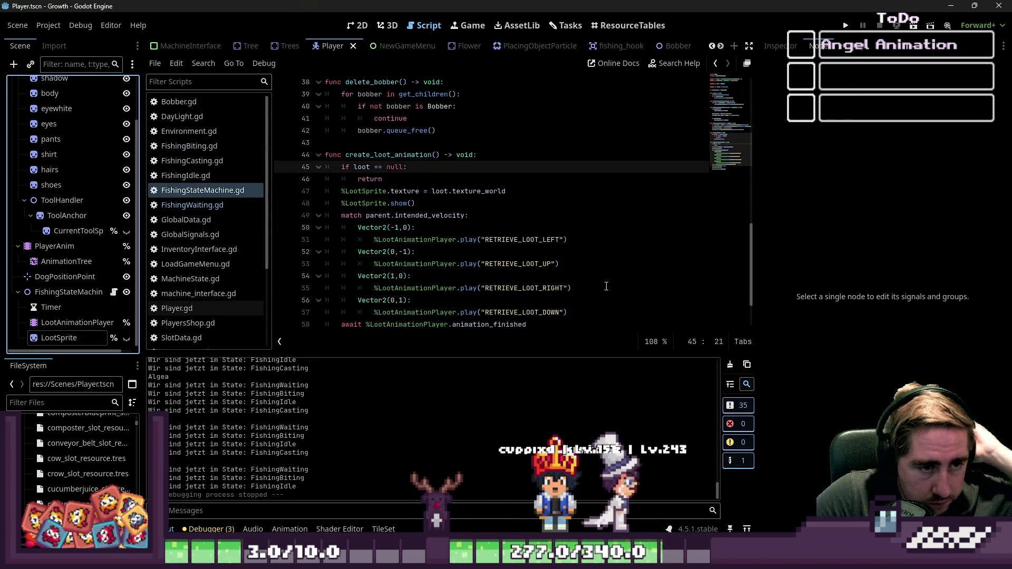
Delete both loot reset lines in FishingWaiting.gd, in player_pressed_spacebar and at line 24
click(494, 251)
key(ctrl+f)
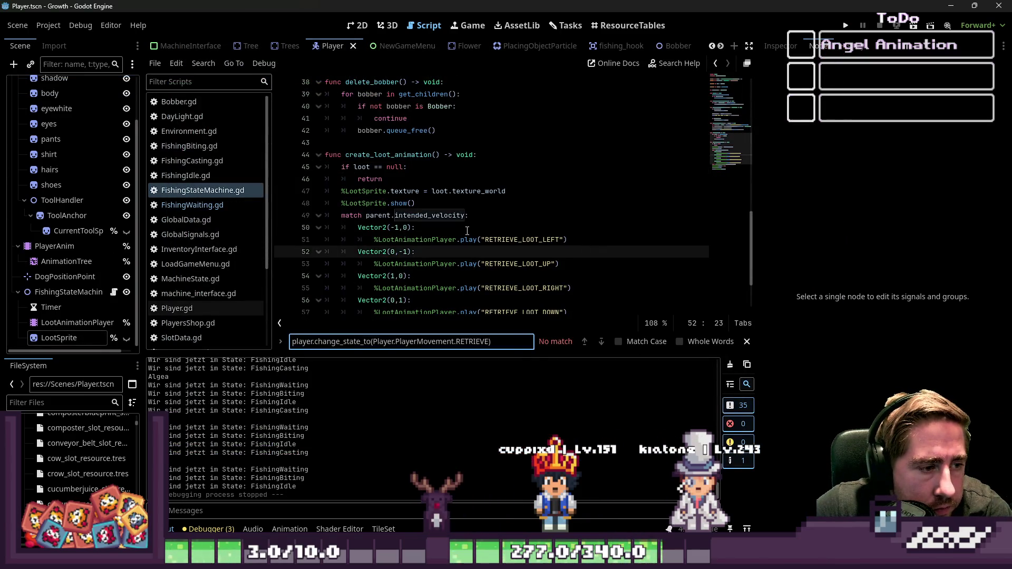
click(211, 205)
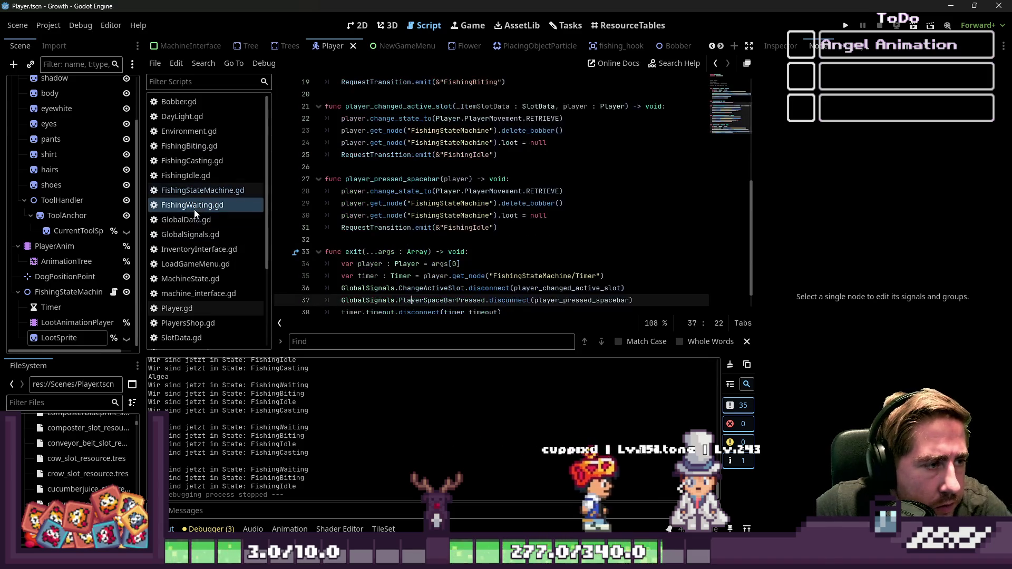
scroll(470, 278, up, 1)
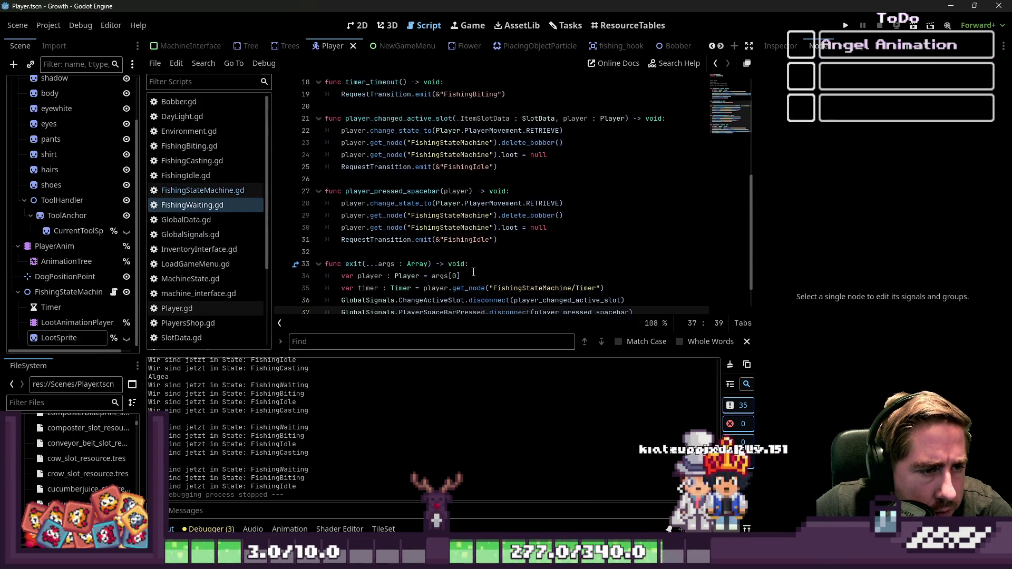
drag(550, 228, 335, 232)
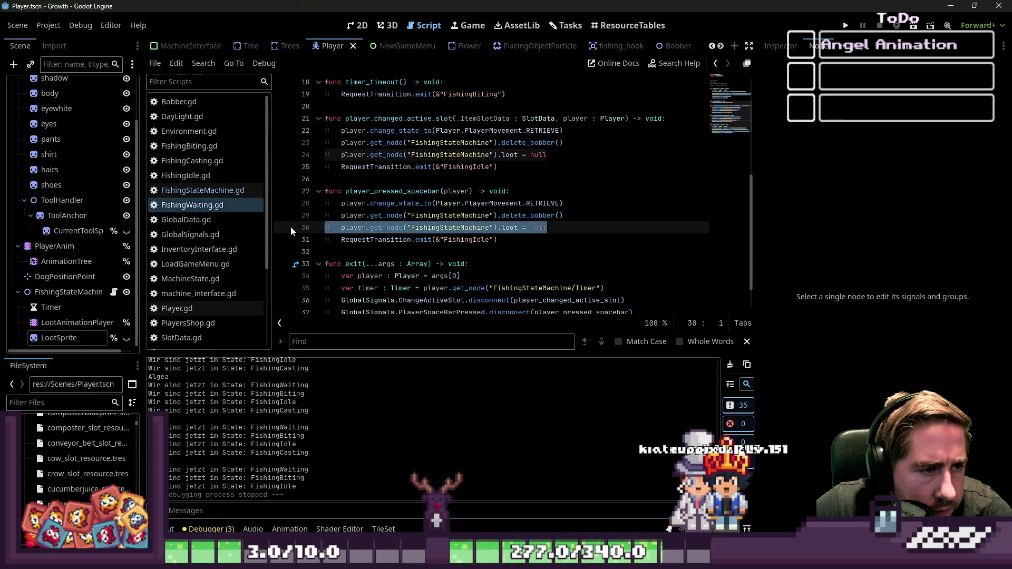
key(BackSpace)
key(BackSpace)
drag(548, 154, 306, 158)
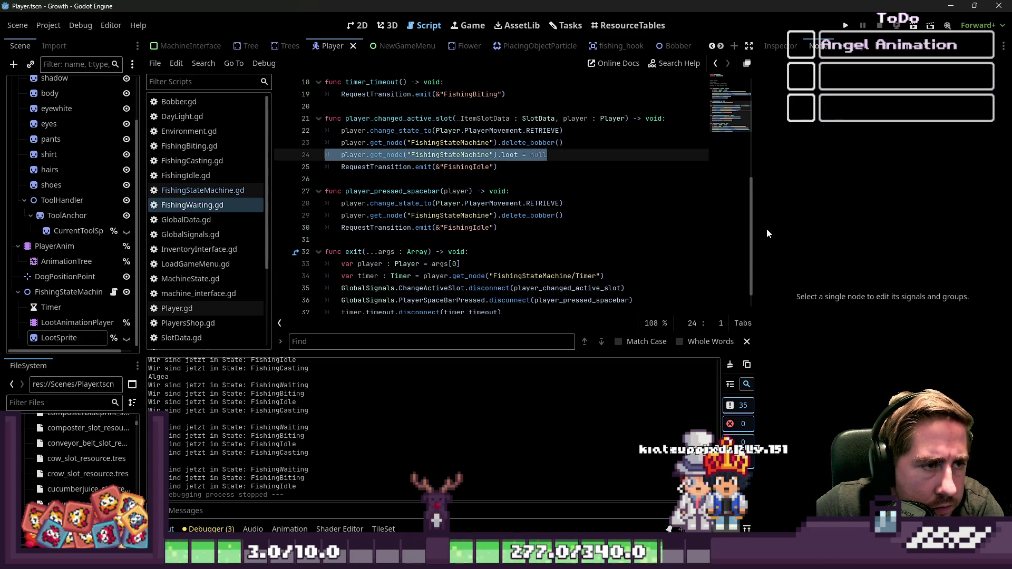
key(BackSpace)
key(BackSpace)
Glance at FishingCasting and FishingBiting, then save FishingWaiting.gd
click(211, 162)
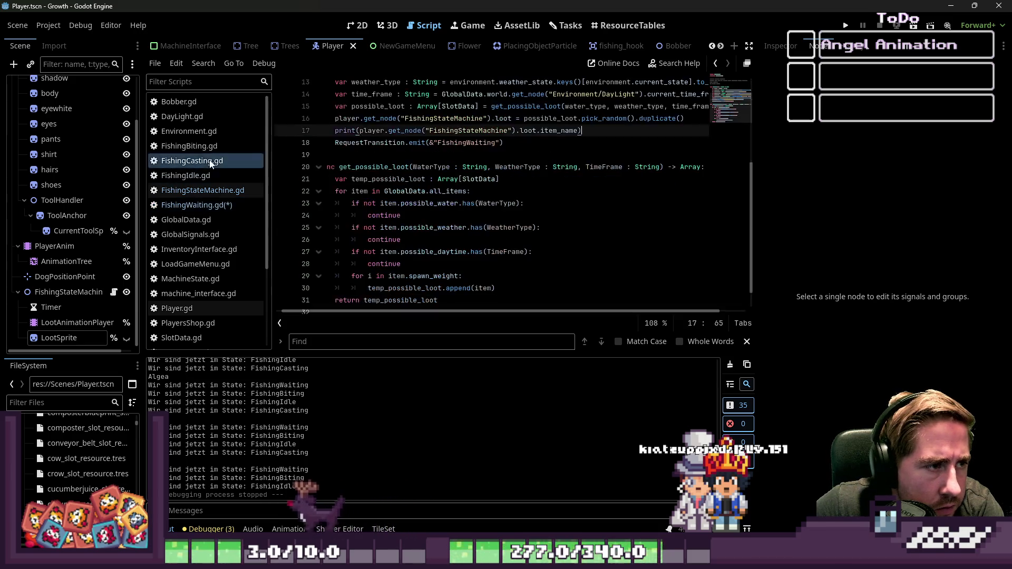
click(223, 145)
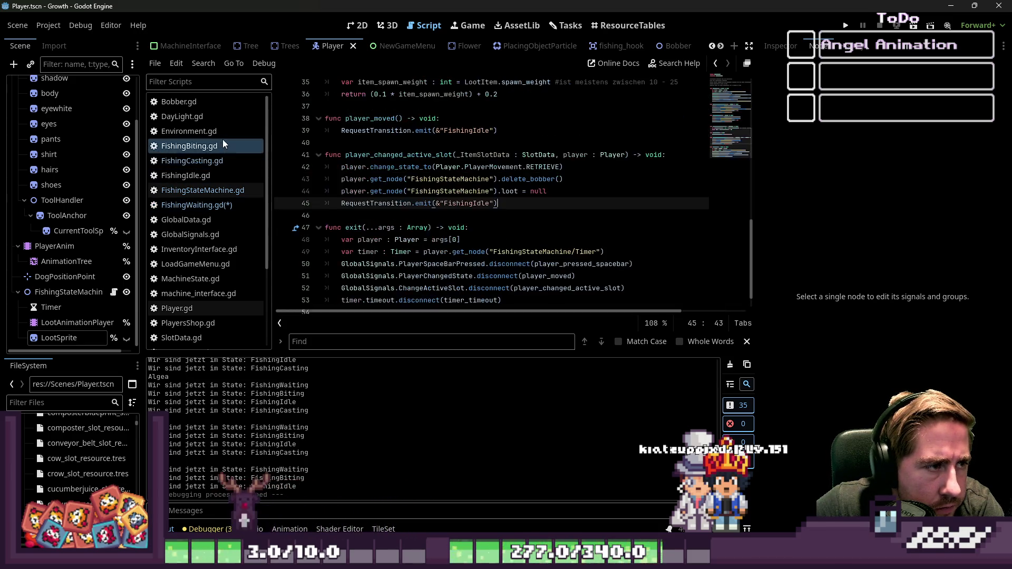
click(222, 204)
click(400, 215)
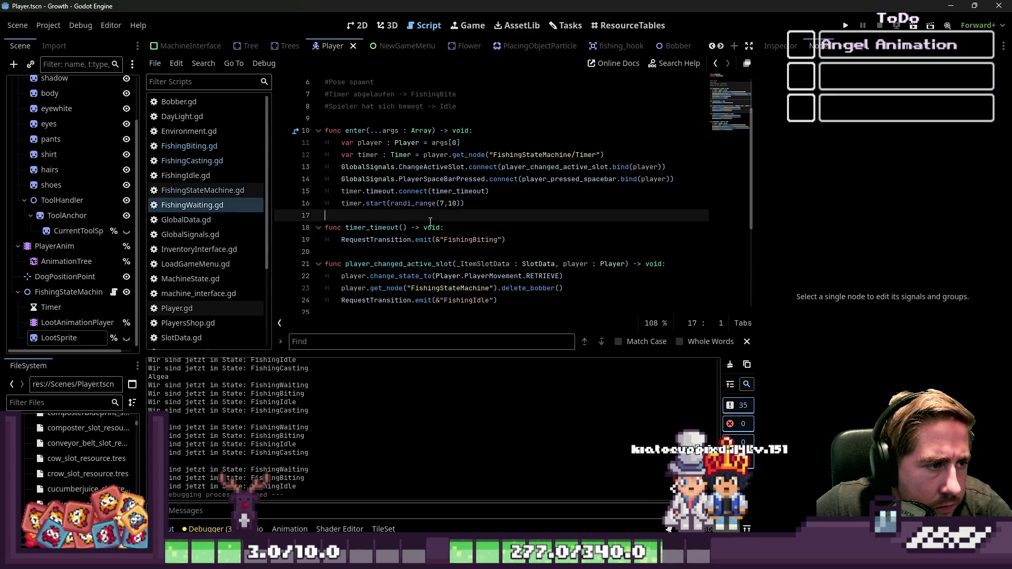
key(ctrl+s)
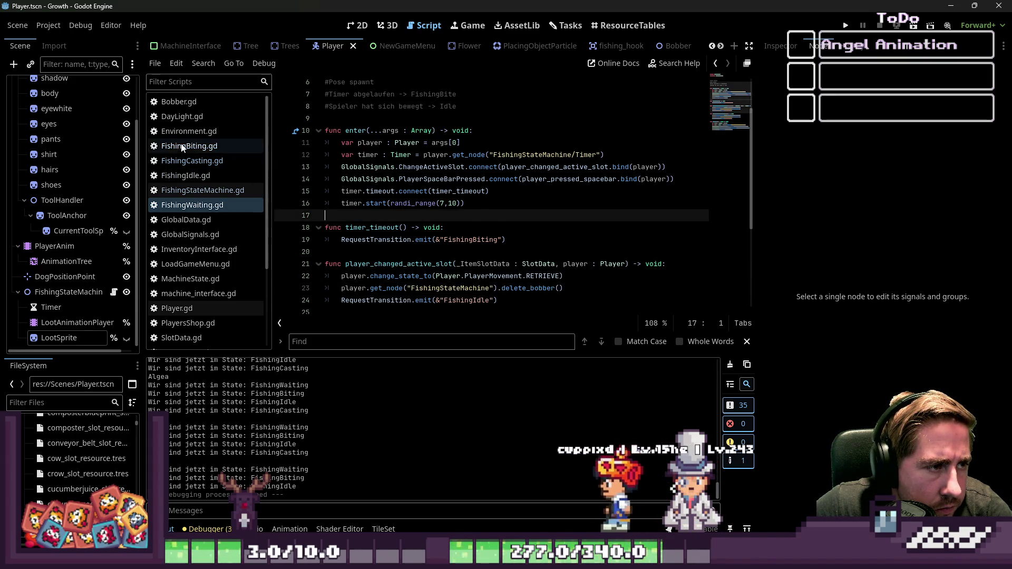
Remove the loot reset from FishingBiting's player_changed_active_slot and save the script
click(196, 146)
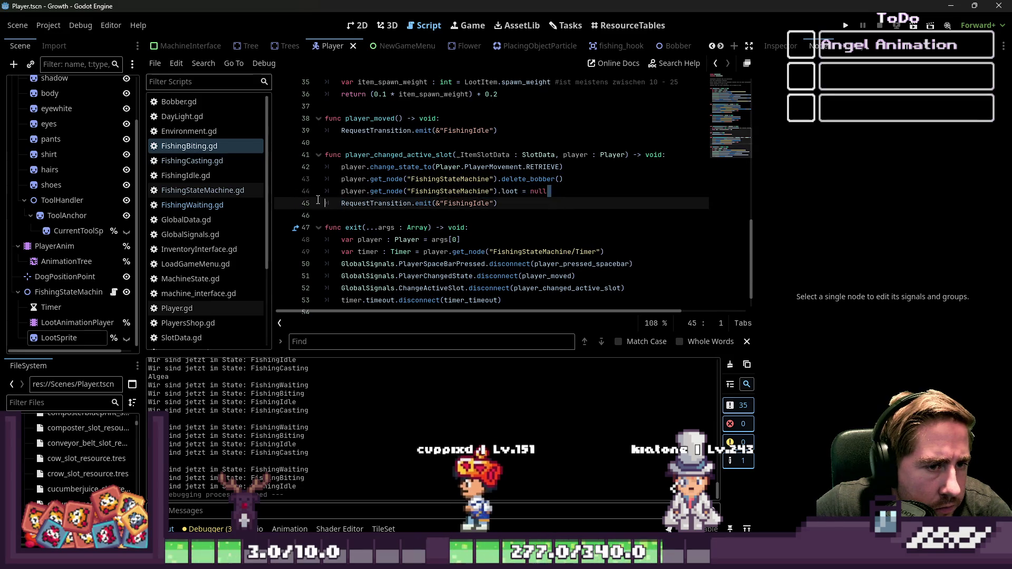
drag(547, 192, 278, 192)
key(ctrl+c)
key(BackSpace)
key(BackSpace)
scroll(475, 217, up, 3)
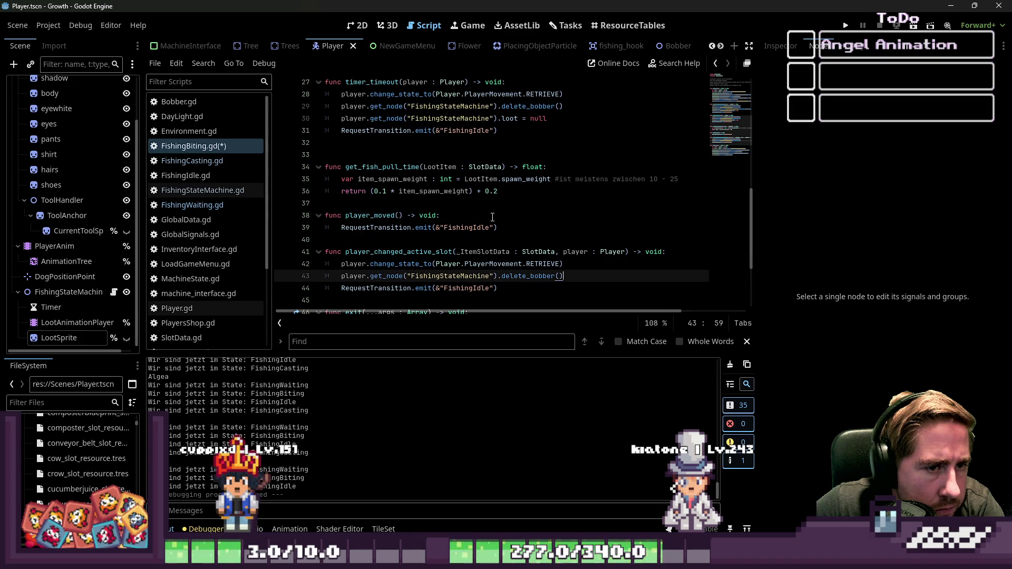
scroll(493, 217, up, 1)
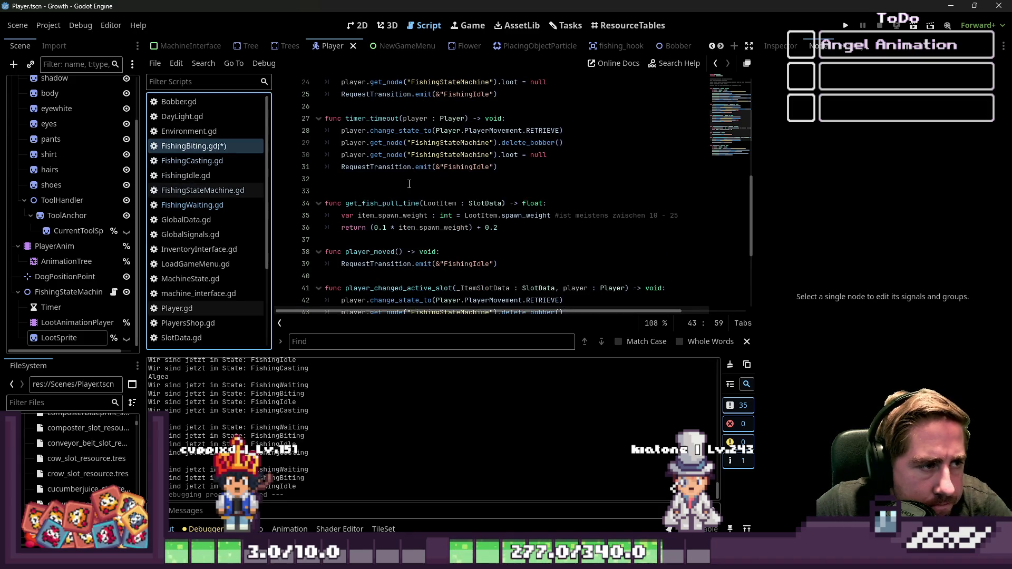
key(ctrl+s)
Search for the loot = null line and delete its match on line 30 in FishingBiting's timer_timeout
click(192, 160)
click(405, 205)
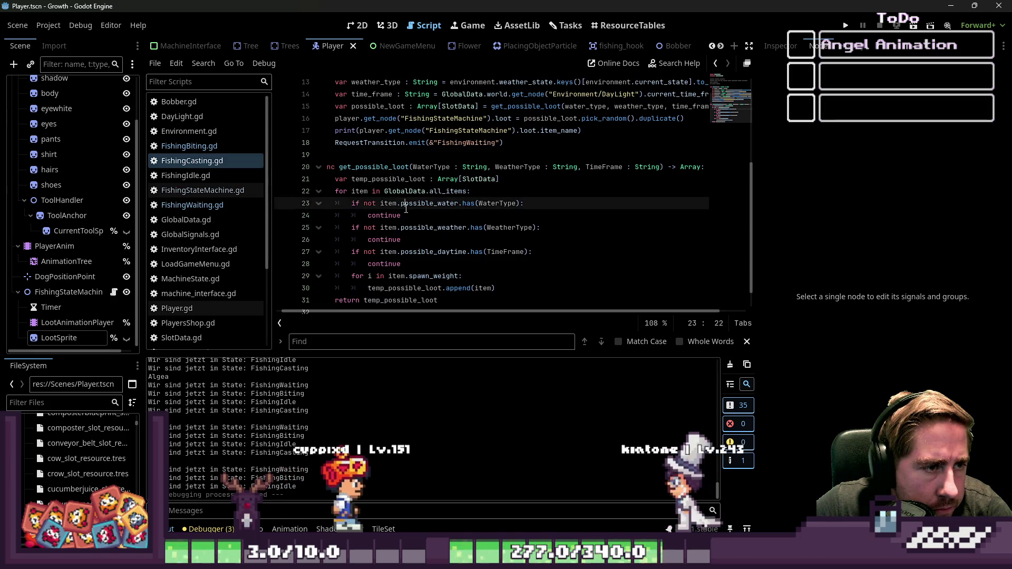
double_click(375, 167)
scroll(486, 227, up, 1)
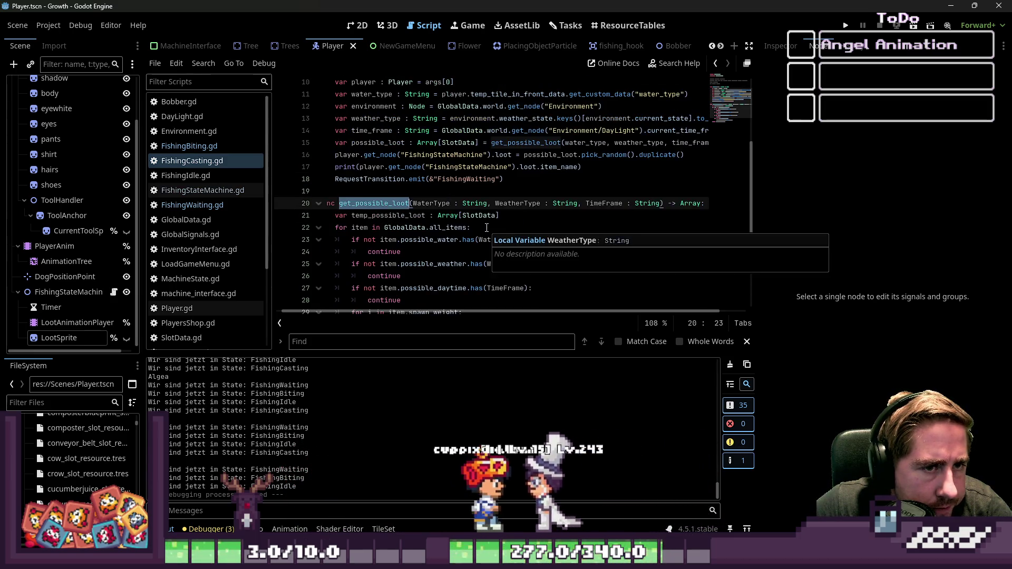
key(ctrl+v)
click(211, 146)
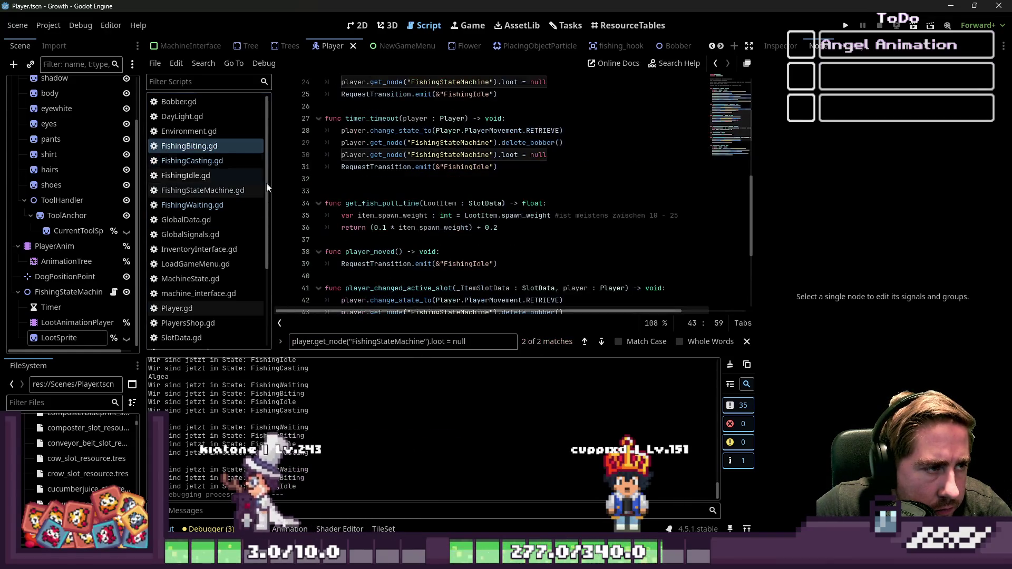
click(583, 341)
key(BackSpace)
key(BackSpace)
key(BackSpace)
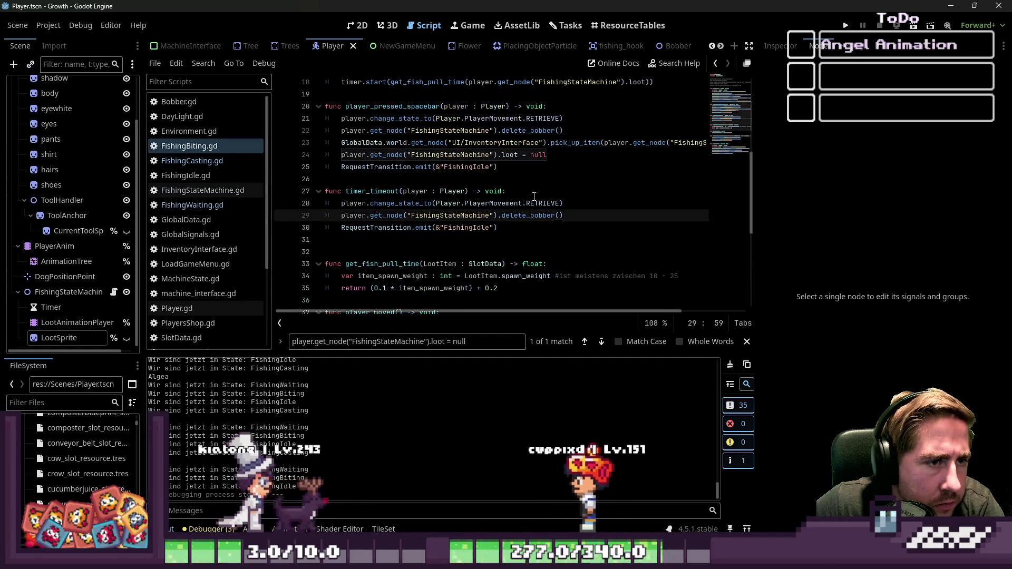
Look through FishingCasting and FishingIdle, then bring up FishingWaiting.gd
click(245, 163)
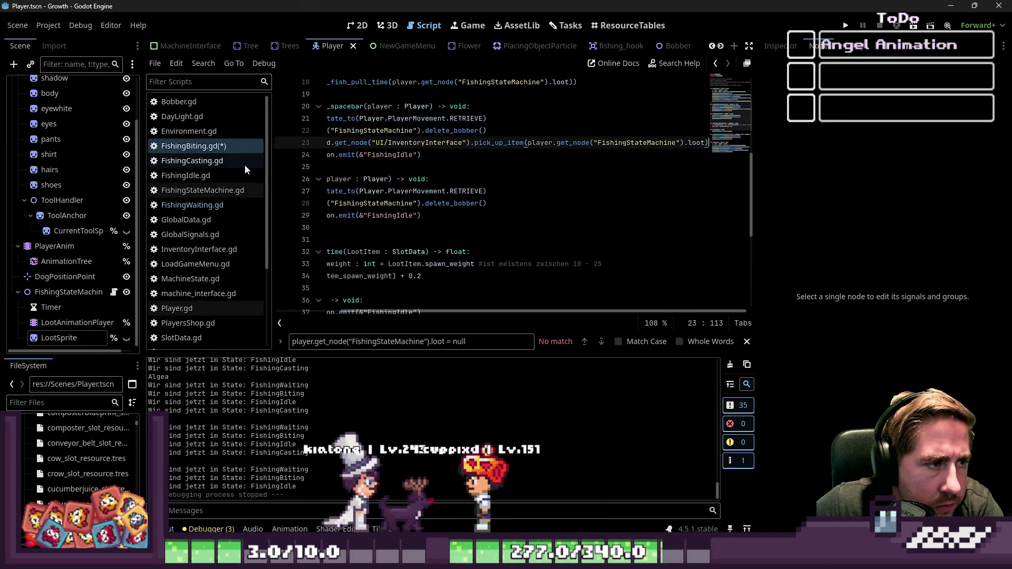
click(220, 178)
click(211, 205)
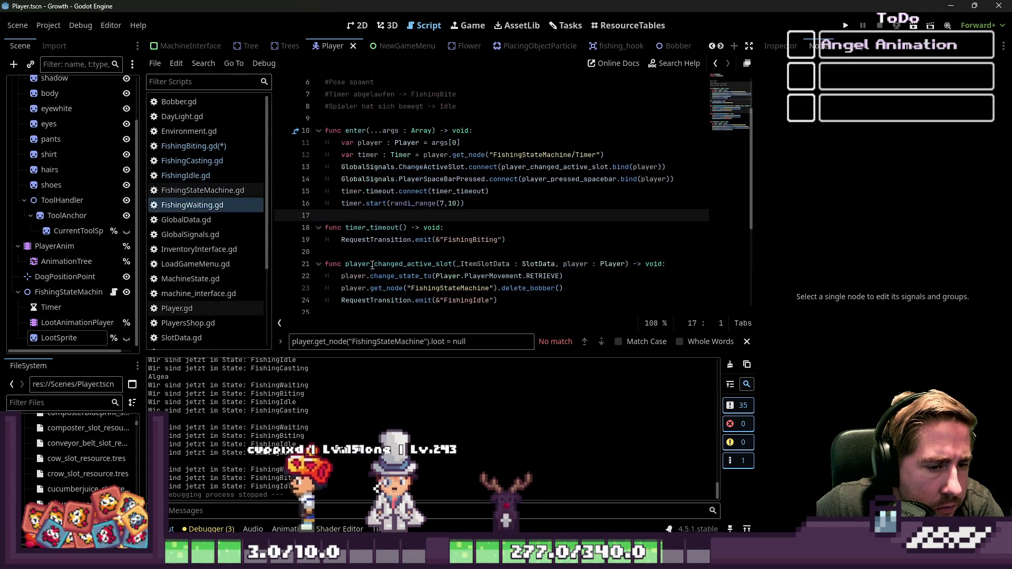
Review the FishingIdle script around the return on line 18
click(195, 176)
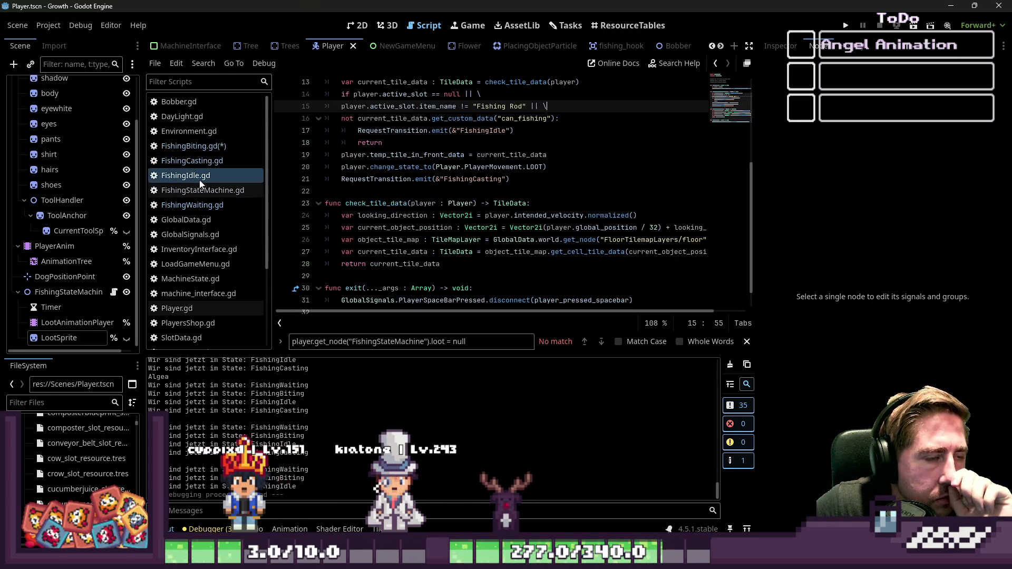
click(449, 138)
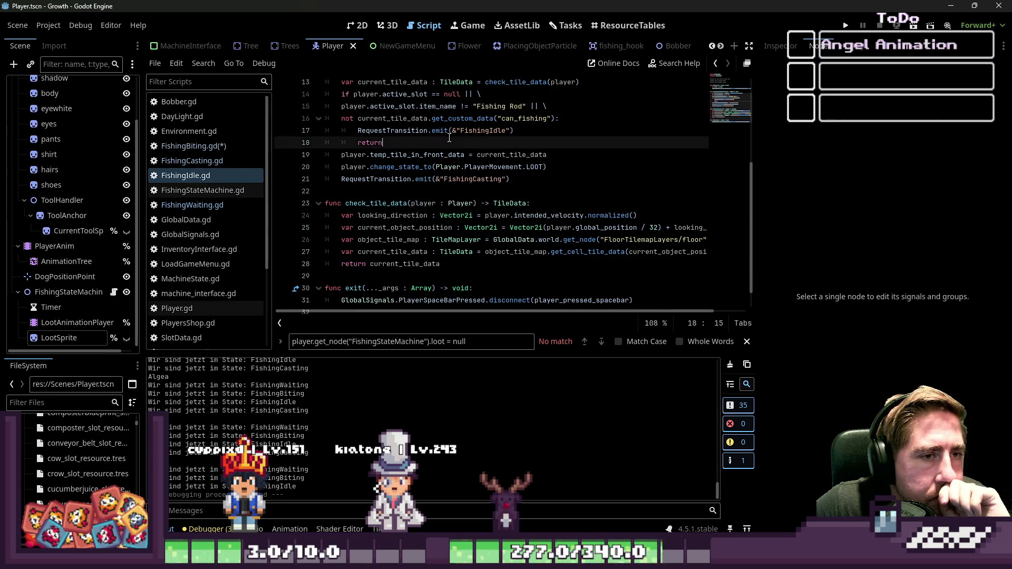
scroll(432, 146, up, 2)
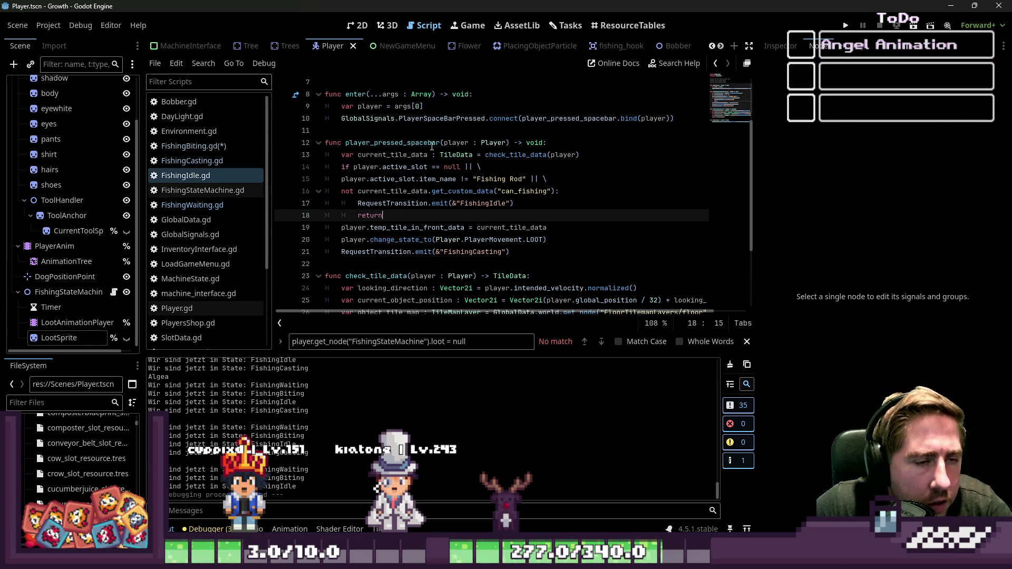
scroll(432, 145, down, 2)
scroll(369, 158, up, 1)
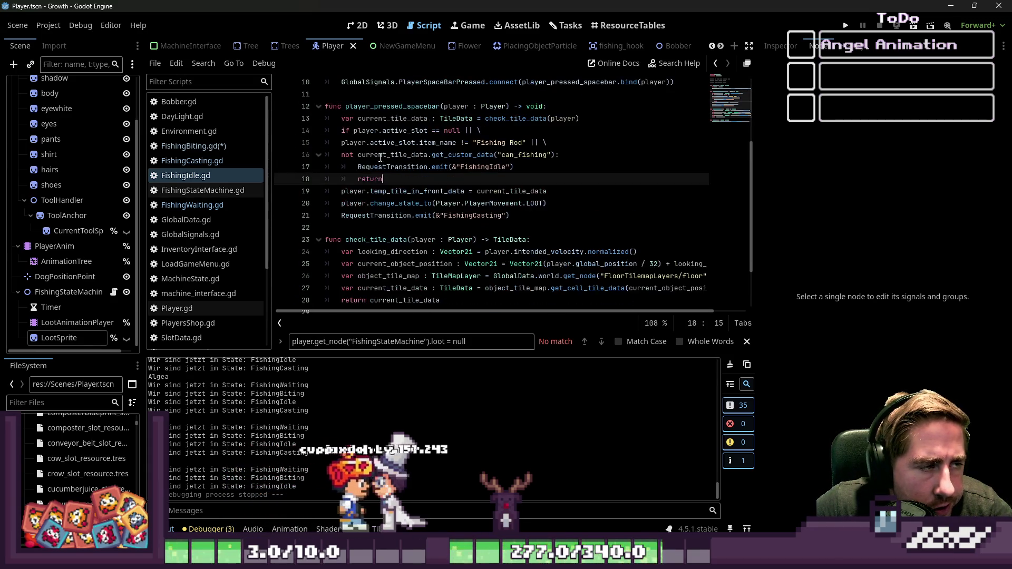
Inspect FishingBiting's spacebar handler, then glance at FishingWaiting
click(211, 146)
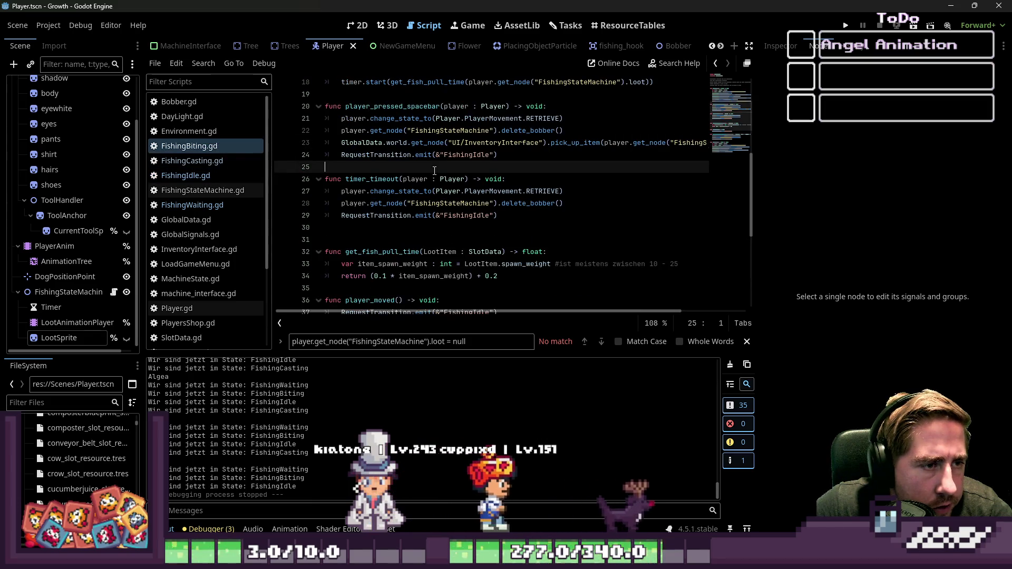
click(440, 155)
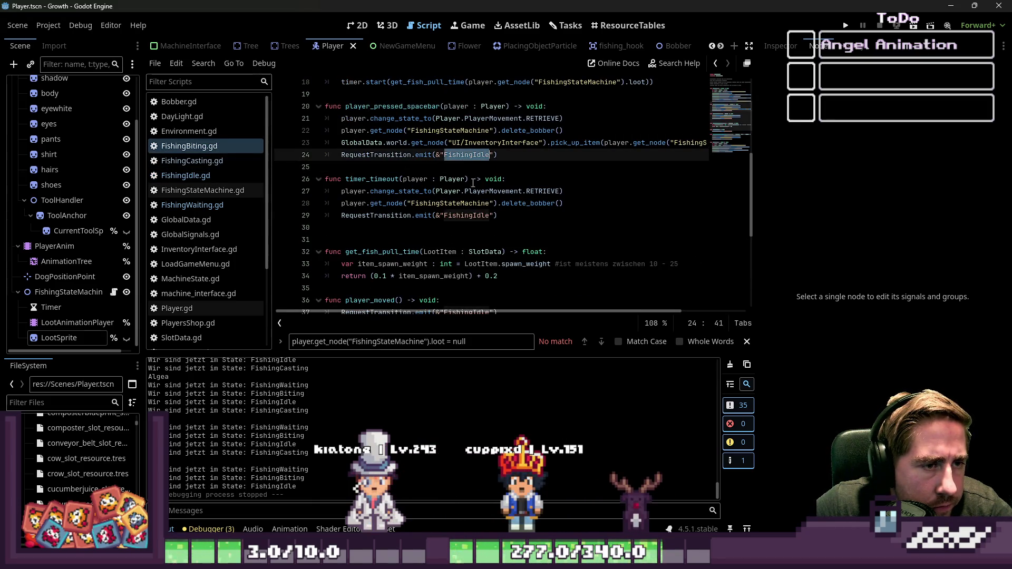
scroll(473, 189, down, 5)
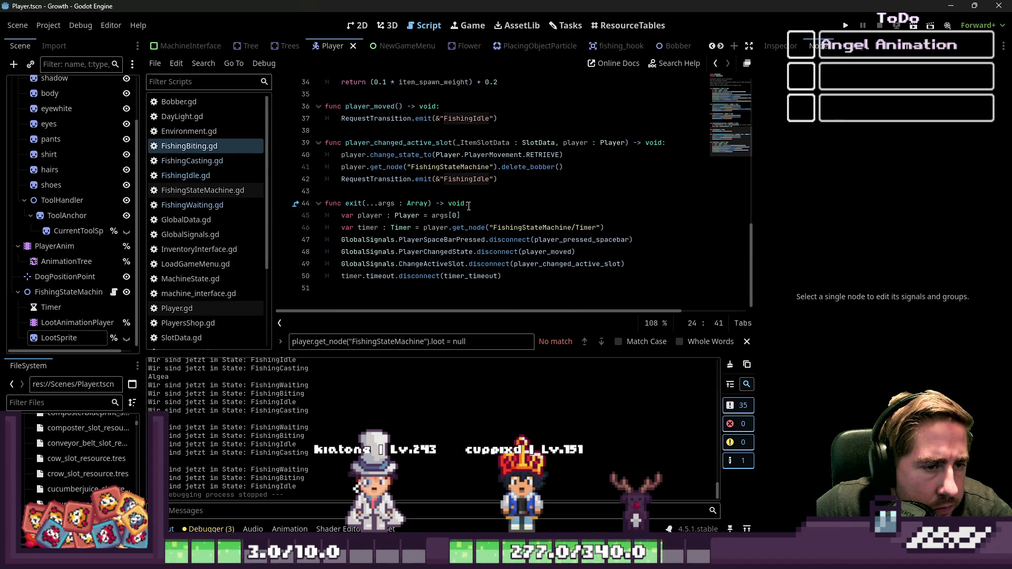
click(190, 151)
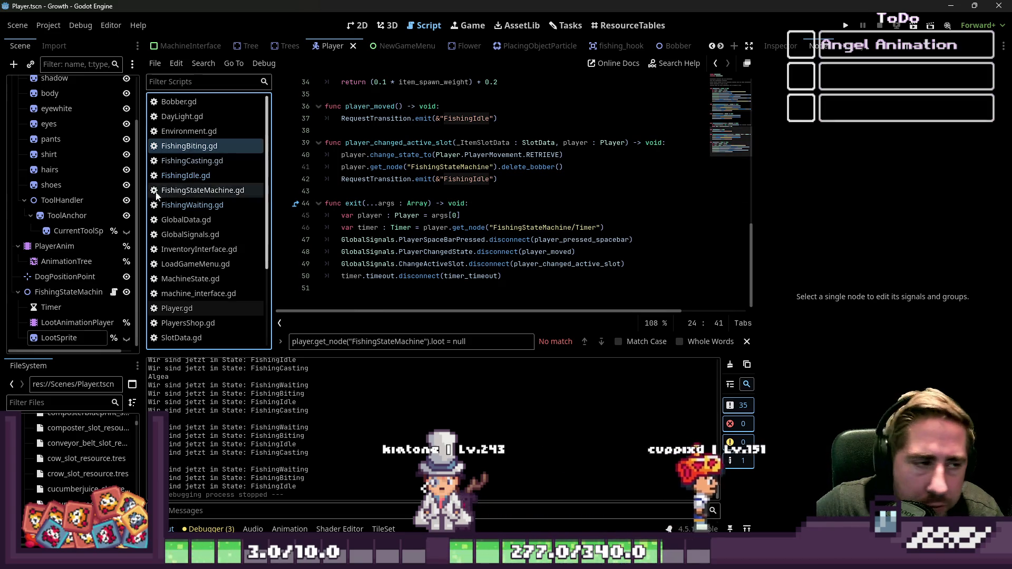
click(231, 209)
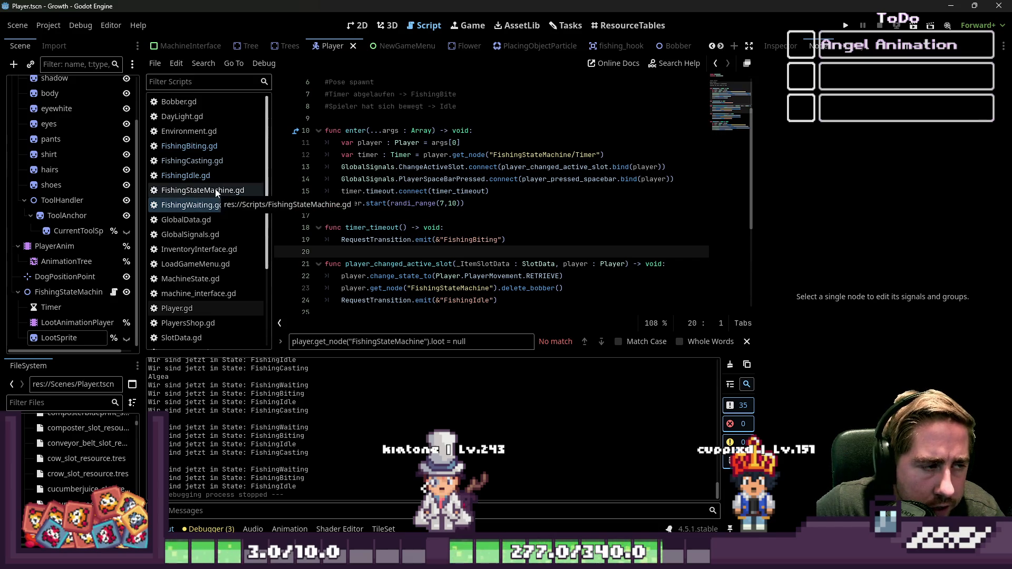
Examine the exit call in FishingStateMachine's on_transition_requested
click(211, 190)
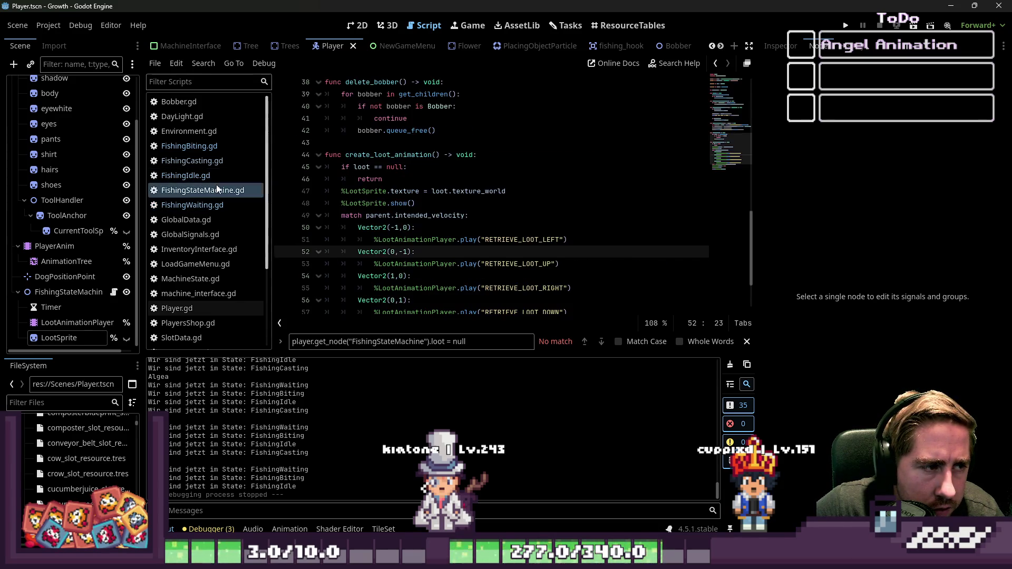
scroll(383, 211, up, 2)
scroll(384, 211, up, 8)
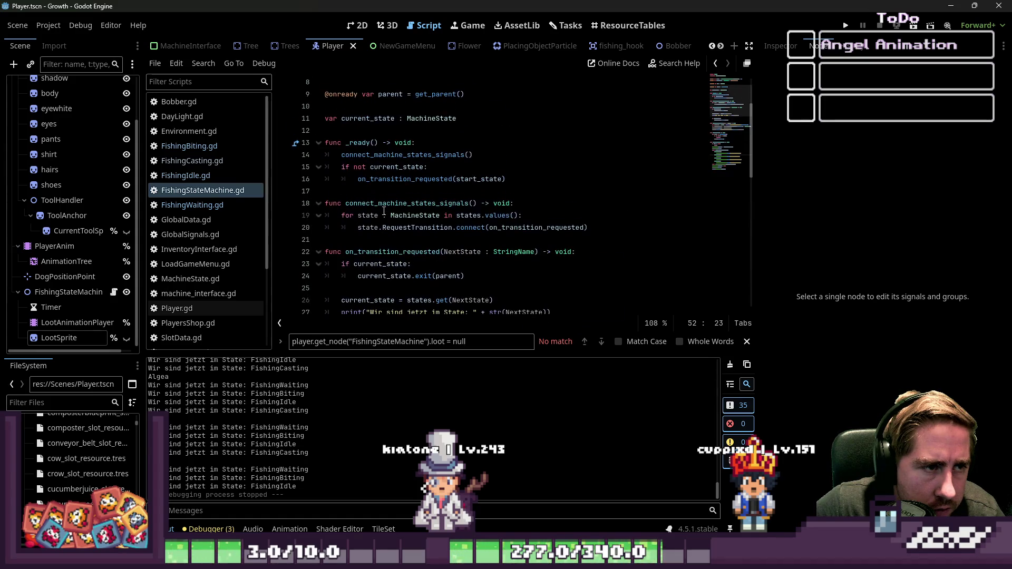
scroll(384, 200, down, 2)
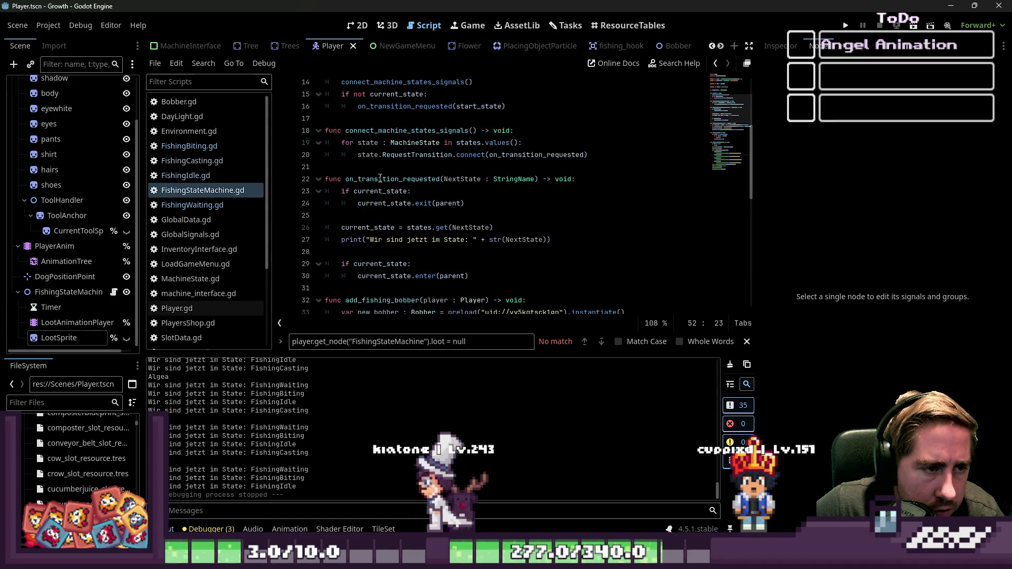
click(384, 179)
click(382, 209)
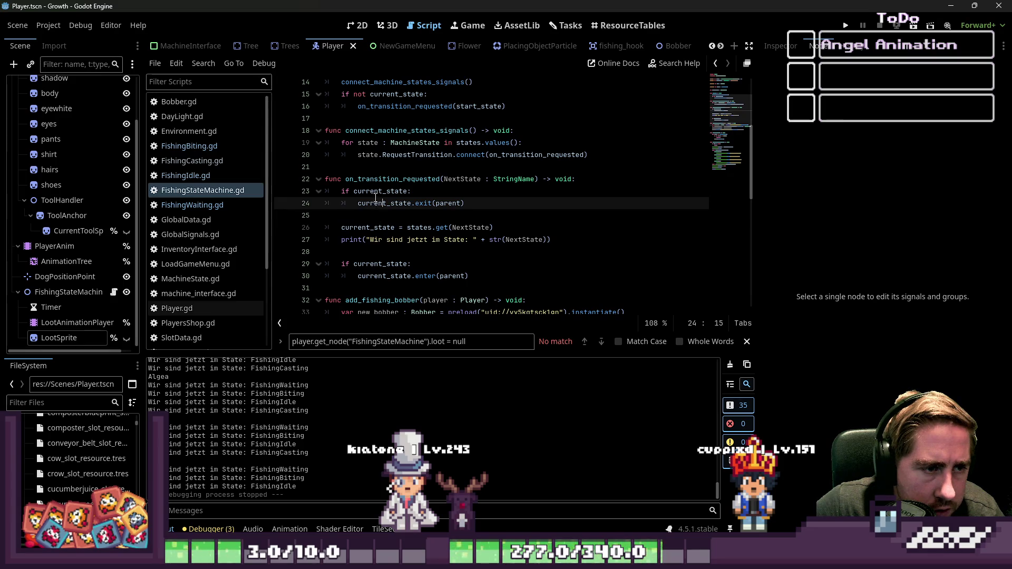
drag(375, 195, 431, 203)
scroll(509, 217, down, 2)
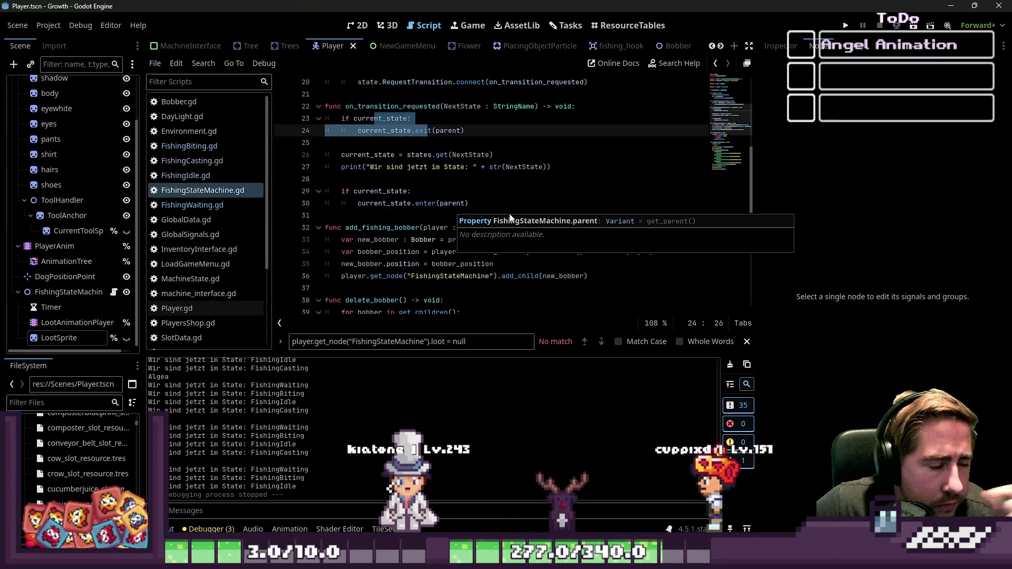
double_click(452, 203)
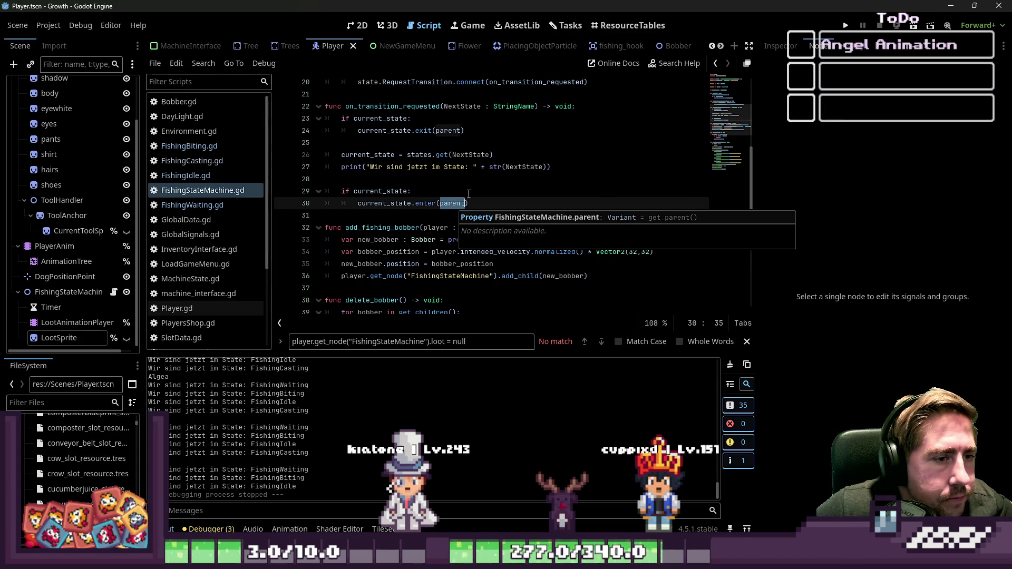
click(486, 182)
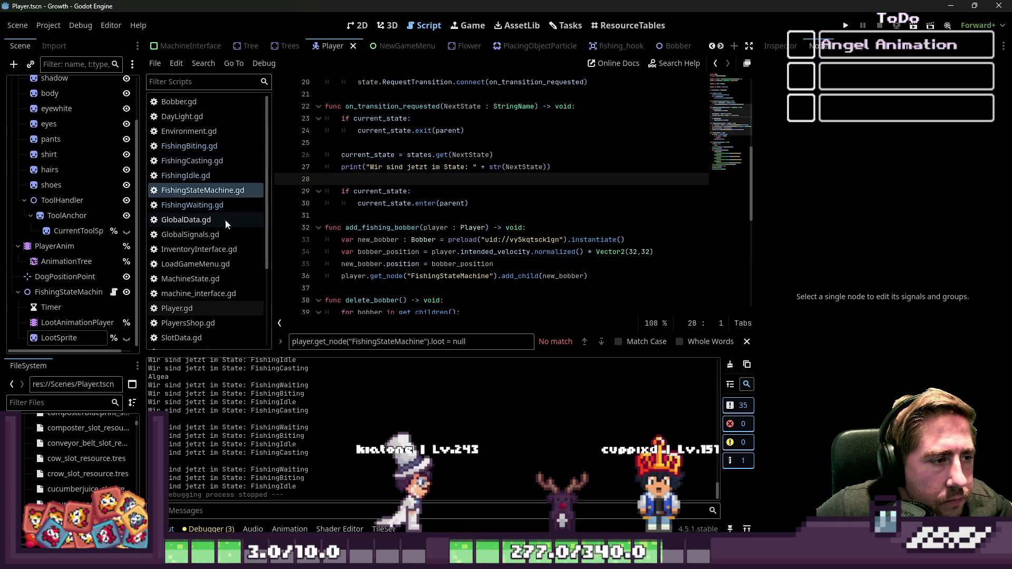
Compare the FishingWaiting, FishingBiting and FishingCasting scripts
click(193, 205)
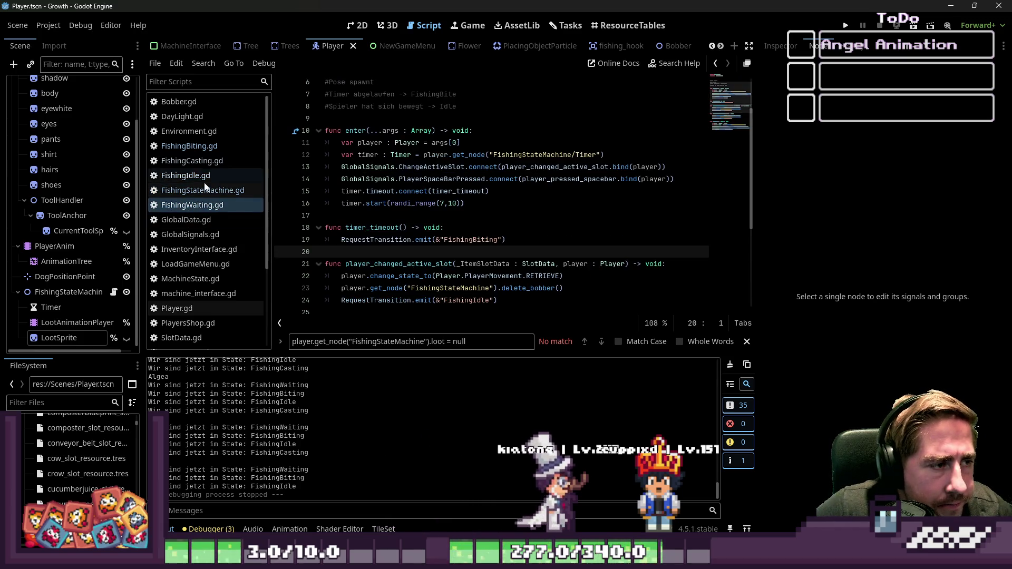
click(201, 149)
click(213, 204)
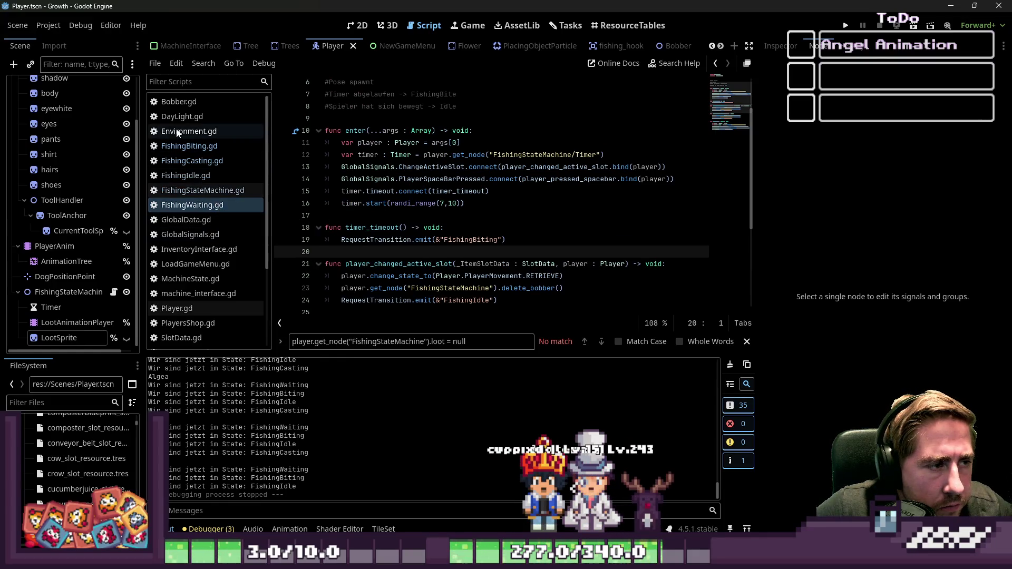
click(184, 161)
click(189, 205)
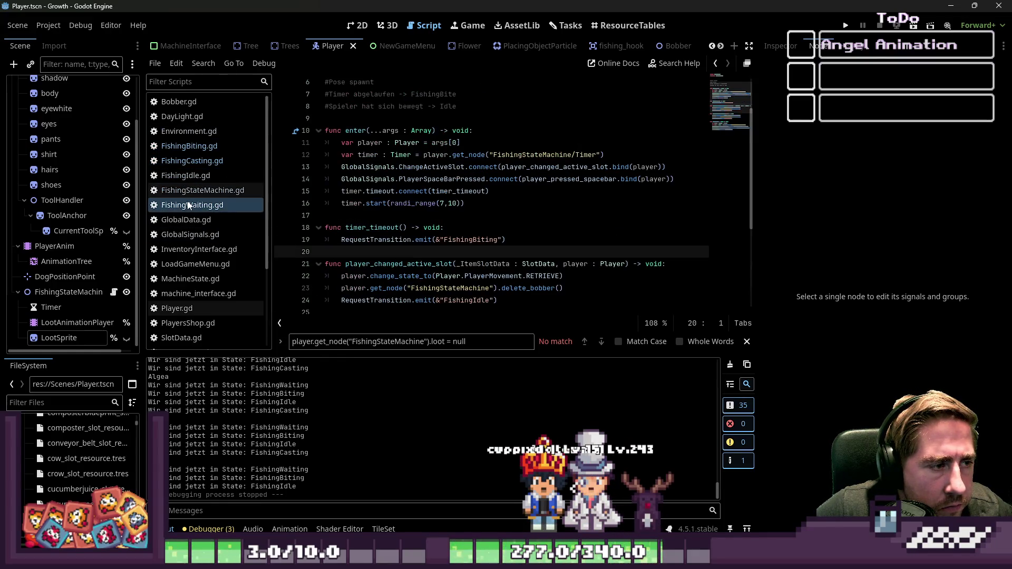
click(415, 215)
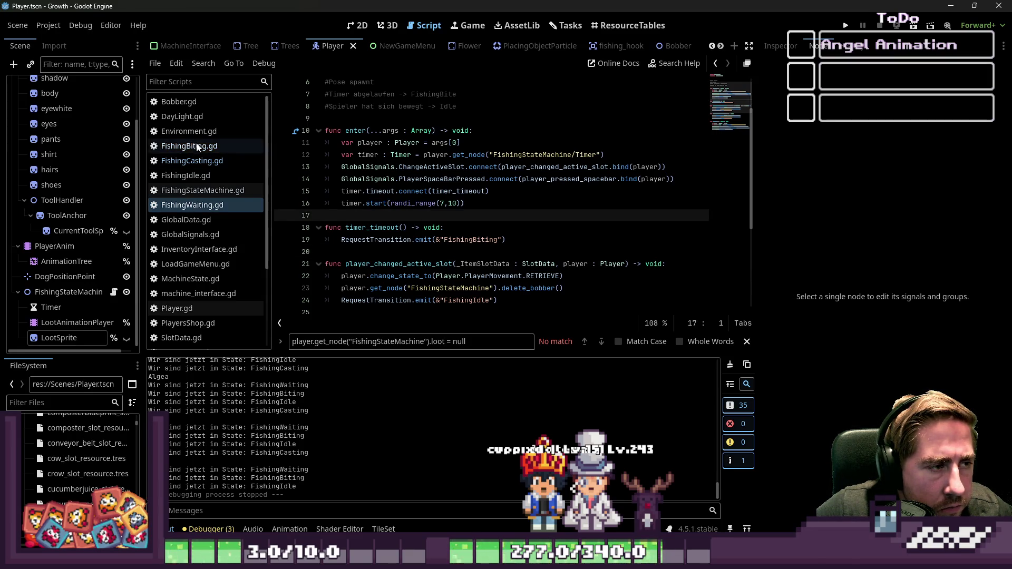
click(198, 160)
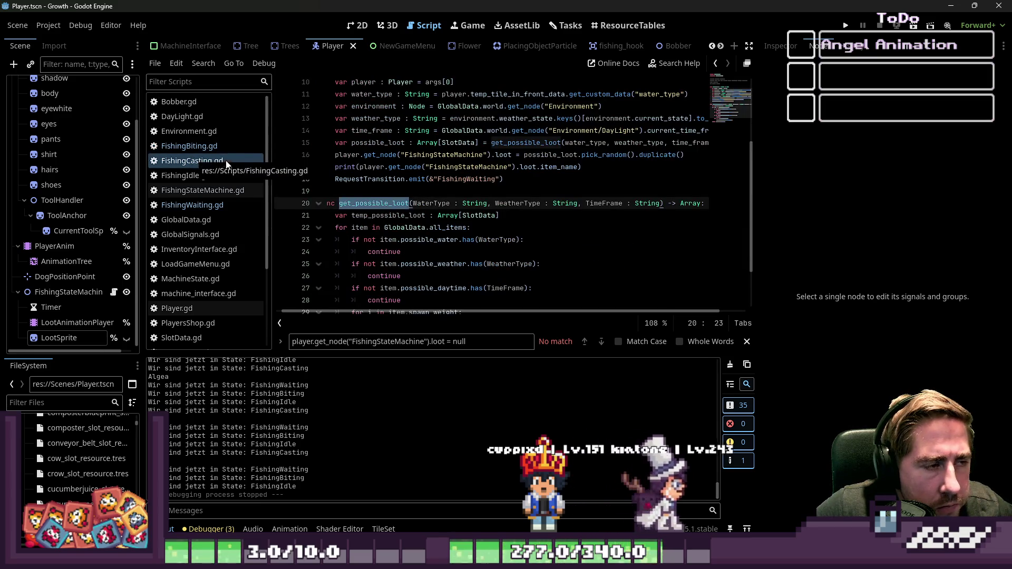
Review FishingBiting's get_fish_pull_time, player_moved and timer_timeout functions, checking signal tooltips
click(226, 147)
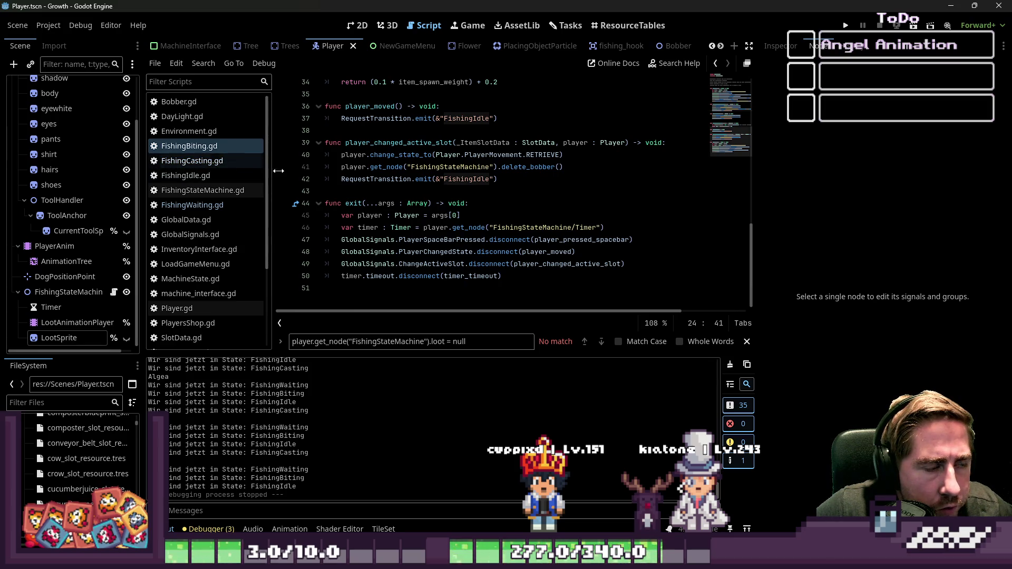
scroll(472, 222, up, 2)
click(359, 217)
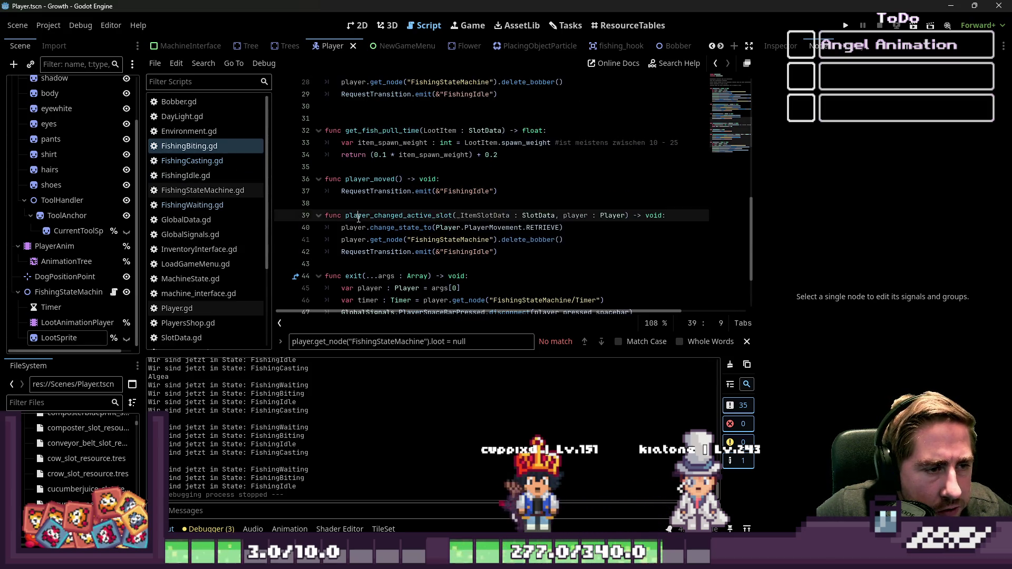
scroll(385, 214, up, 2)
double_click(383, 203)
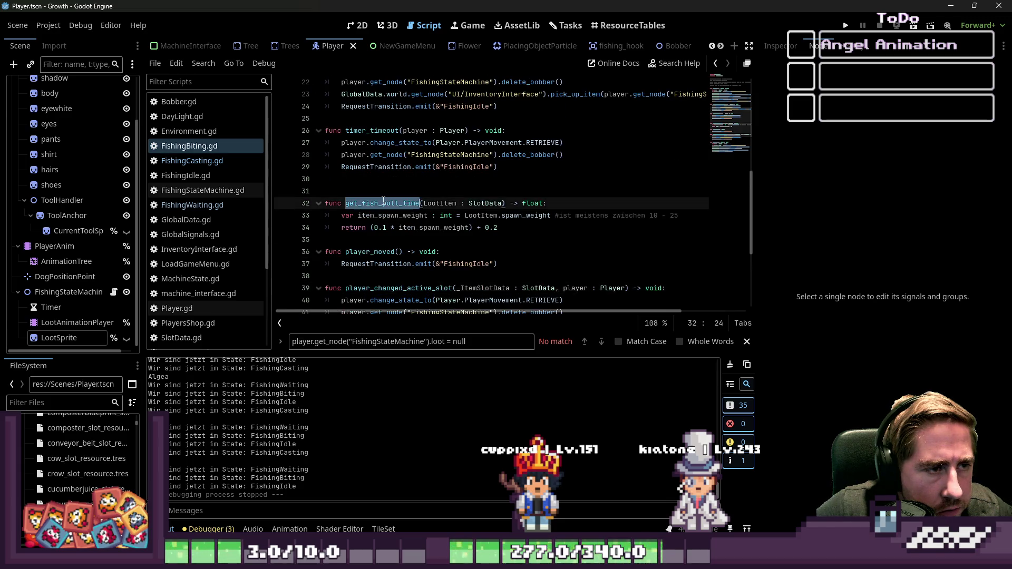
double_click(380, 251)
scroll(379, 240, up, 2)
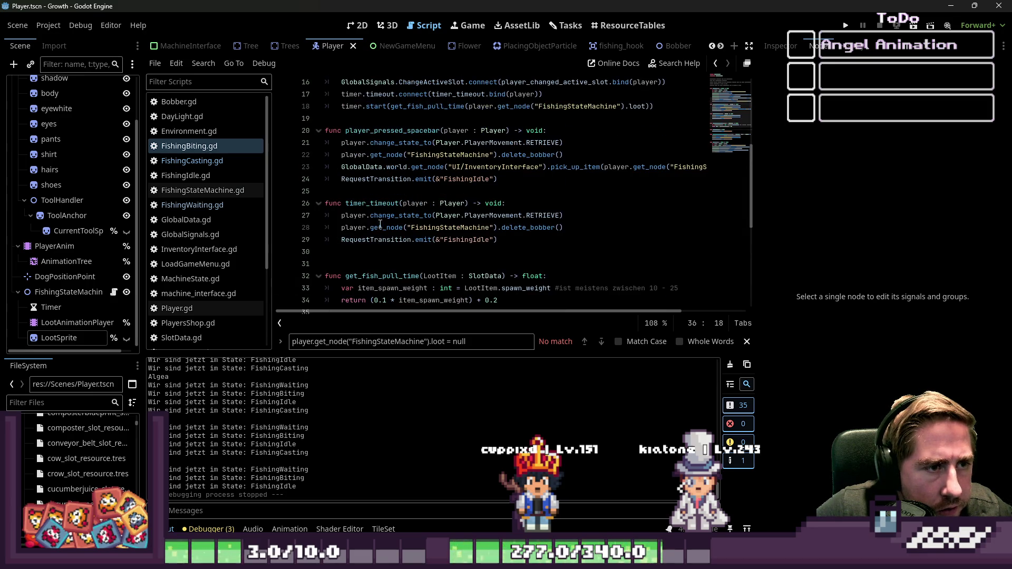
click(552, 177)
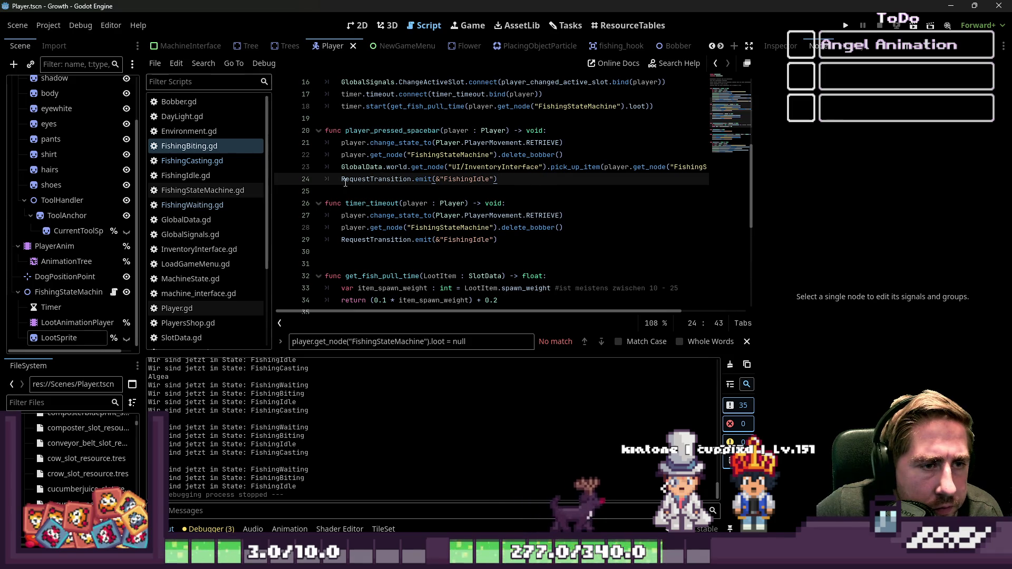
mouse_move(346, 178)
click(515, 227)
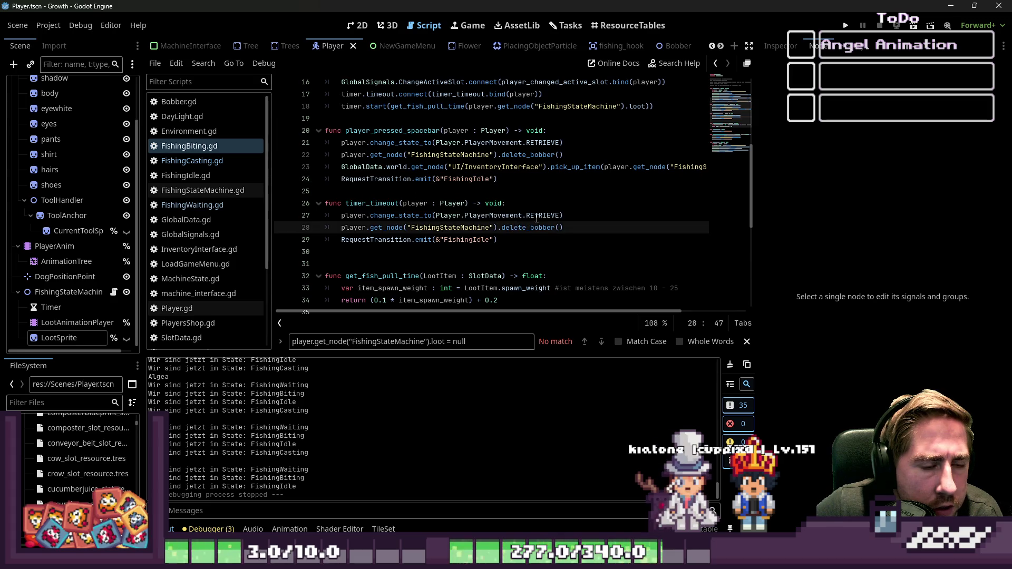
mouse_move(536, 215)
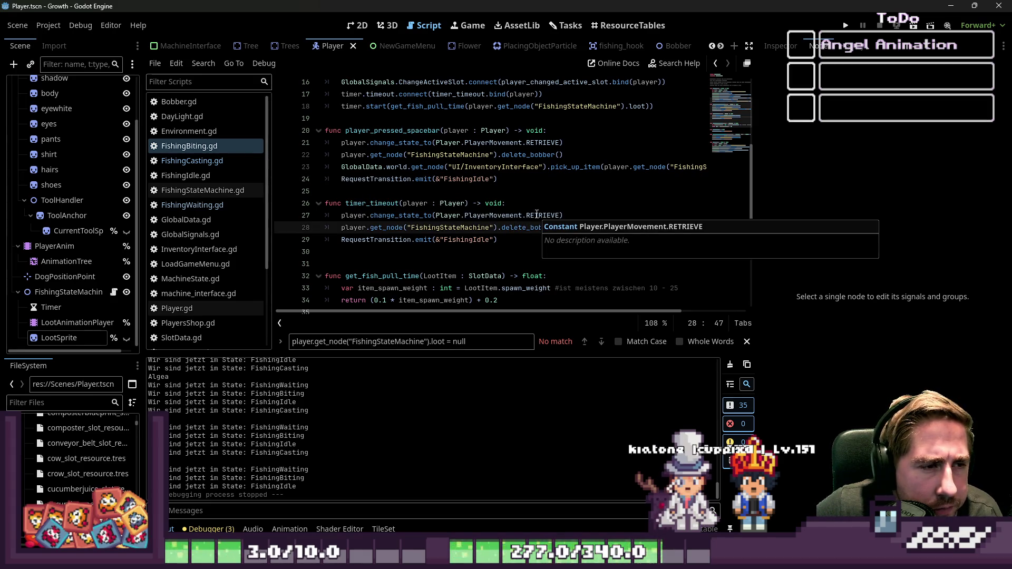
click(560, 203)
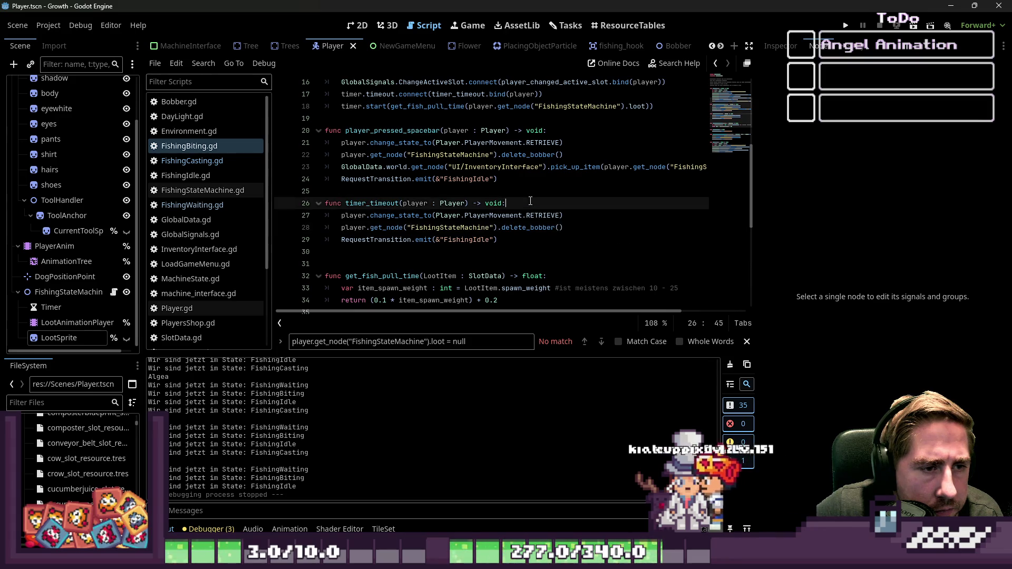
Insert the loot = null reset line into timer_timeout
key(Return)
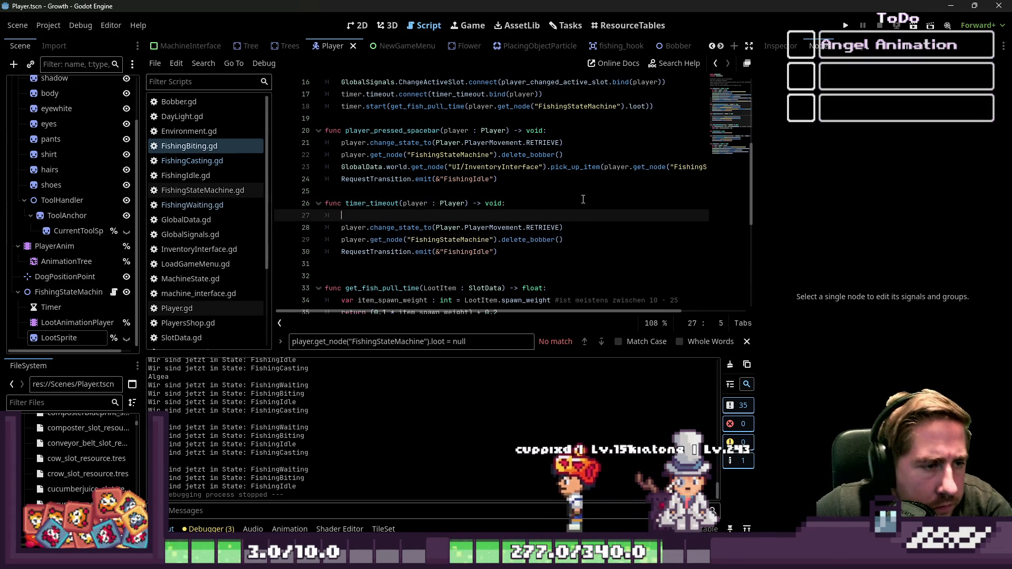
text(player.get_node("FishingStateMachine").loot = null)
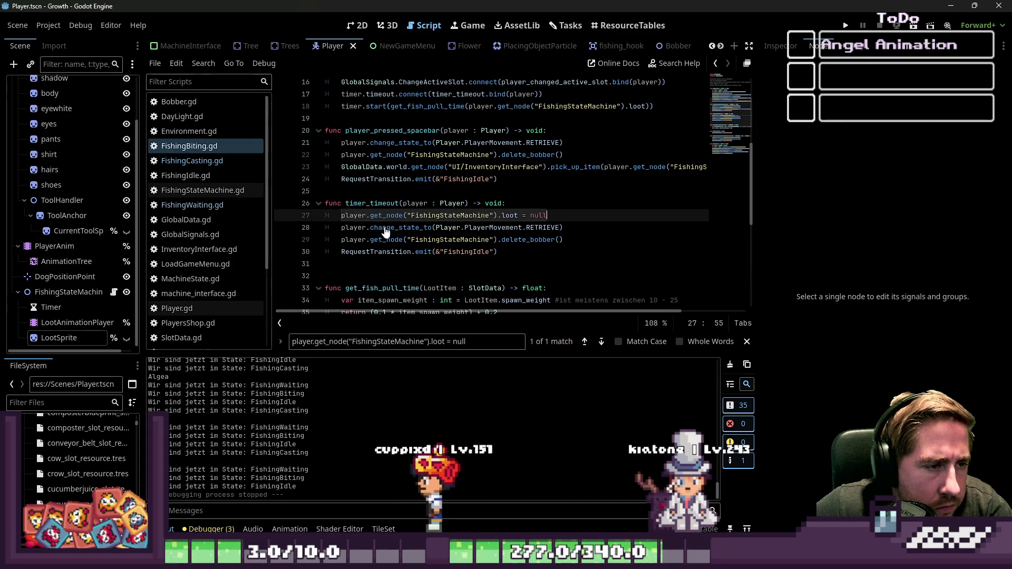
scroll(593, 225, up, 5)
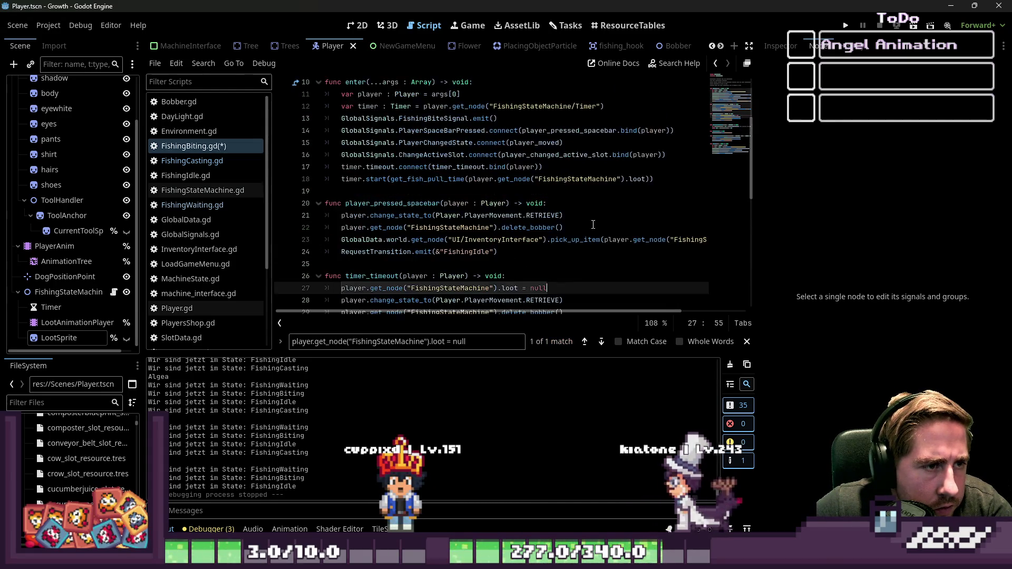
scroll(582, 212, down, 6)
scroll(582, 211, down, 2)
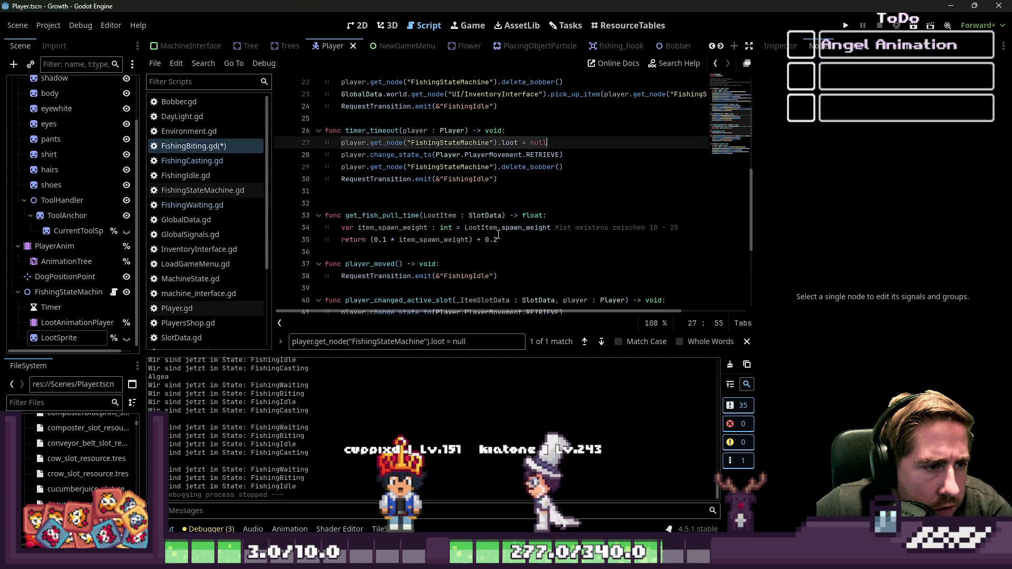
click(573, 227)
scroll(573, 215, down, 1)
key(Return)
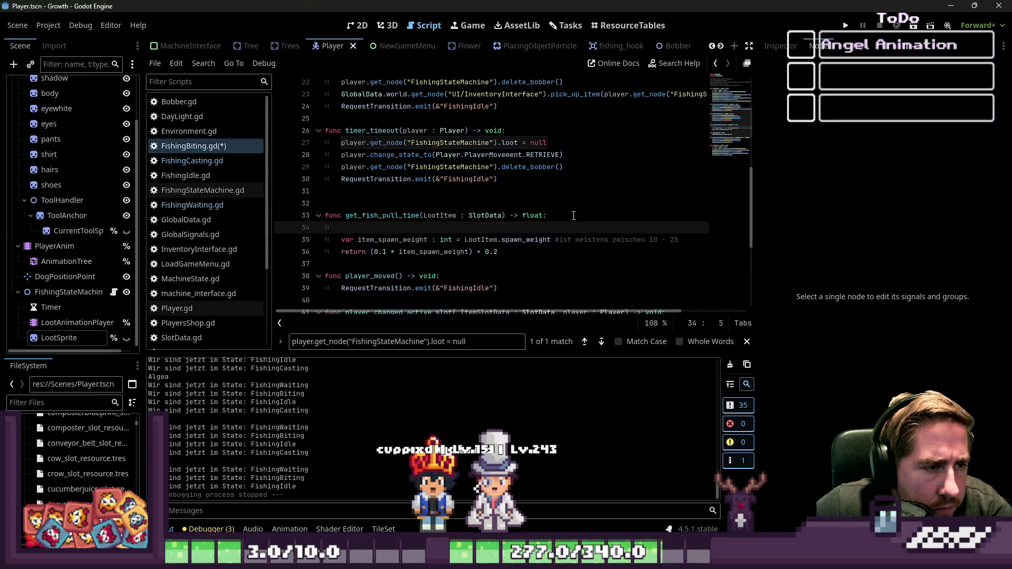
key(BackSpace)
key(BackSpace)
scroll(574, 216, down, 3)
Insert the loot = null reset line into player_changed_active_slot
click(545, 238)
key(Up)
scroll(545, 238, down, 3)
click(680, 226)
key(Return)
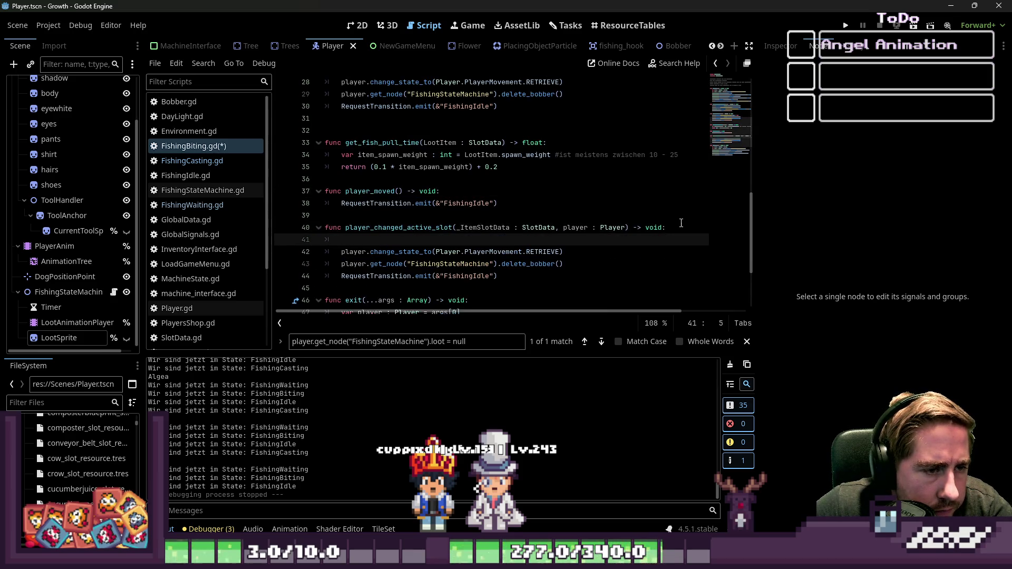
text(player.get_node("FishingStateMachine").loot = null)
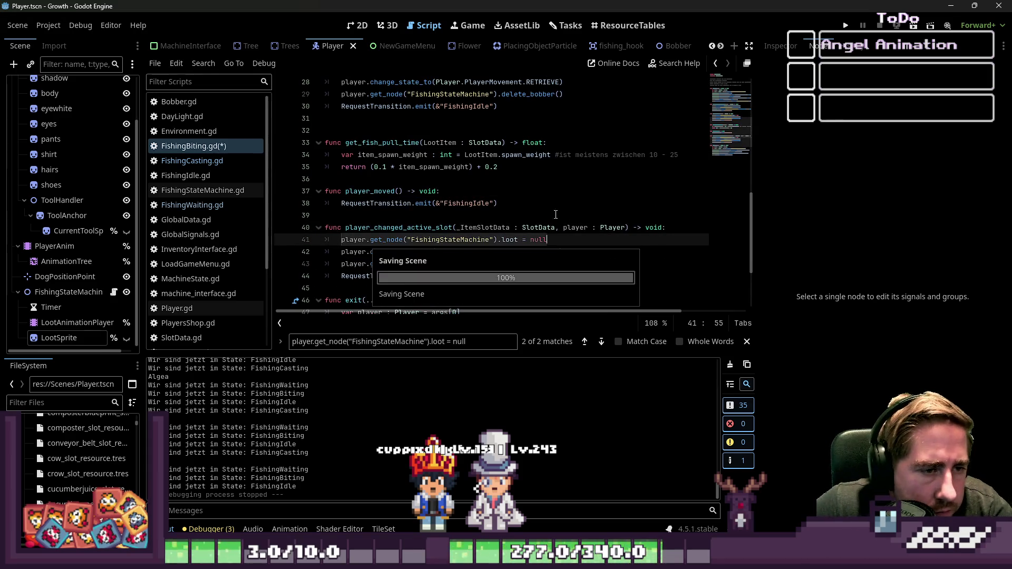
Delete the player_moved function and its PlayerChangedState connect and disconnect lines
drag(502, 204, 273, 191)
key(Delete)
scroll(474, 210, down, 3)
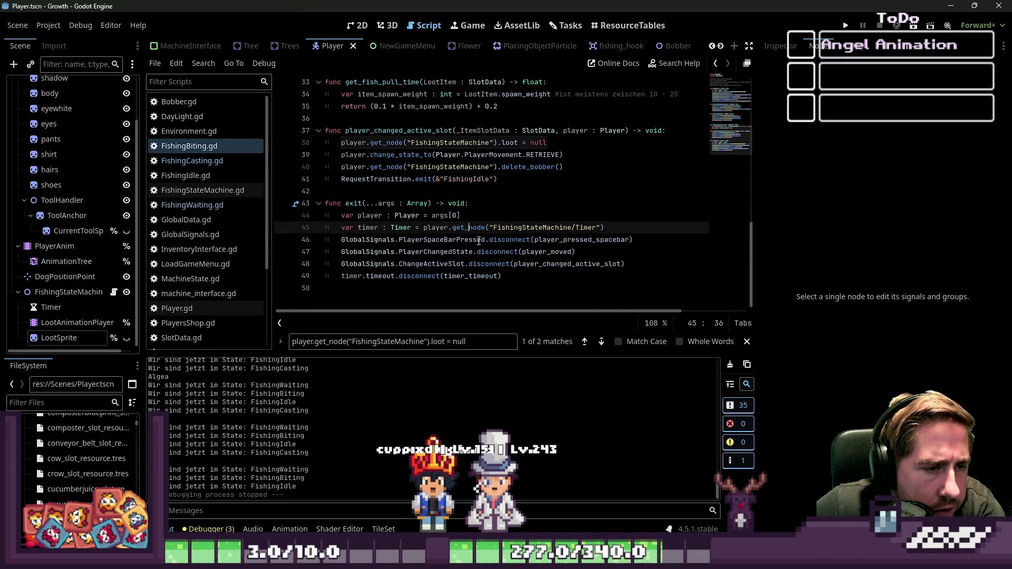
click(576, 275)
drag(577, 252, 632, 240)
key(BackSpace)
scroll(543, 231, up, 7)
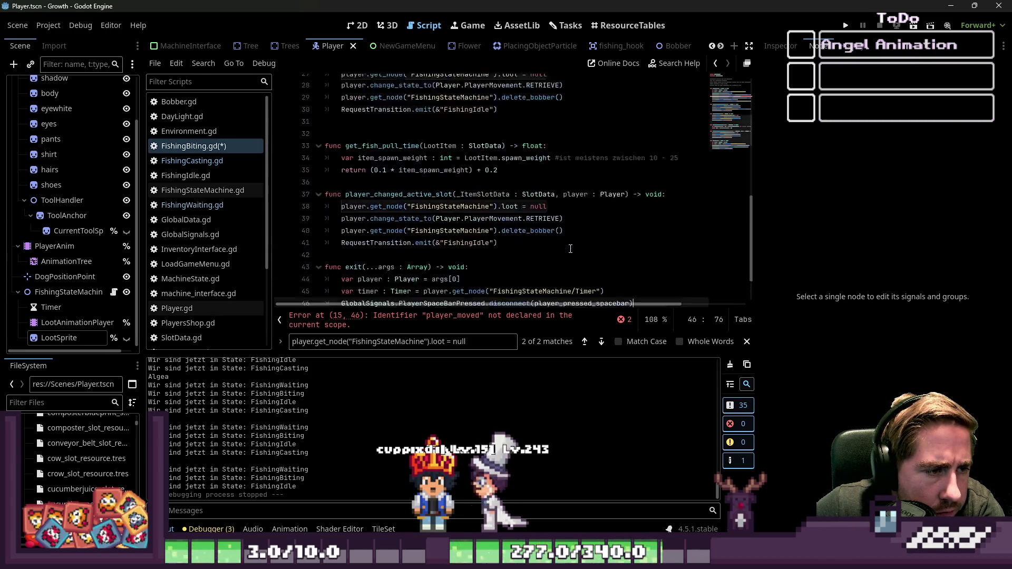
scroll(543, 230, up, 2)
key(BackSpace)
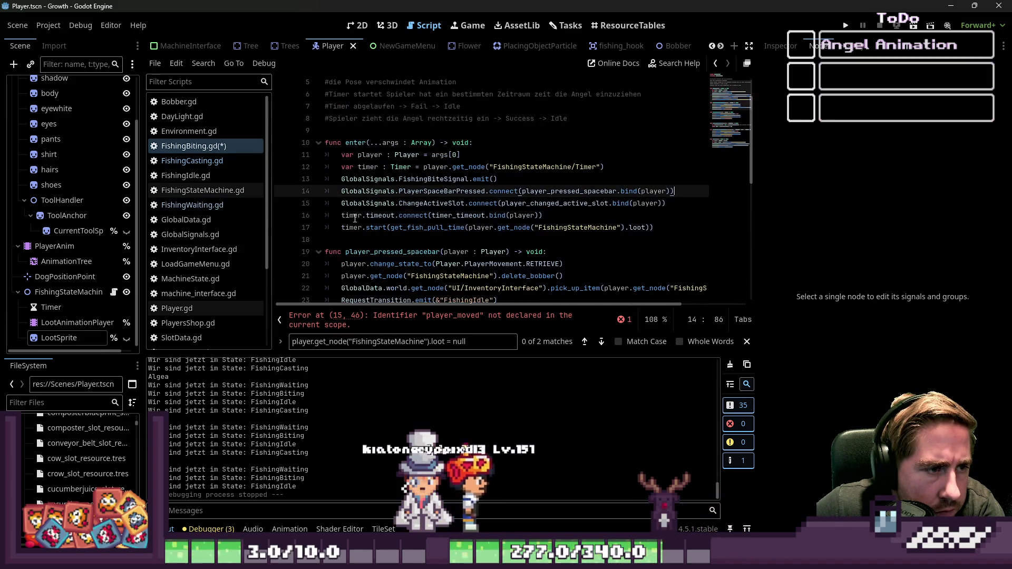
Save FishingBiting.gd and look over the other fishing state scripts
key(ctrl+s)
click(202, 163)
click(198, 174)
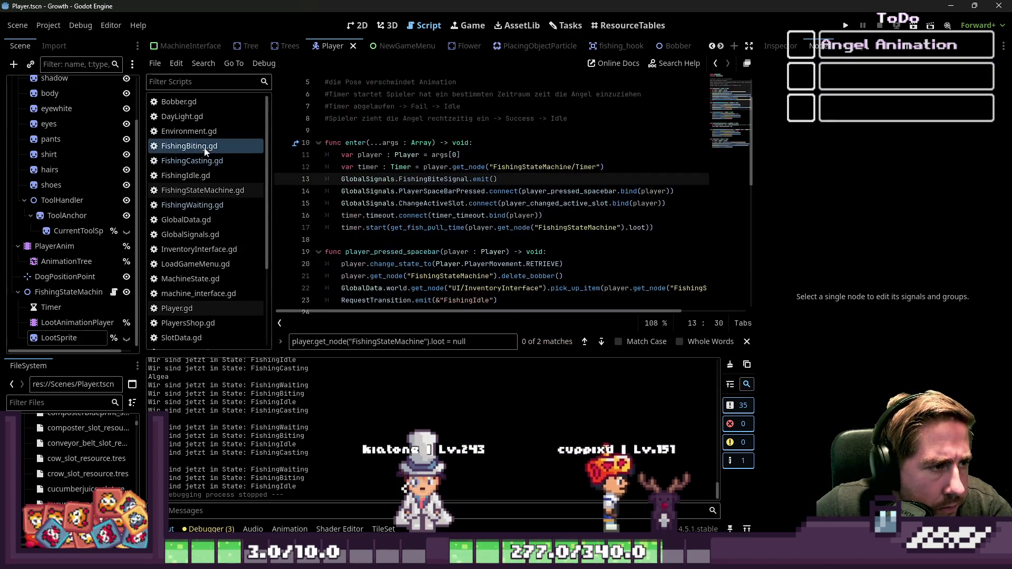
Open FishingWaiting.gd and add loot = null at the top of the slot-change handler
click(193, 167)
click(197, 177)
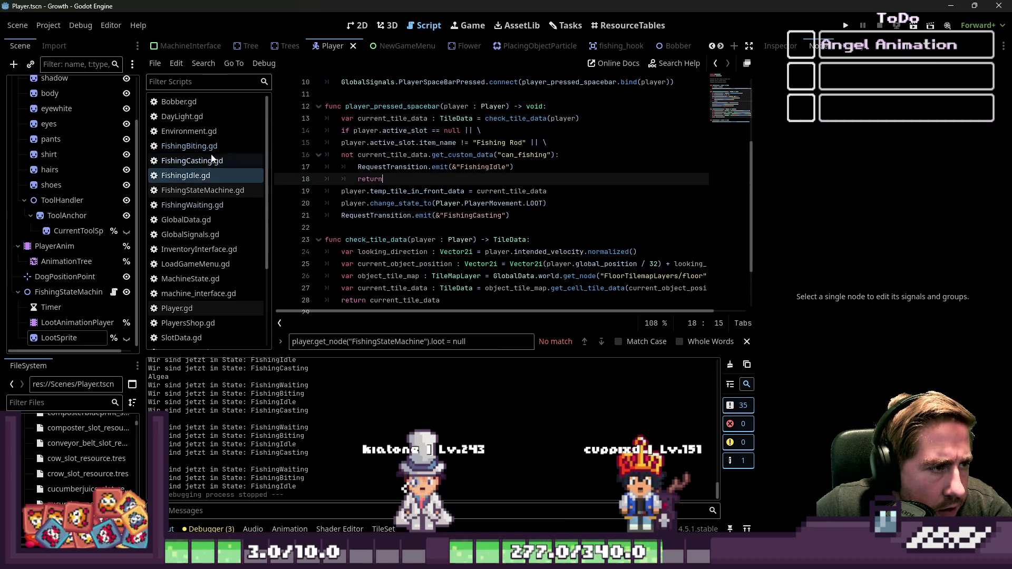
click(213, 207)
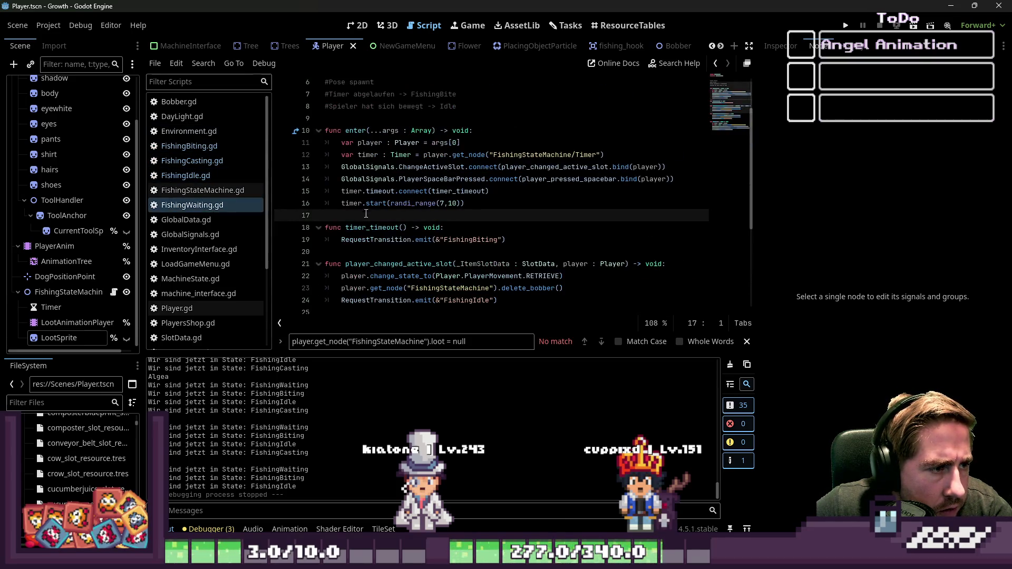
click(468, 216)
scroll(468, 216, down, 2)
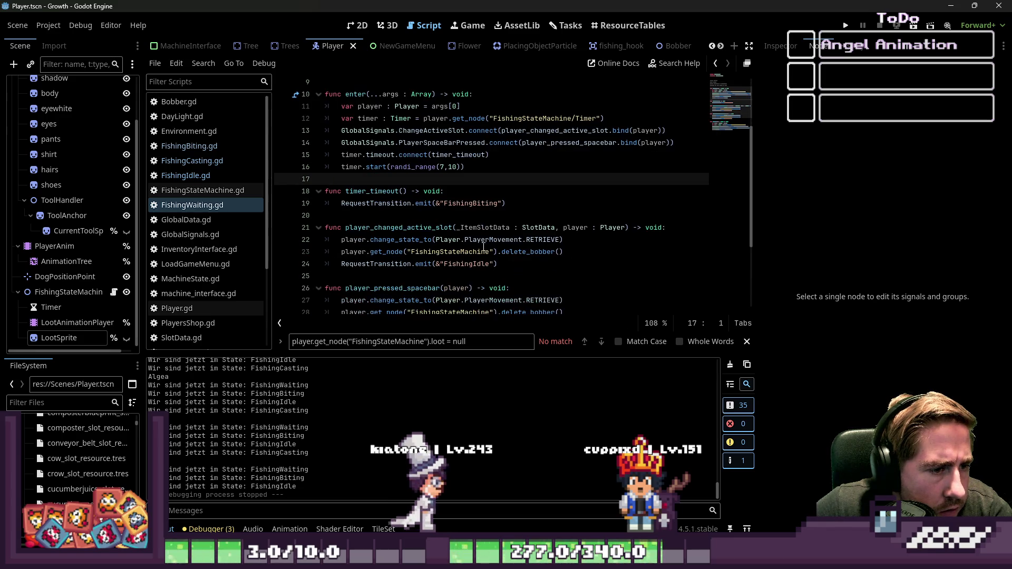
click(538, 225)
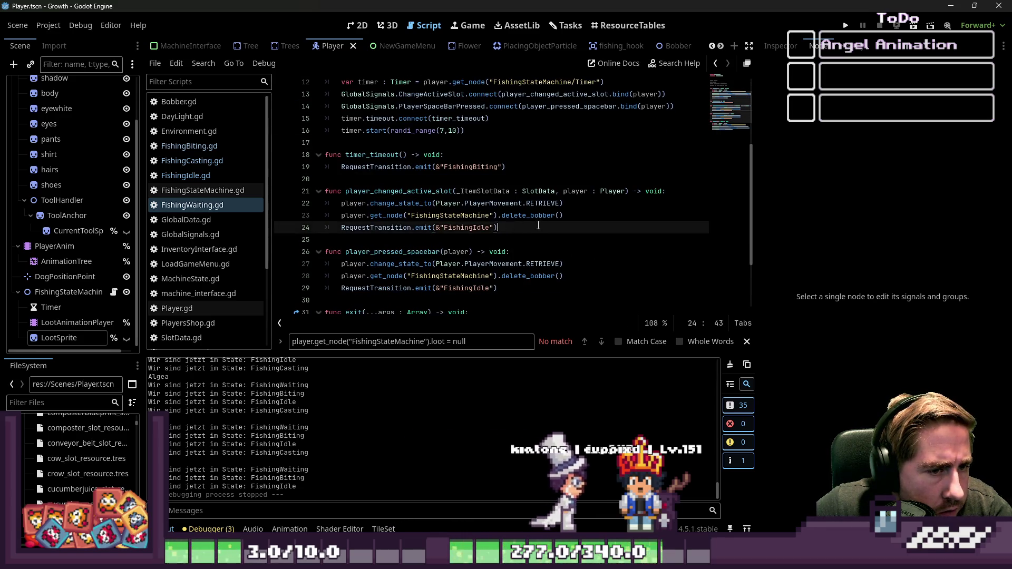
click(318, 208)
key(Return)
key(Up)
text(player.get_node("FishingStateMachine").loot = null)
Add loot = null at the top of the spacebar handler and save the script
scroll(322, 245, down, 1)
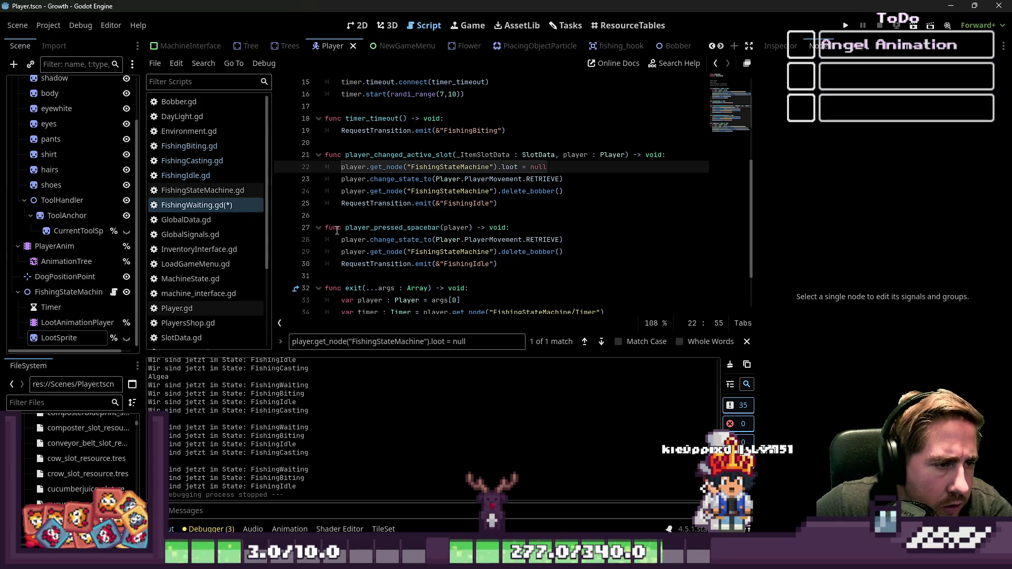
click(339, 240)
key(Return)
key(Up)
text(player.get_node("FishingStateMachine").loot = null)
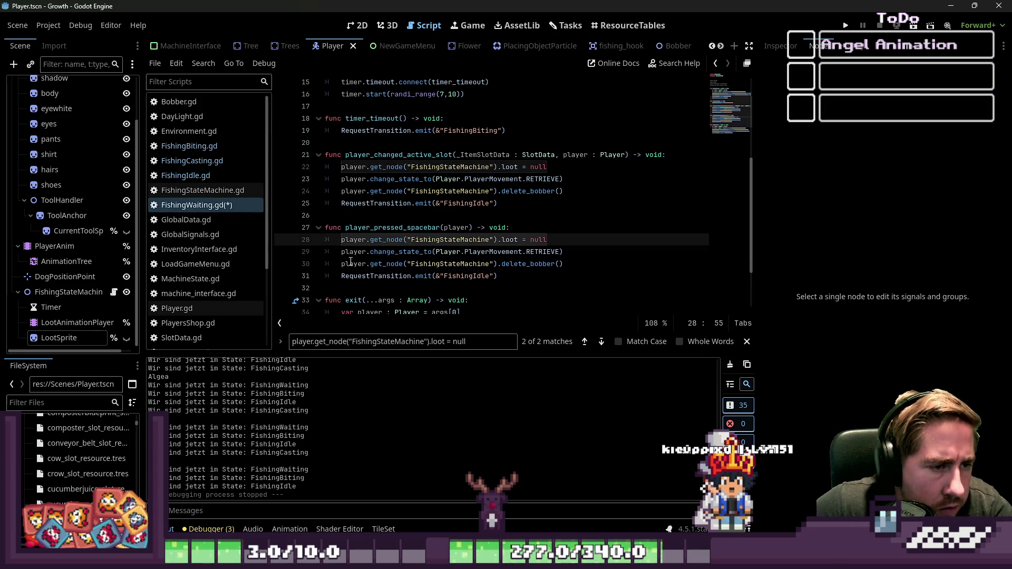
click(494, 191)
scroll(505, 200, down, 2)
key(ctrl+s)
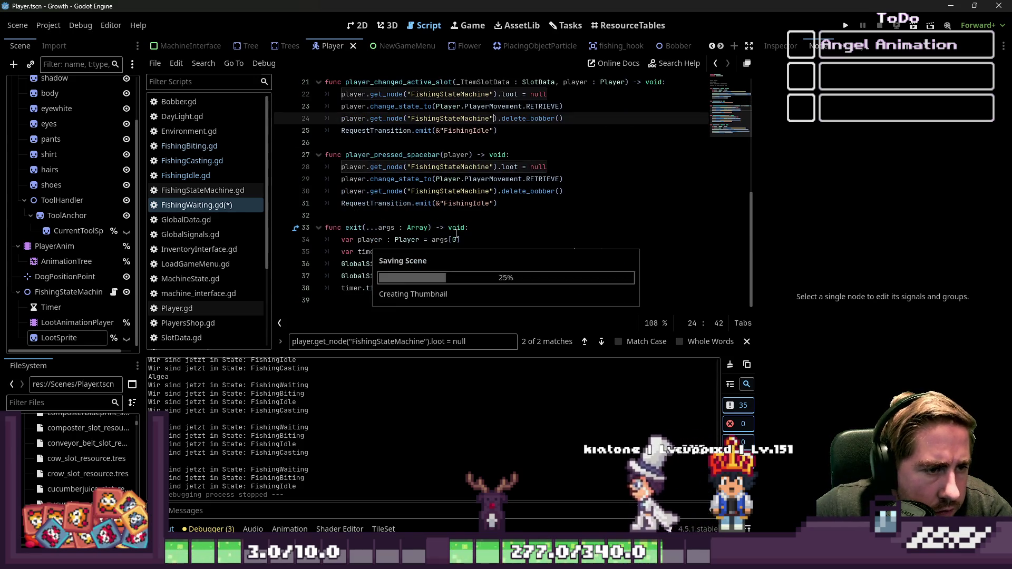
click(530, 208)
key(Escape)
Run the game and start a new game with a named character
click(845, 26)
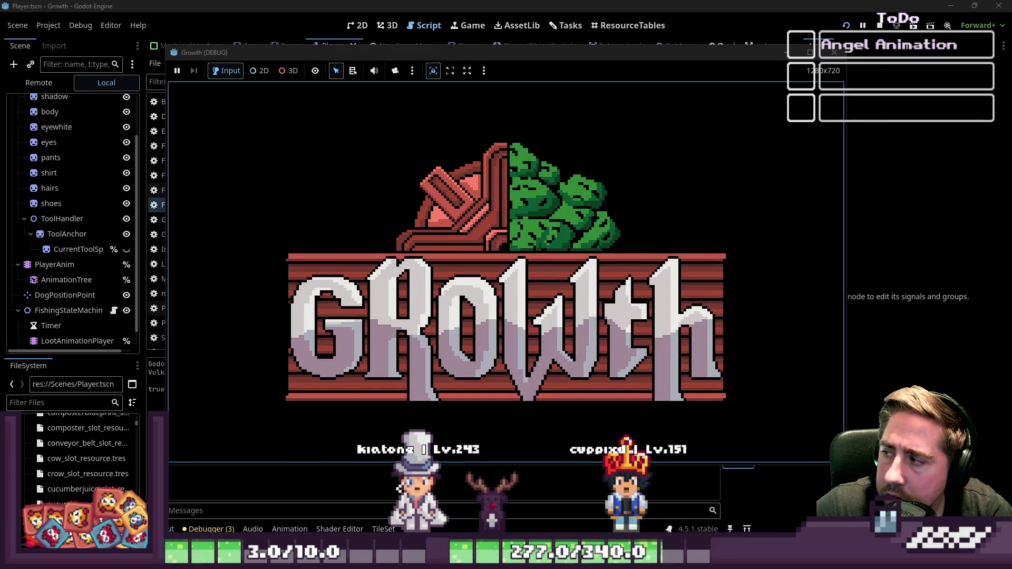
click(502, 243)
text(vc)
click(504, 354)
key(d)
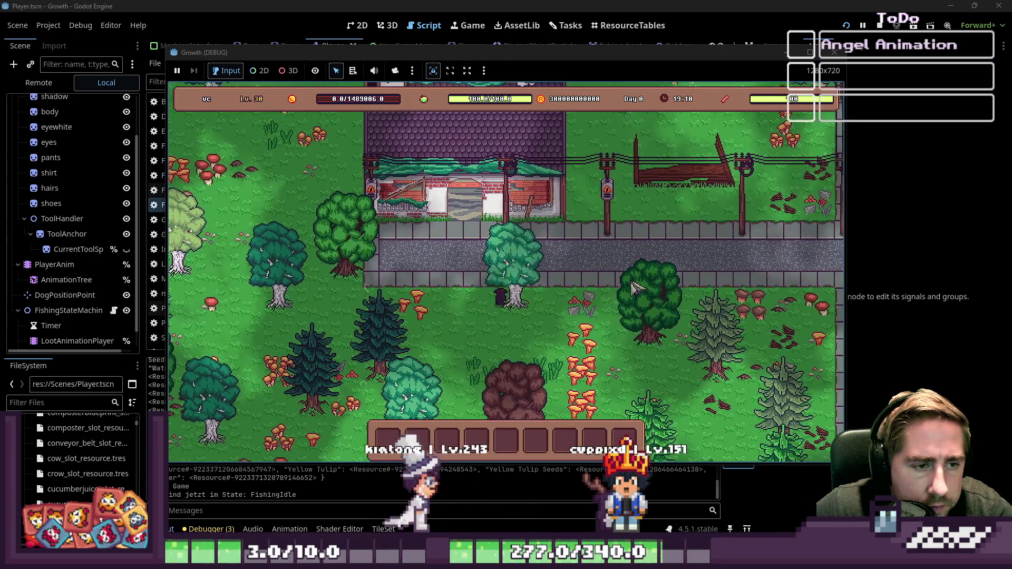
Put the Fishing Rod in hotbar slot 1, equip it, and cast into the water
key(i)
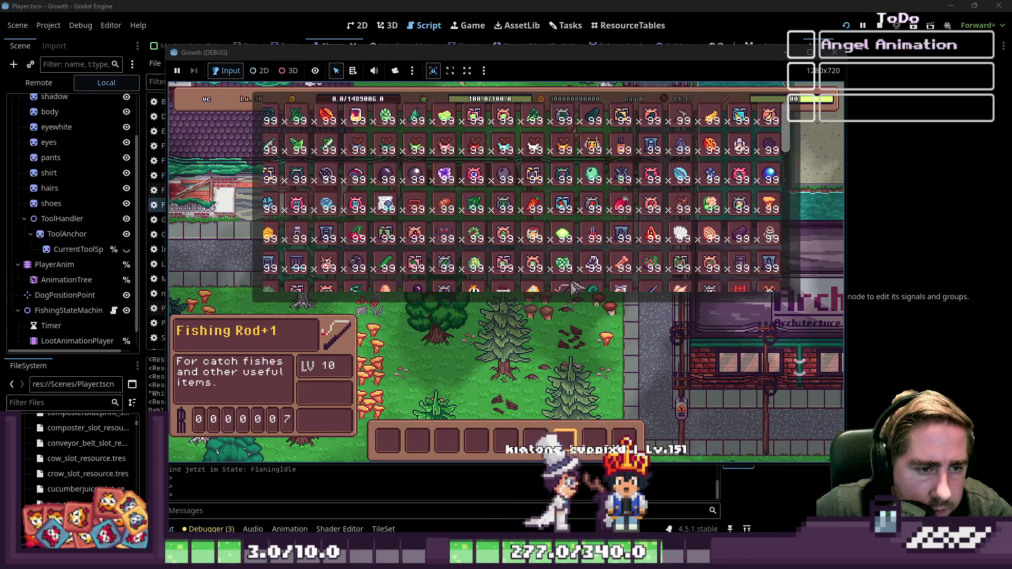
drag(563, 288, 387, 441)
key(1)
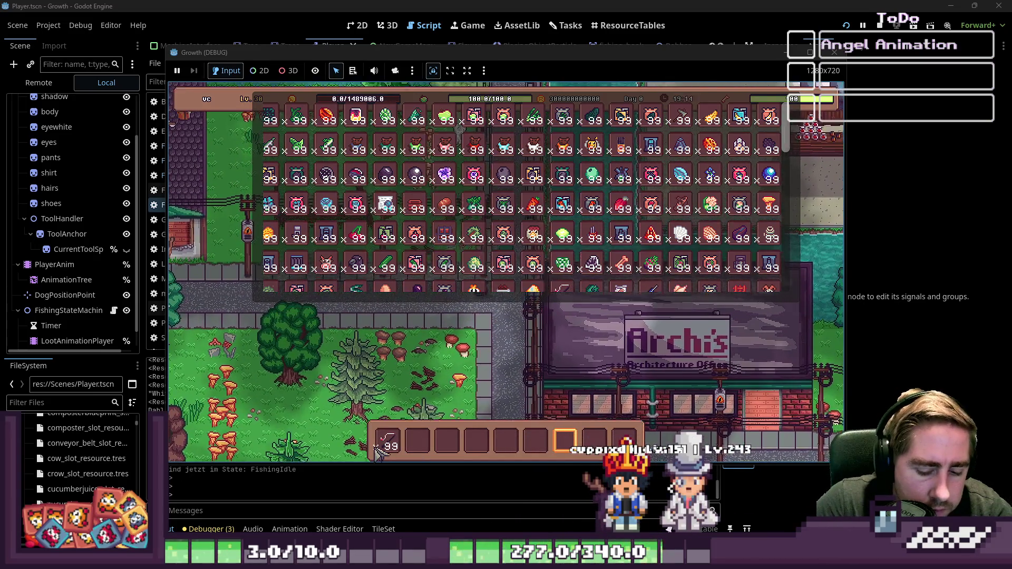
key(i)
key(w)
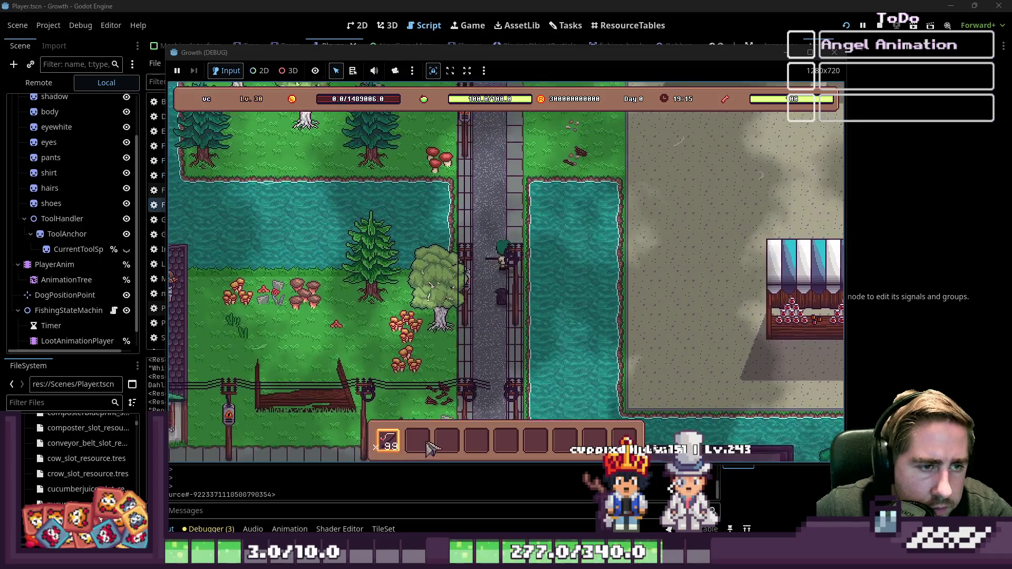
click(594, 371)
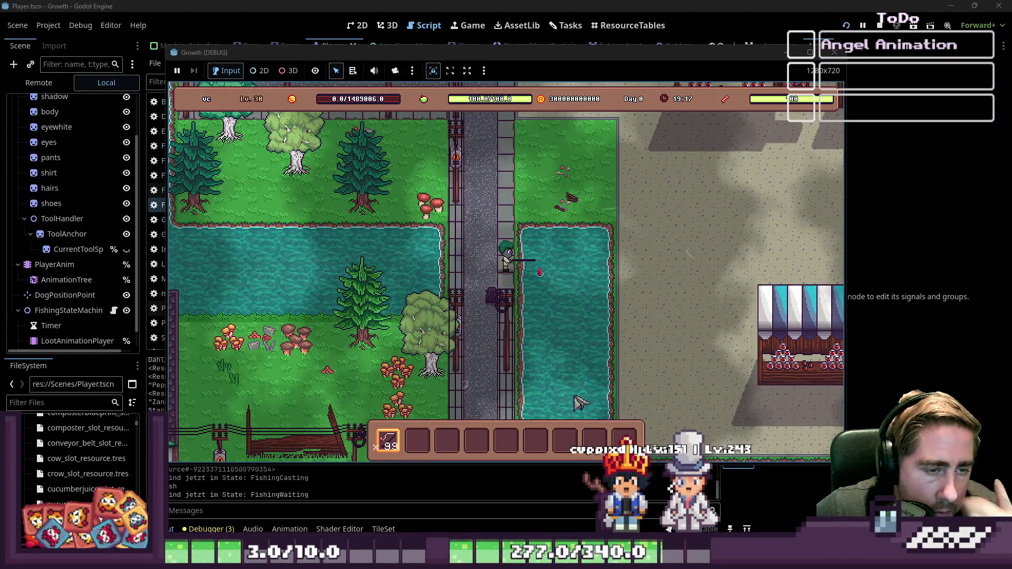
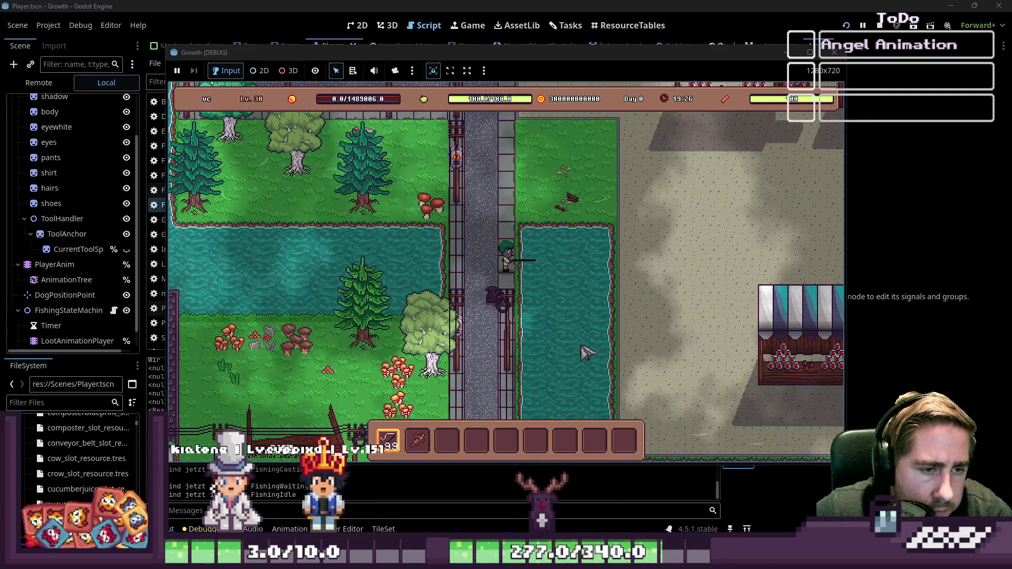
Walk the character left, right and up onto the grass toward the pond, then stop the game test
key(a)
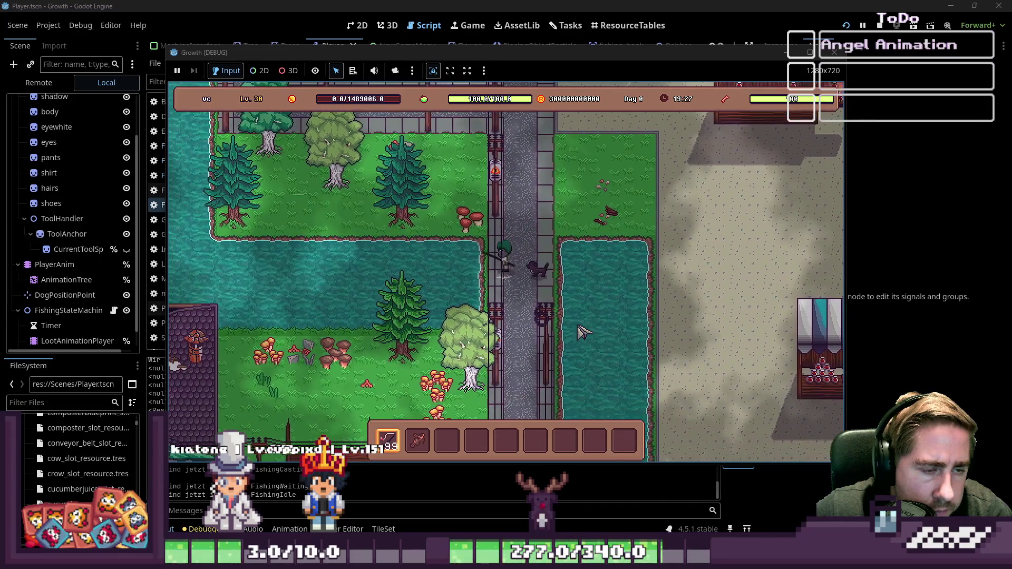
key(d)
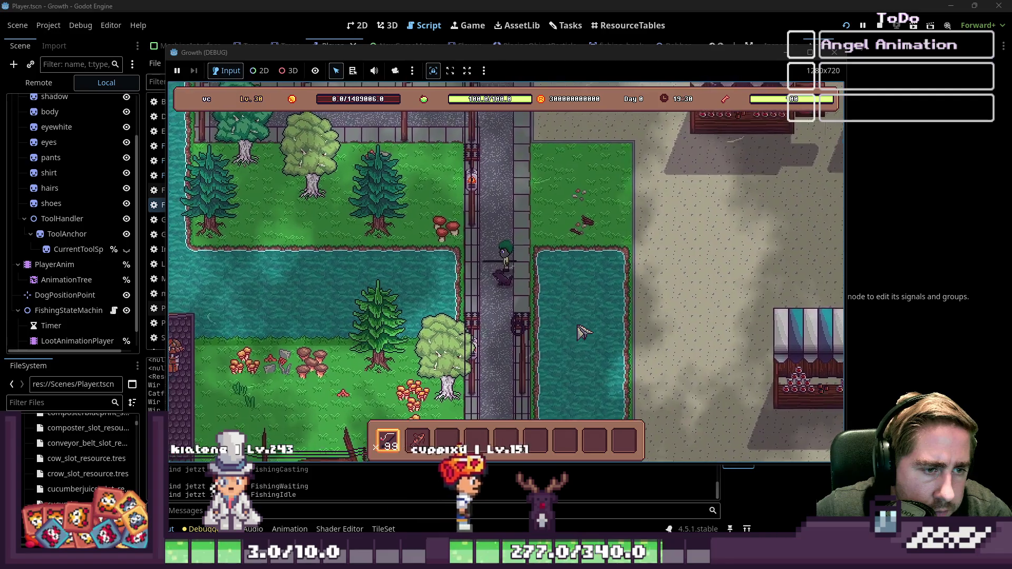
key(d)
key(w)
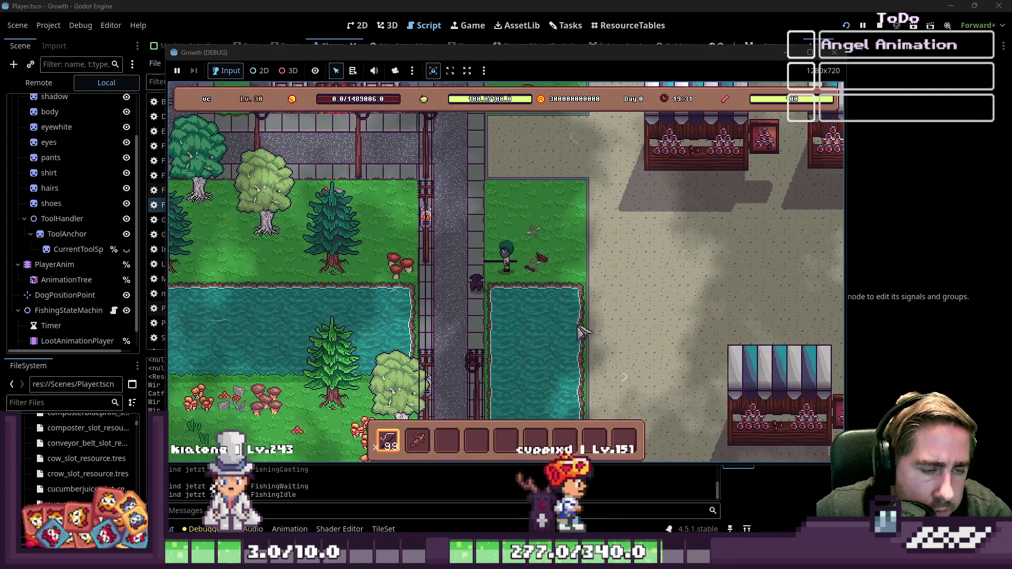
key(d)
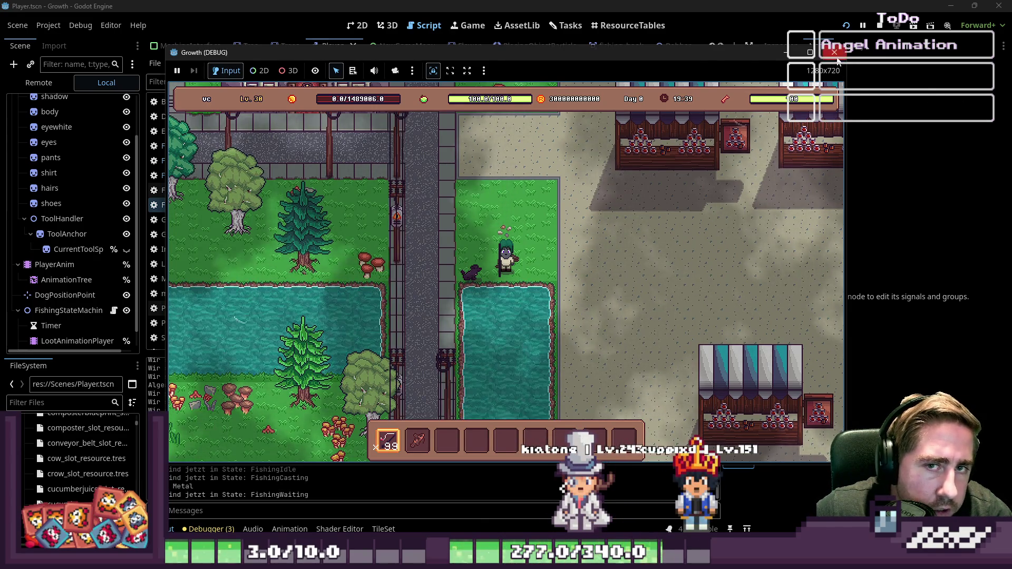
click(880, 26)
Open FishingIdle.gd and select its change_state_to LOOT line
scroll(580, 167, up, 1)
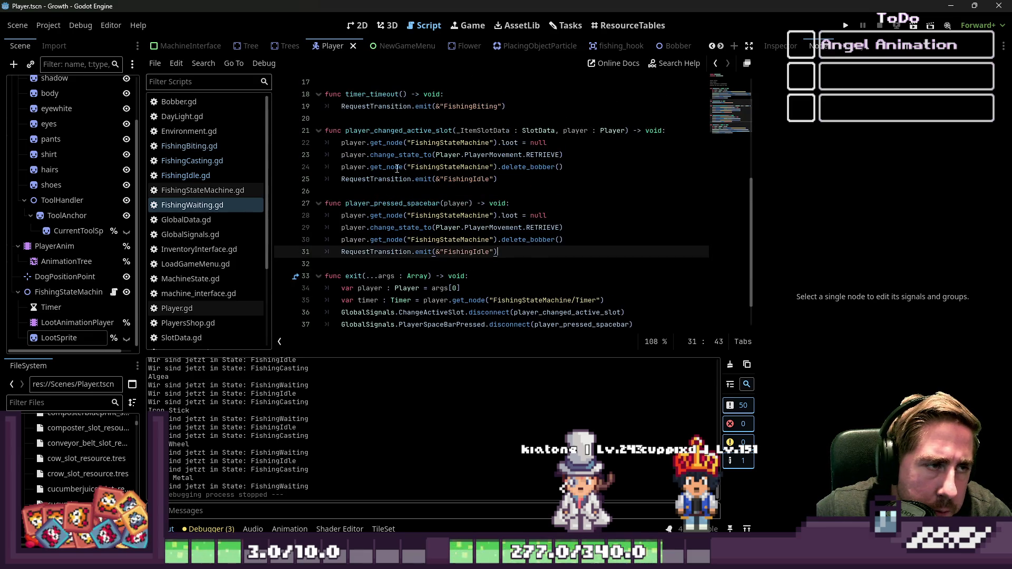
scroll(397, 168, up, 1)
click(186, 175)
click(439, 210)
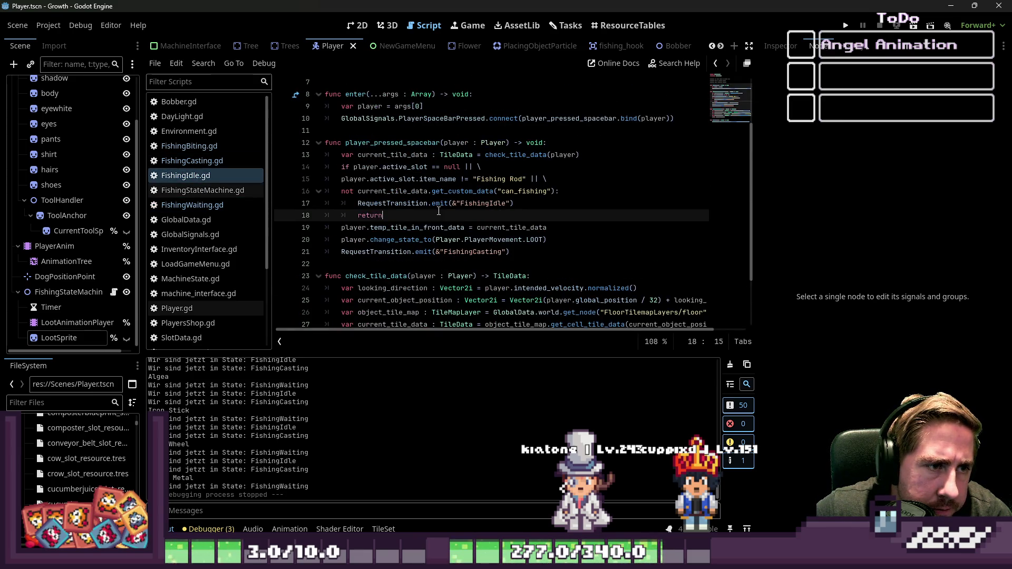
scroll(430, 198, down, 1)
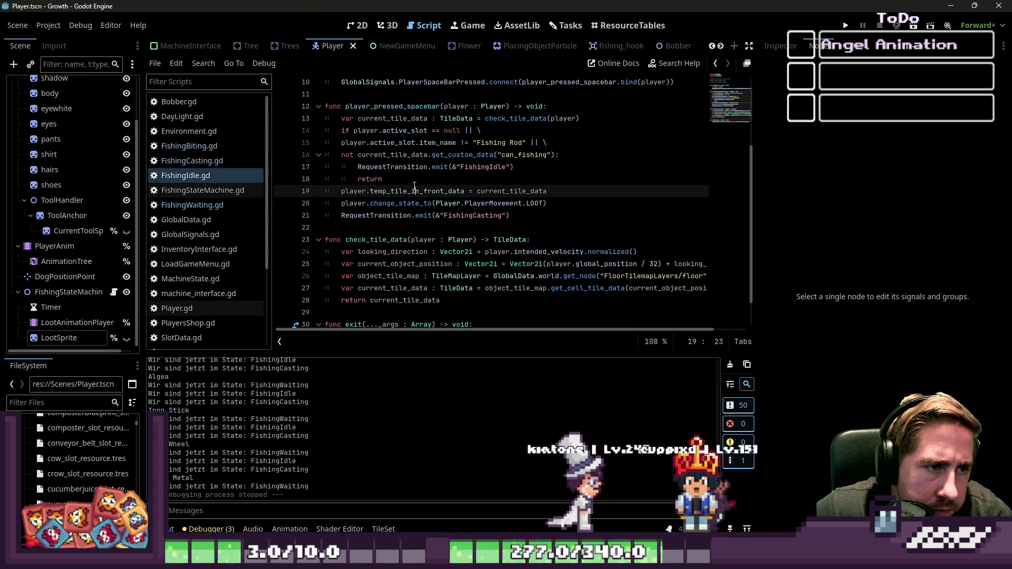
drag(398, 180, 286, 164)
click(416, 168)
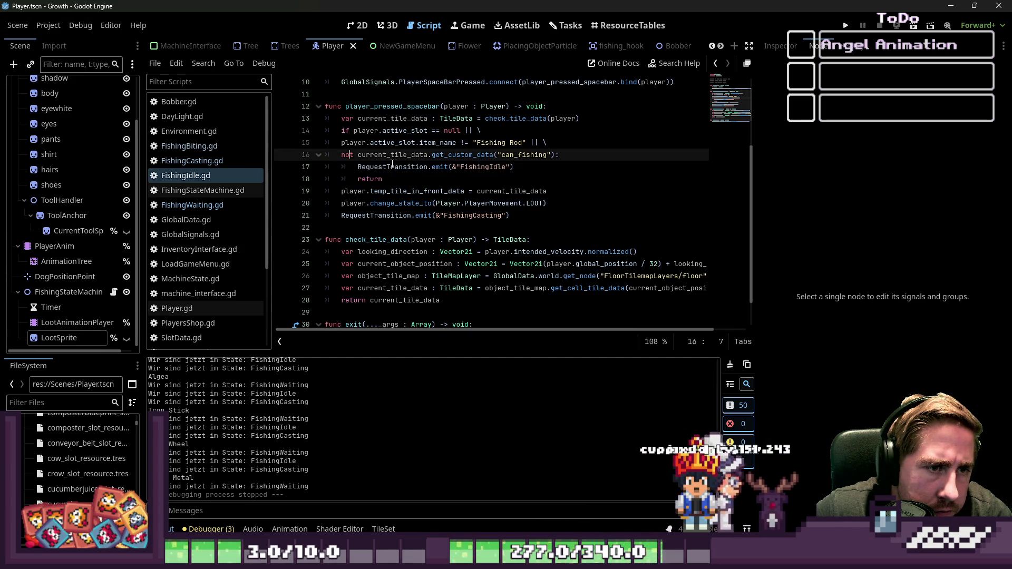
click(383, 179)
click(404, 169)
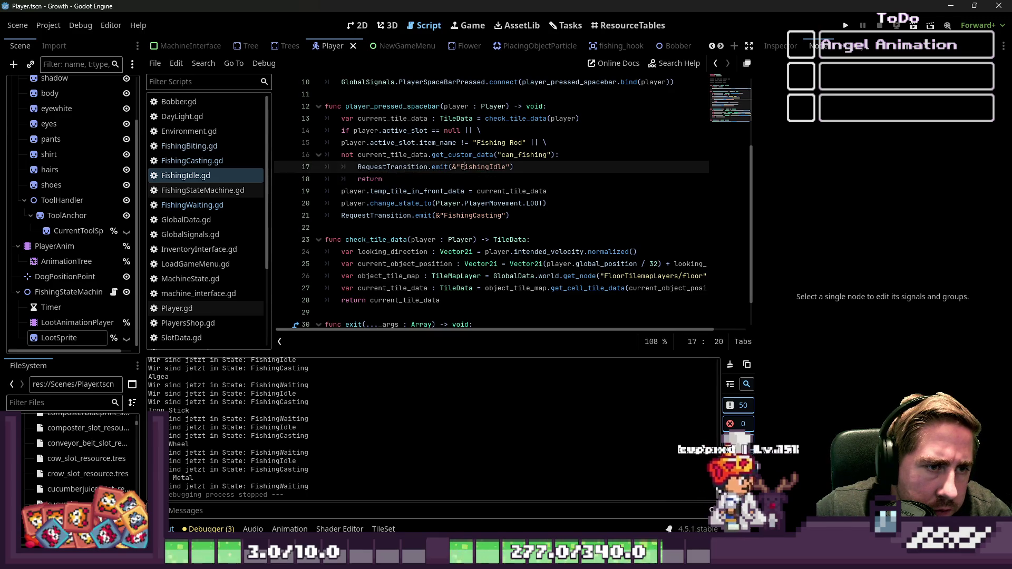
click(448, 191)
click(403, 200)
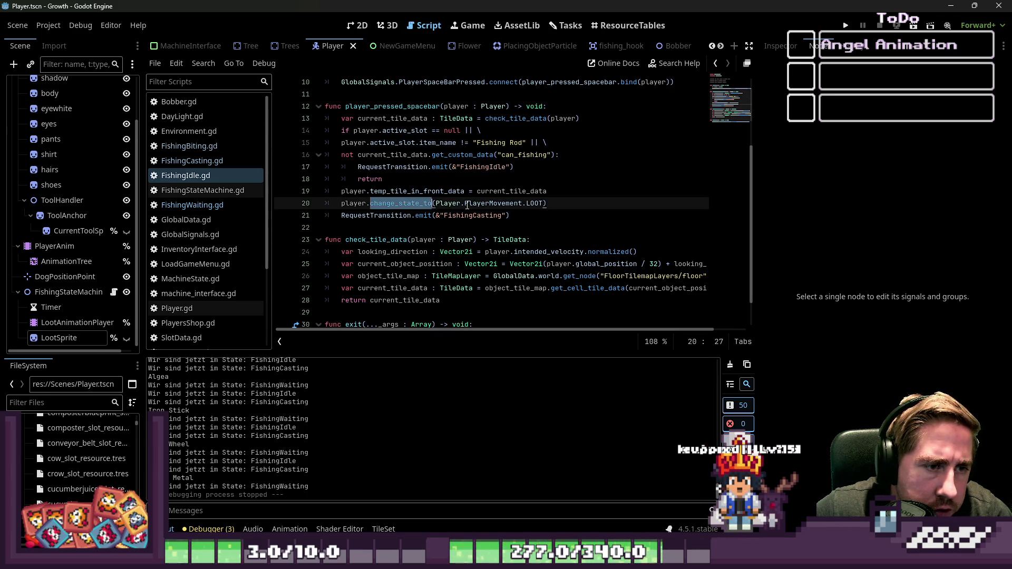
drag(406, 201, 313, 200)
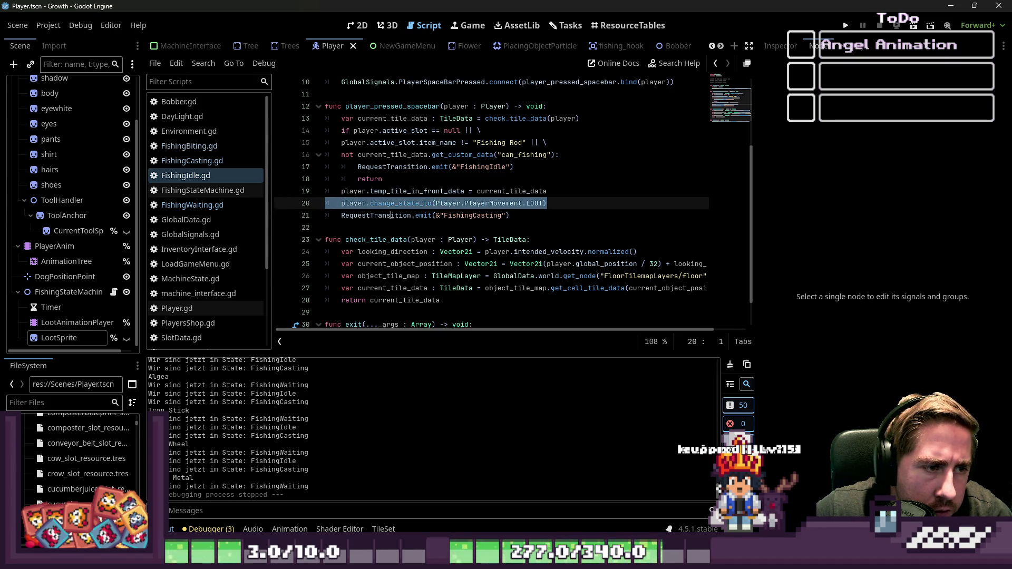
scroll(390, 215, down, 1)
scroll(390, 214, up, 2)
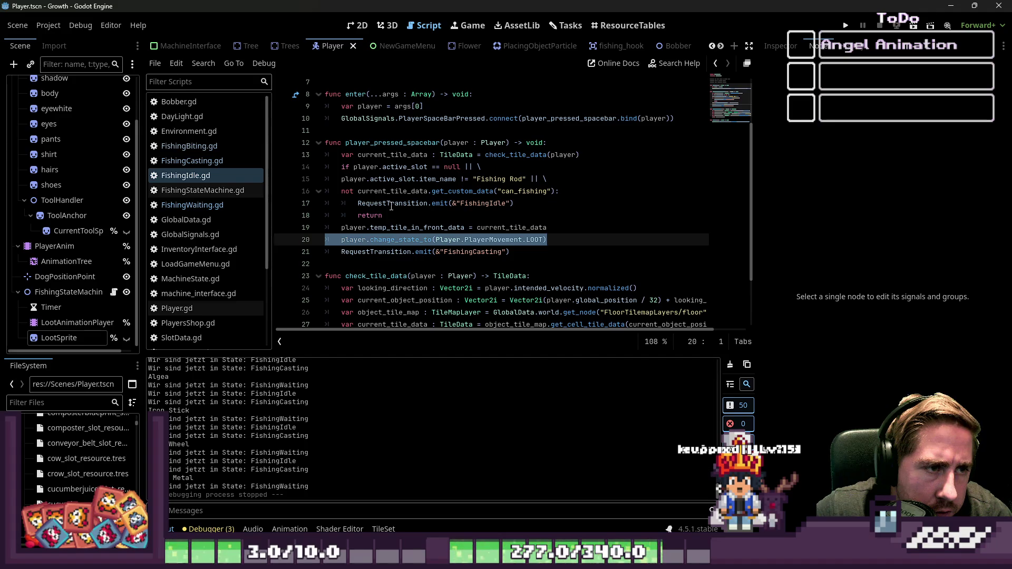
Cut the LOOT state change line out of FishingIdle.gd, after the FishingCasting transition
click(472, 215)
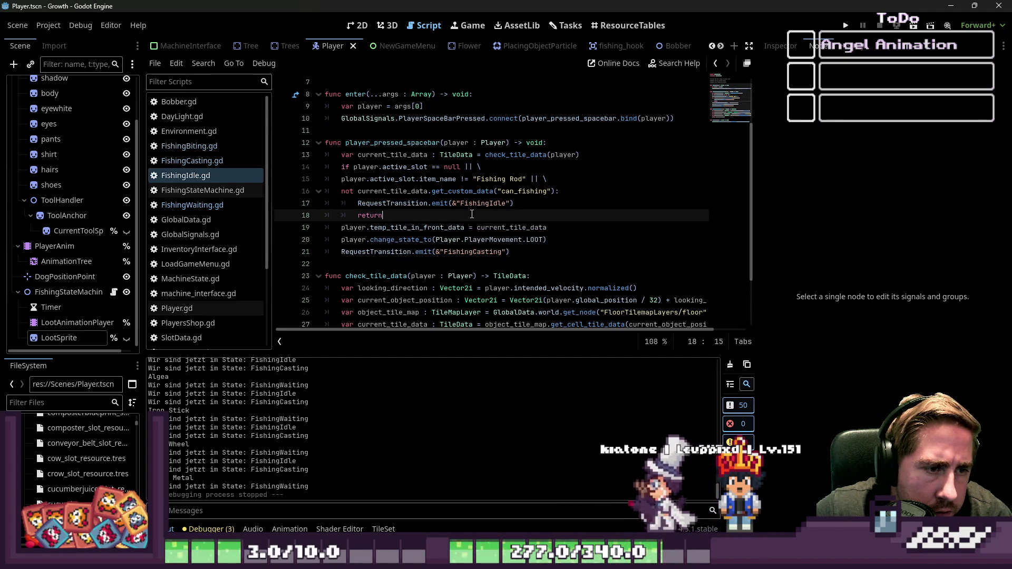
click(504, 239)
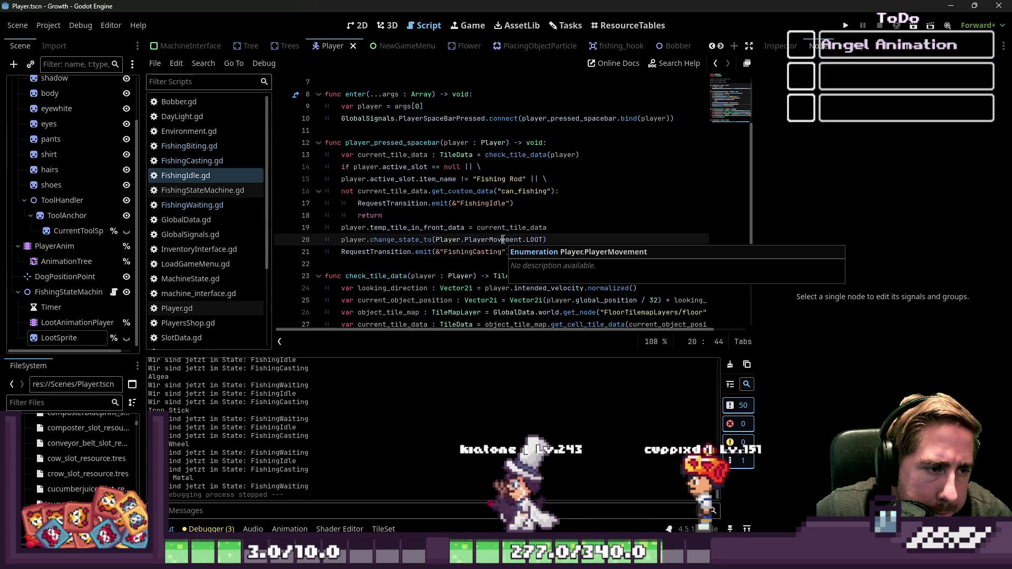
scroll(503, 239, down, 2)
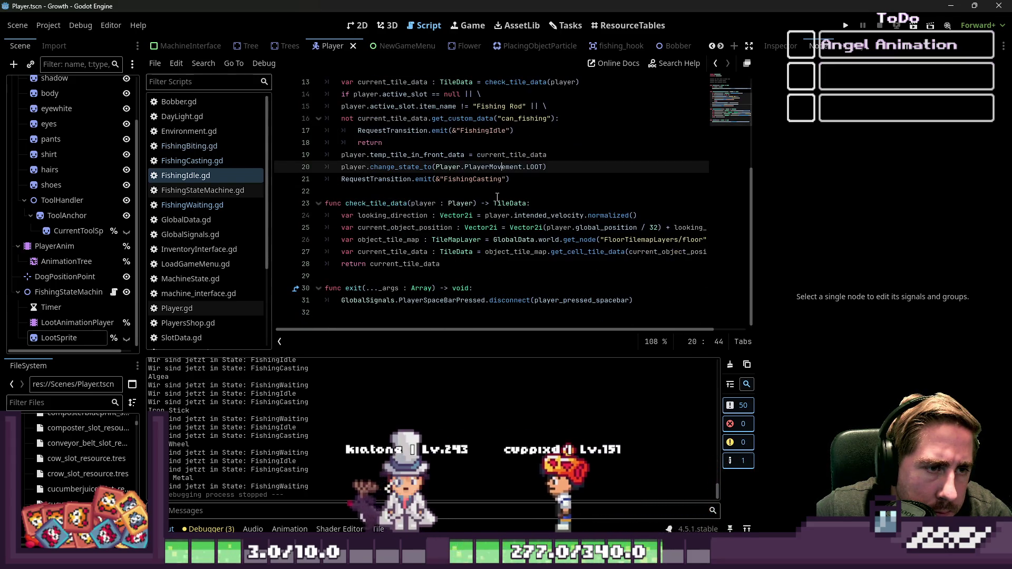
click(503, 179)
drag(552, 168, 342, 168)
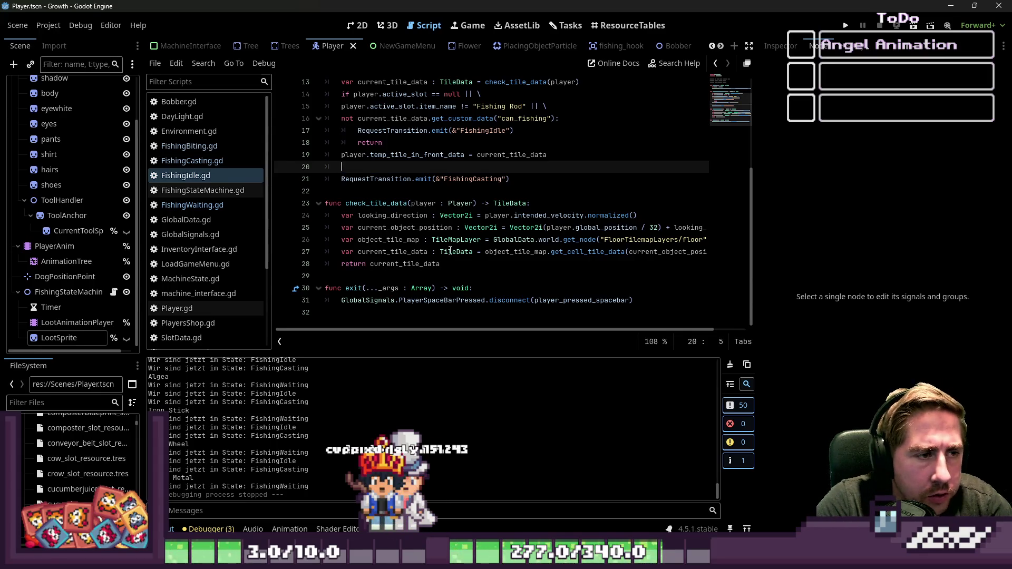
key(BackSpace)
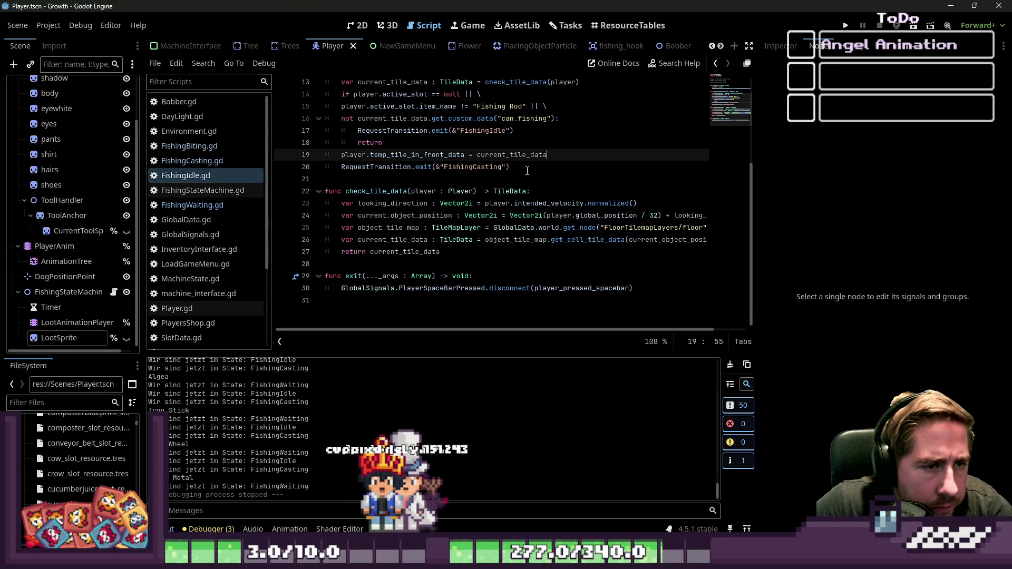
click(471, 170)
double_click(478, 170)
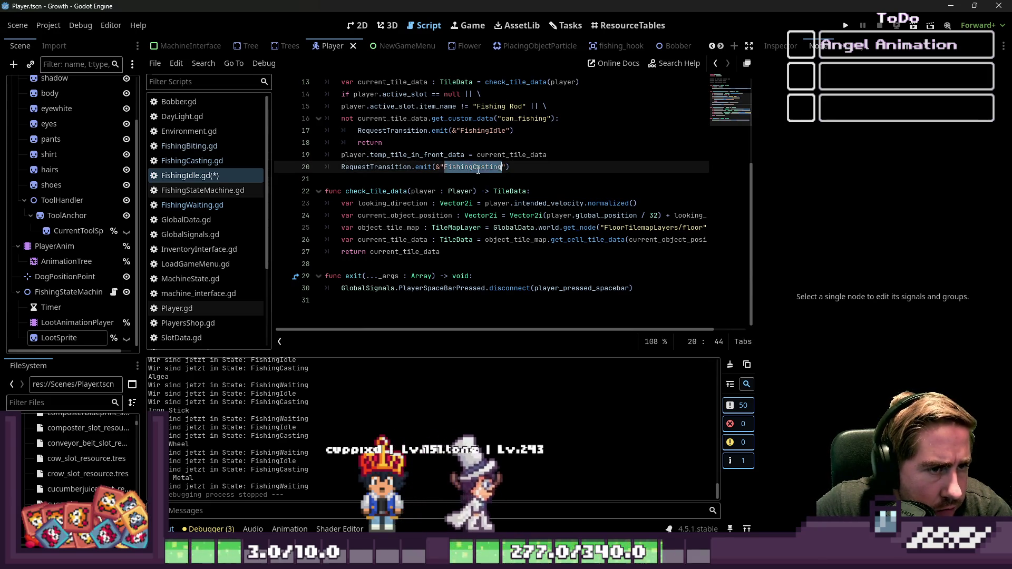
Paste the LOOT state change into FishingCasting.gd's enter() at line 16, save, and run the project
click(192, 160)
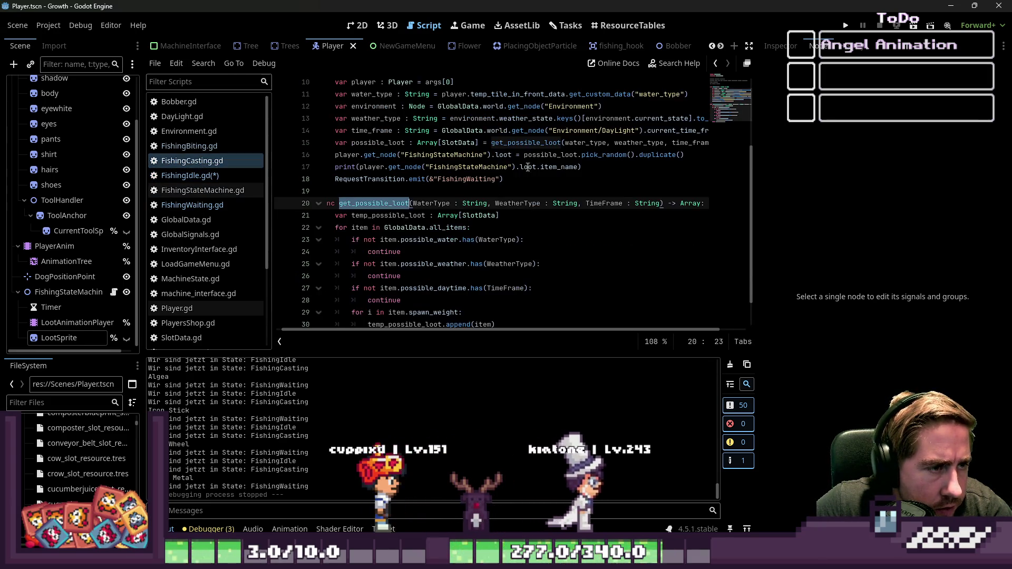
click(494, 215)
scroll(494, 215, up, 3)
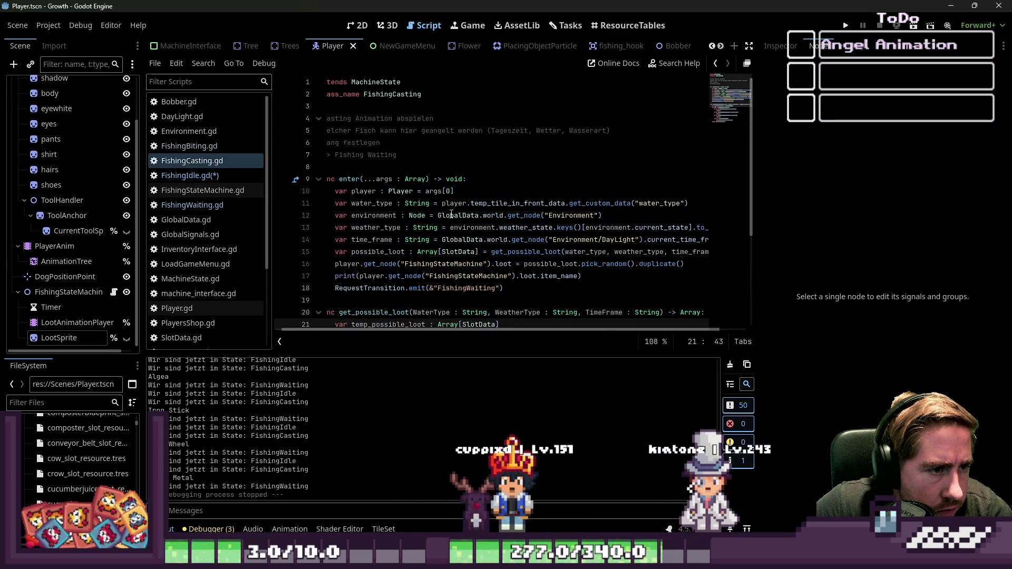
click(336, 262)
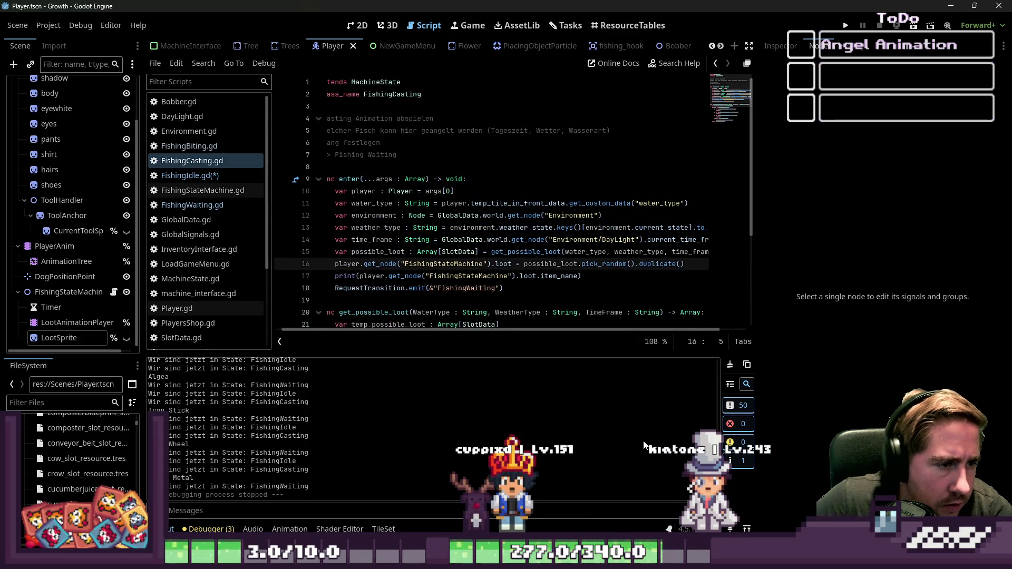
key(Return)
key(Up)
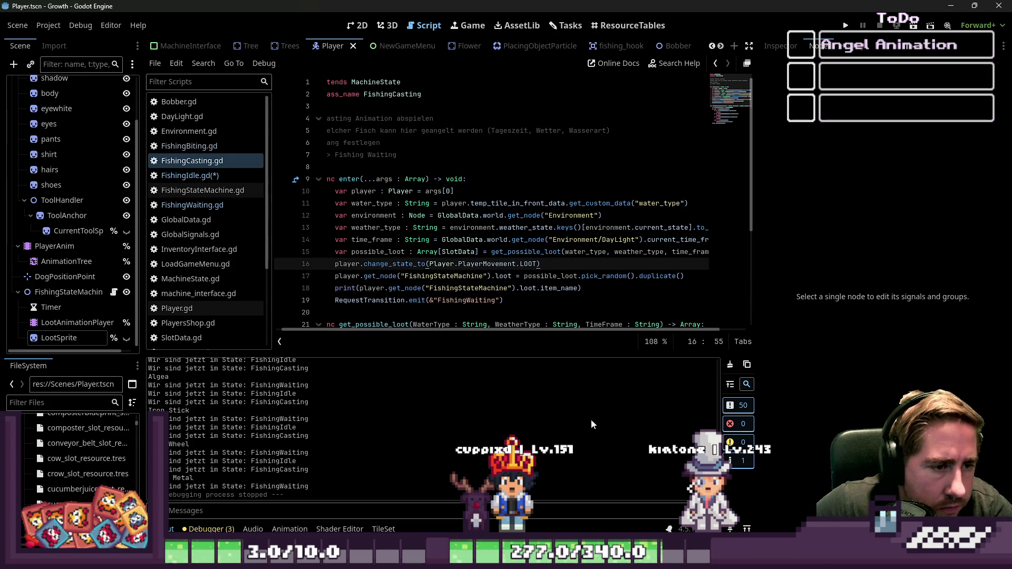
key(ctrl+s)
click(844, 25)
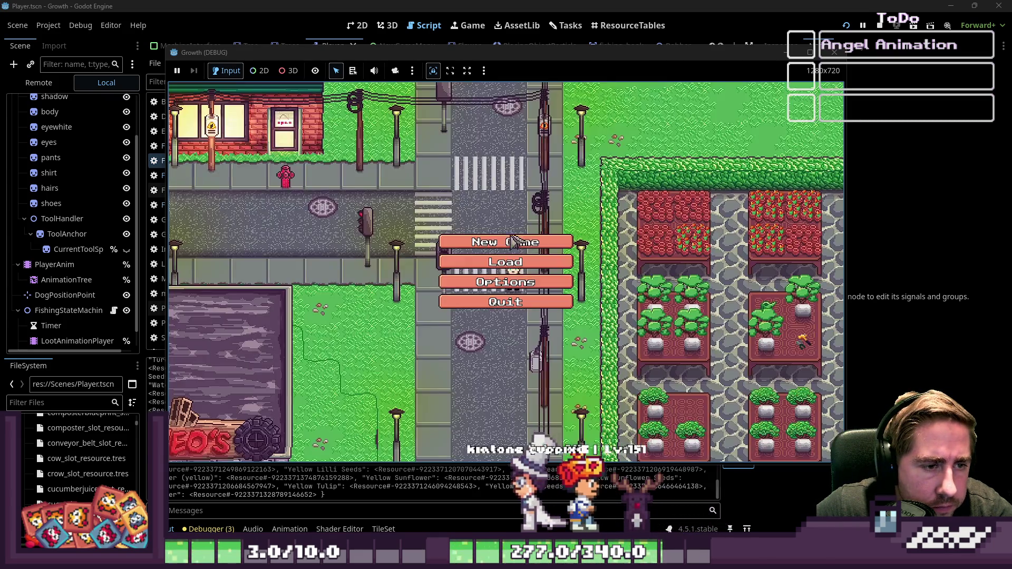
Start a new game with a newly named character and close the inventory
click(519, 284)
text(cxydalsd)
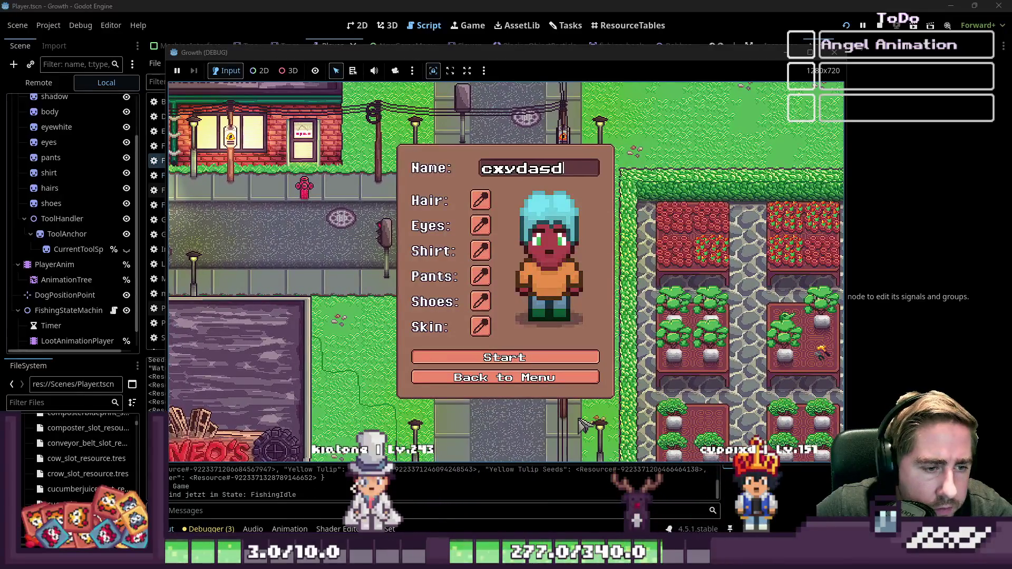
key(Return)
key(i)
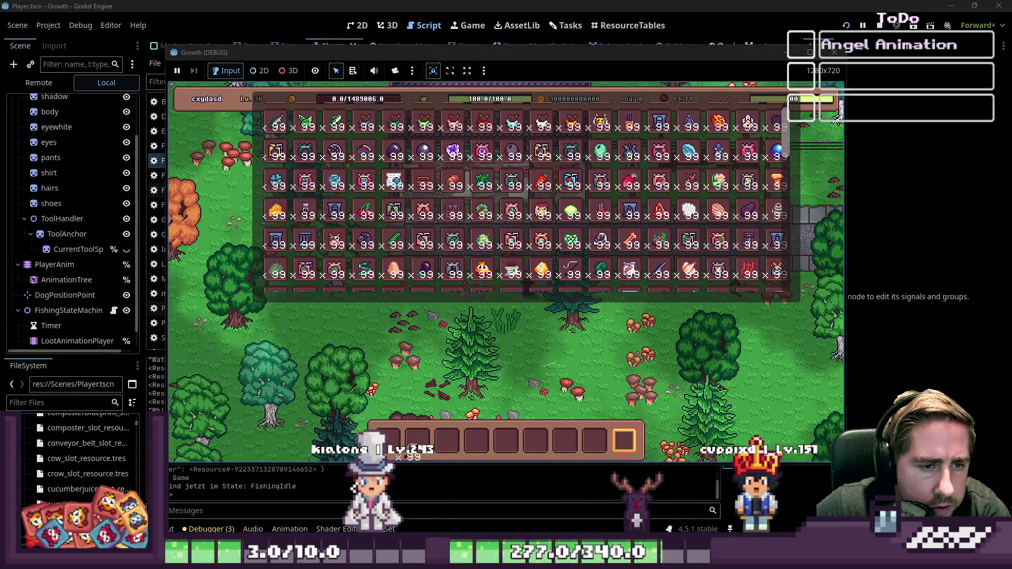
key(i)
Walk the character past the house and road to the ponds and cast the fishing rod
key(d)
key(w)
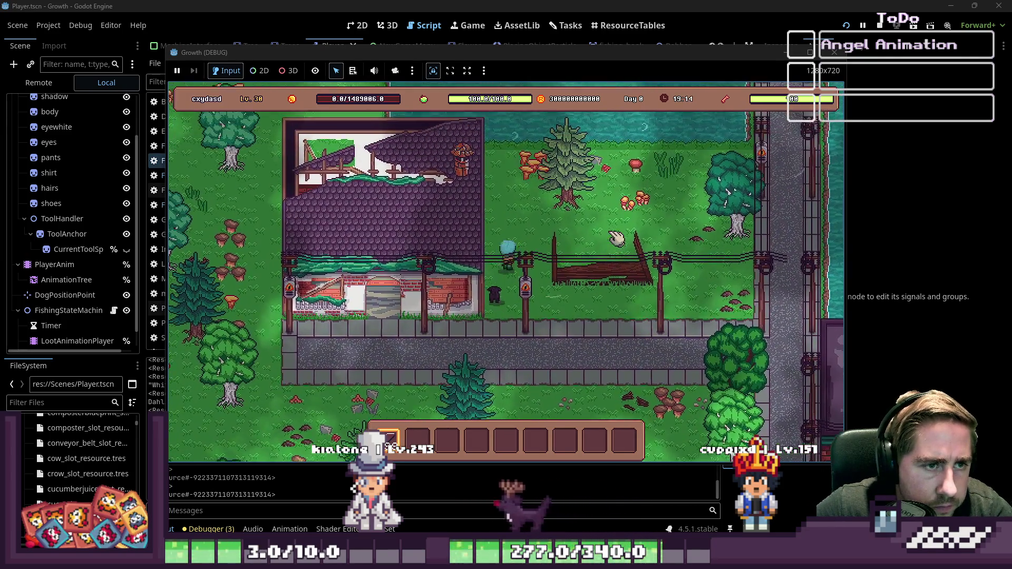
key(d)
key(w)
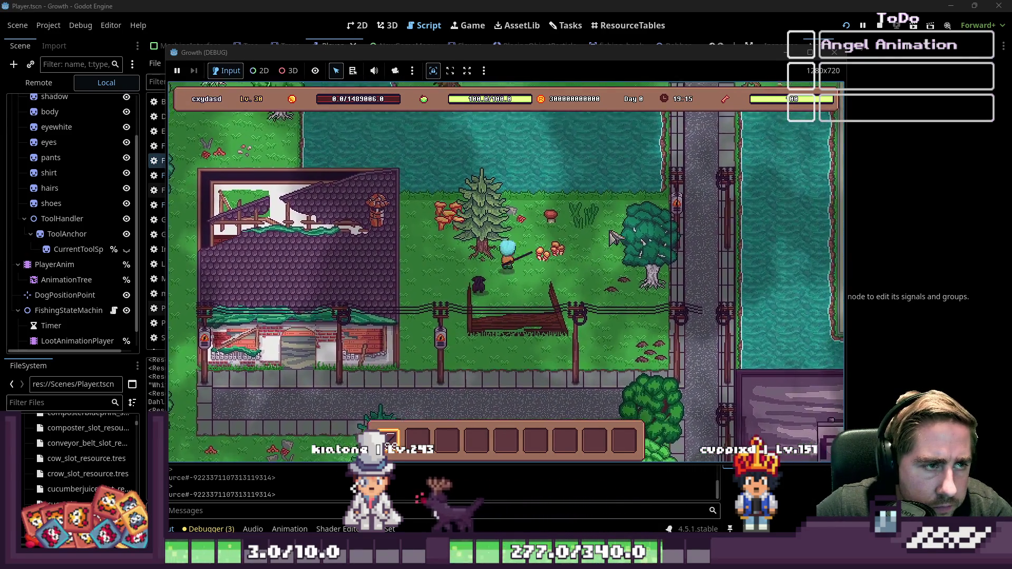
key(d)
key(w)
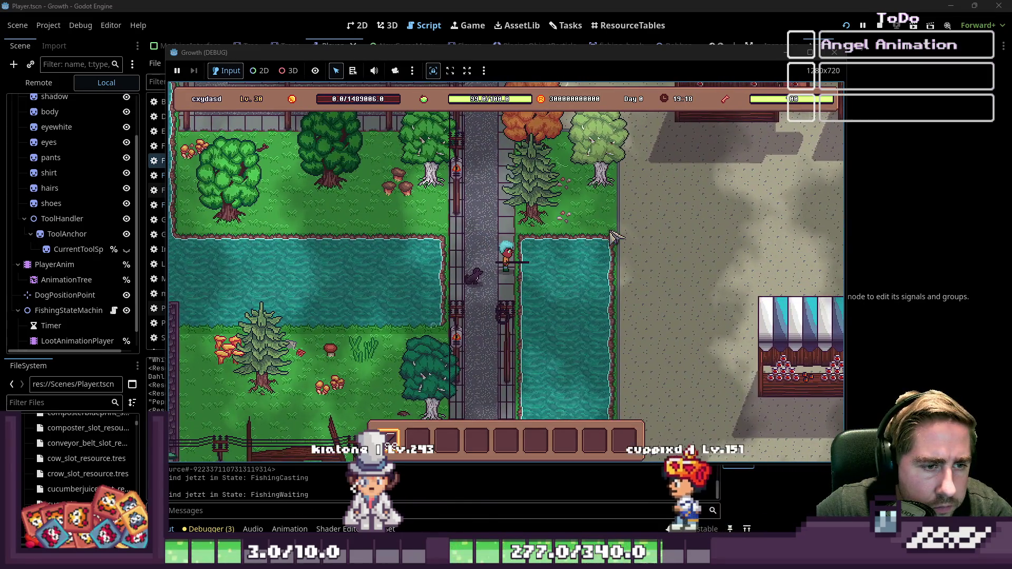
click(580, 257)
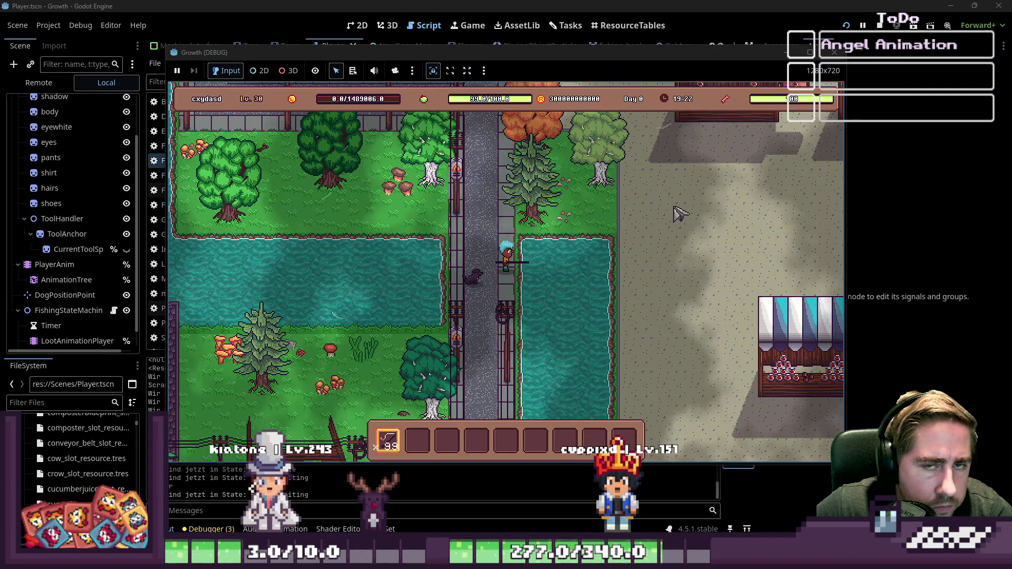
Stop the game and review FishingCasting.gd's loot print line and FishingWaiting transition request
key(F8)
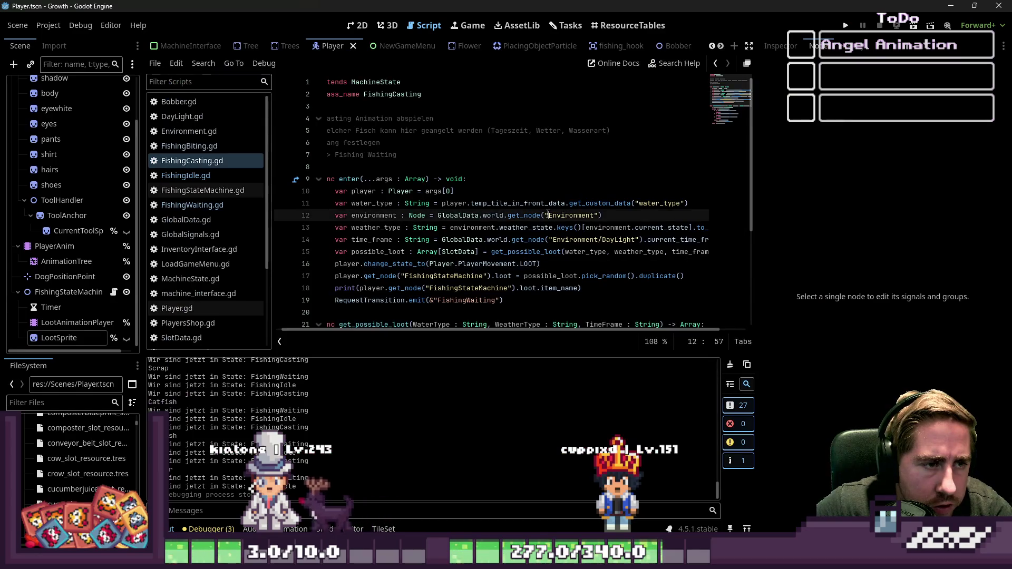
mouse_move(548, 215)
click(456, 253)
scroll(459, 253, down, 2)
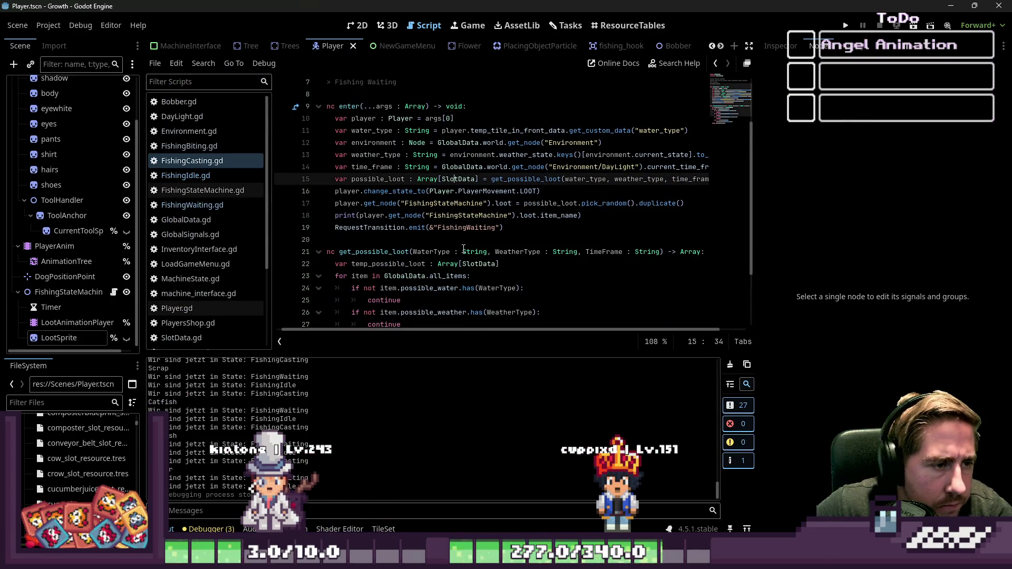
scroll(464, 248, down, 2)
scroll(465, 241, up, 2)
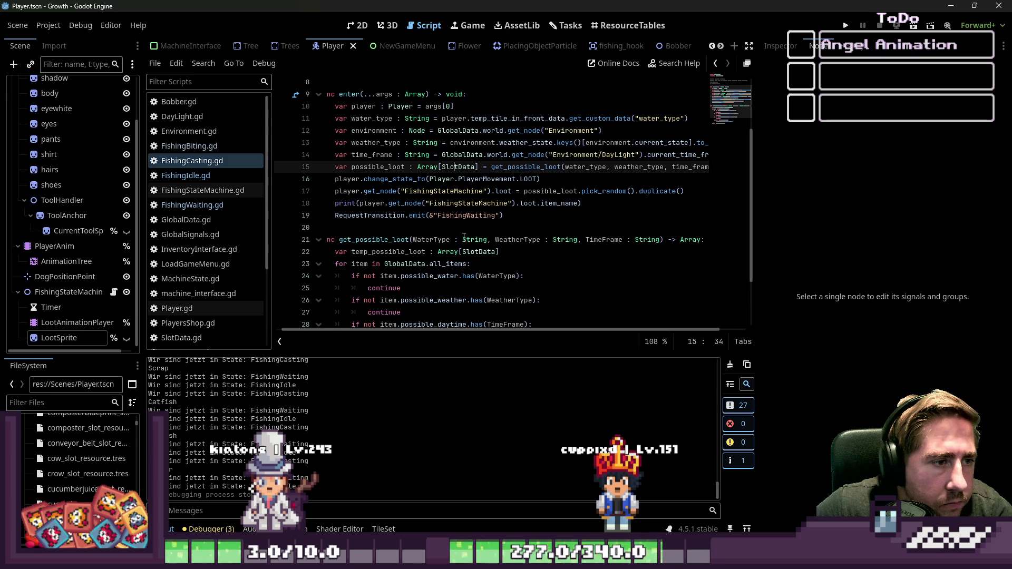
click(450, 205)
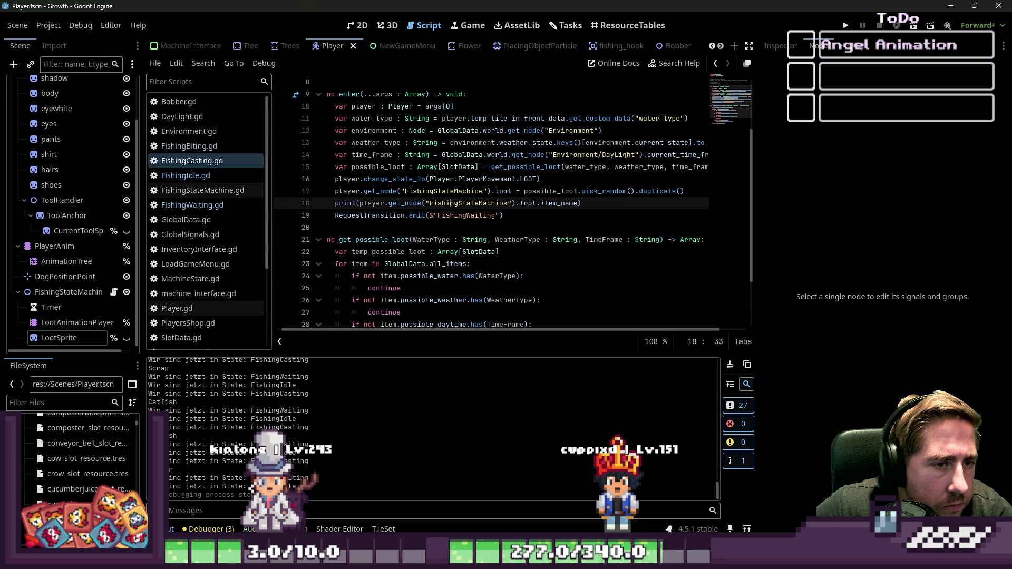
click(410, 193)
click(405, 203)
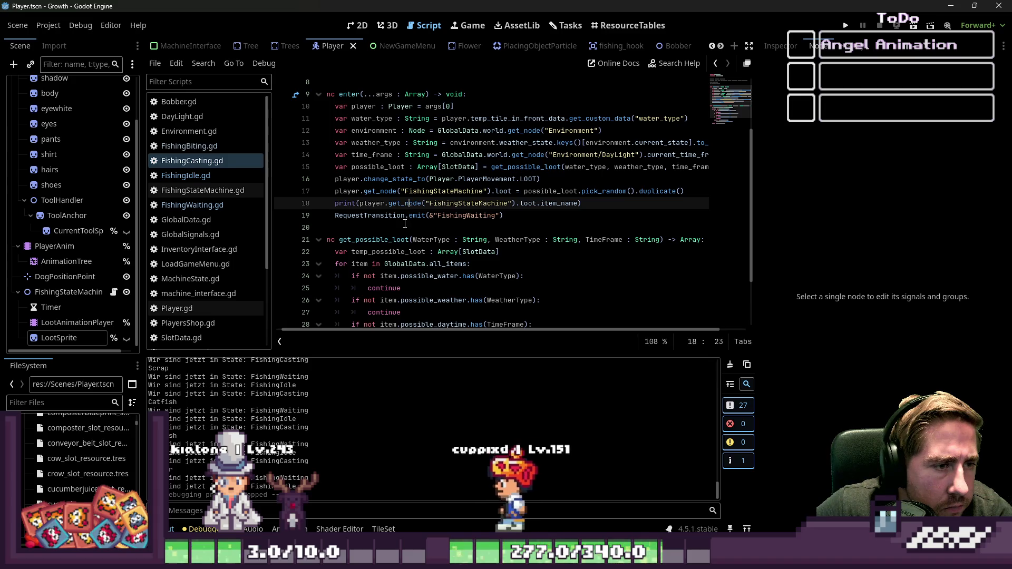
click(407, 215)
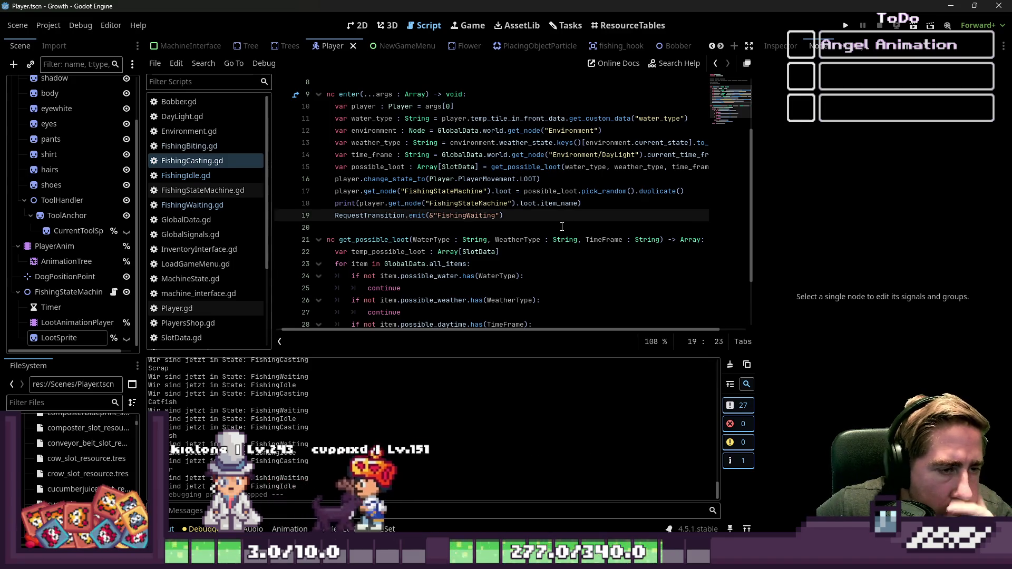
Open FishingWaiting.gd, inspect player_pressed_spacebar and its RETRIEVE state change, then run with F5
click(238, 209)
click(459, 205)
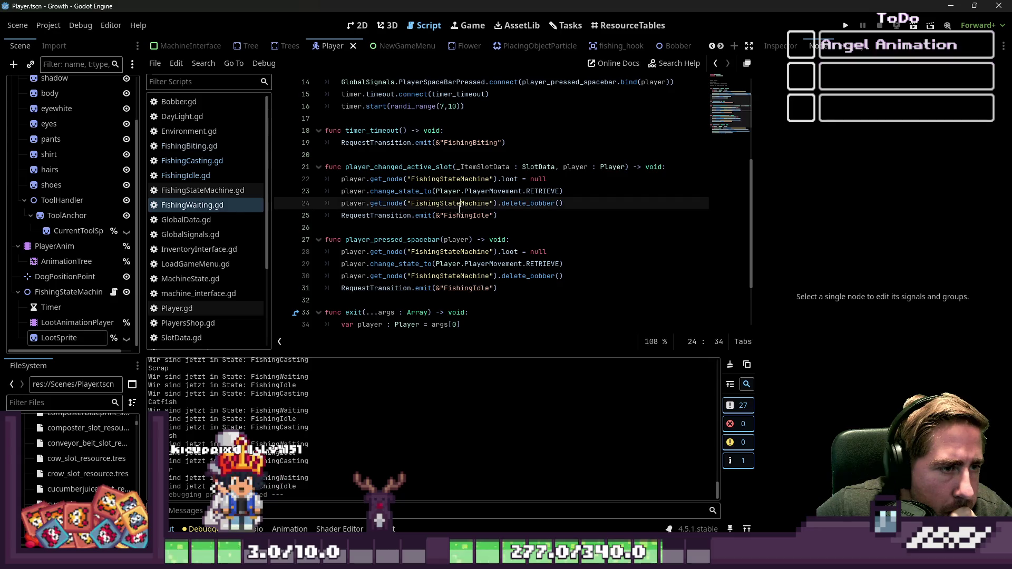
click(405, 166)
double_click(407, 239)
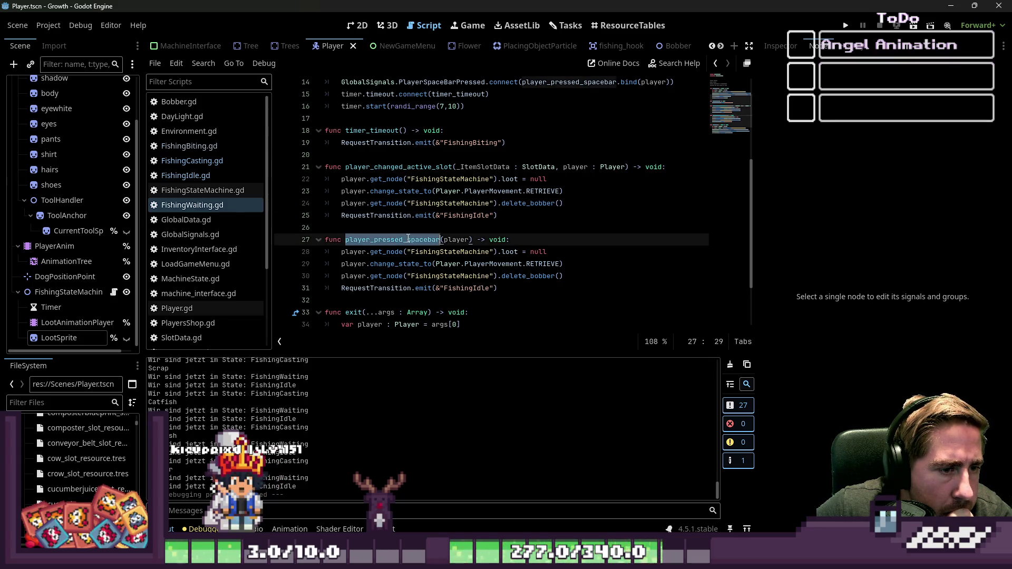
click(522, 262)
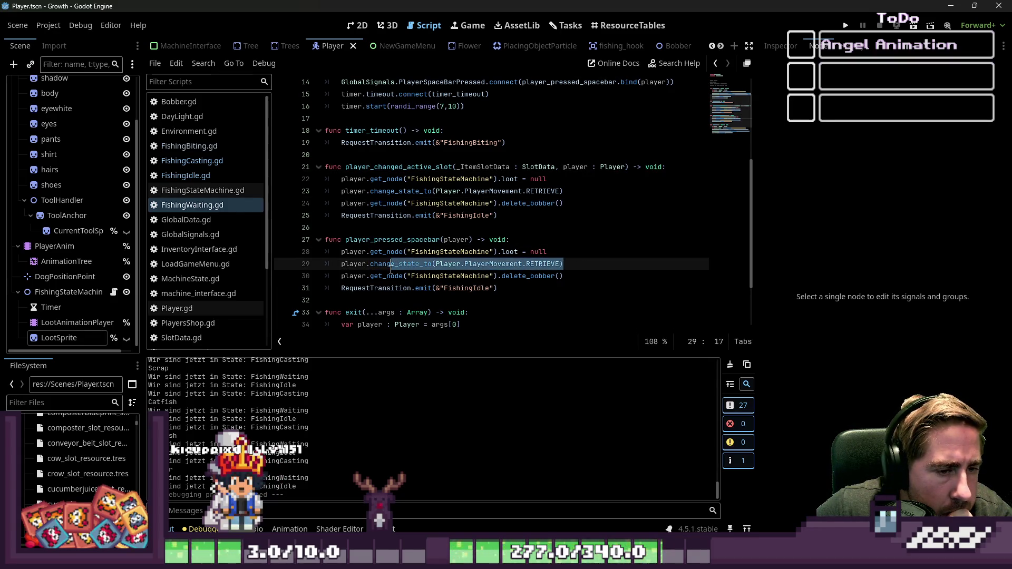
click(538, 295)
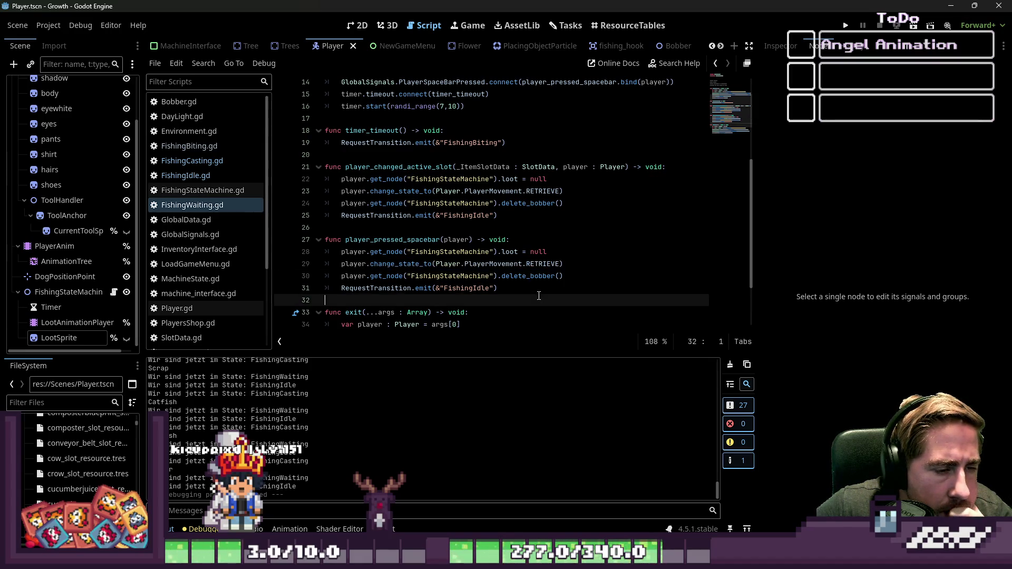
click(536, 288)
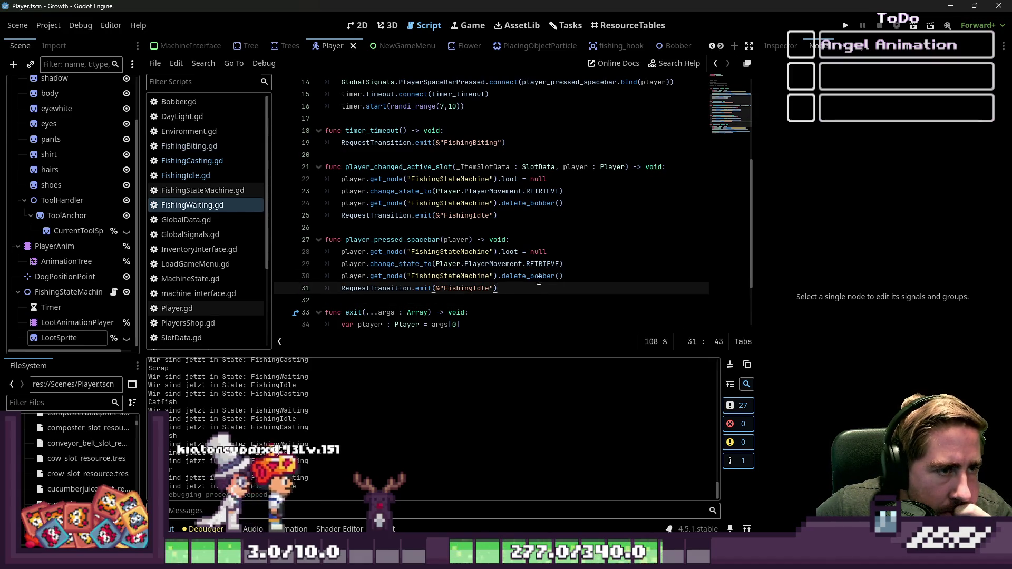
click(425, 239)
double_click(425, 239)
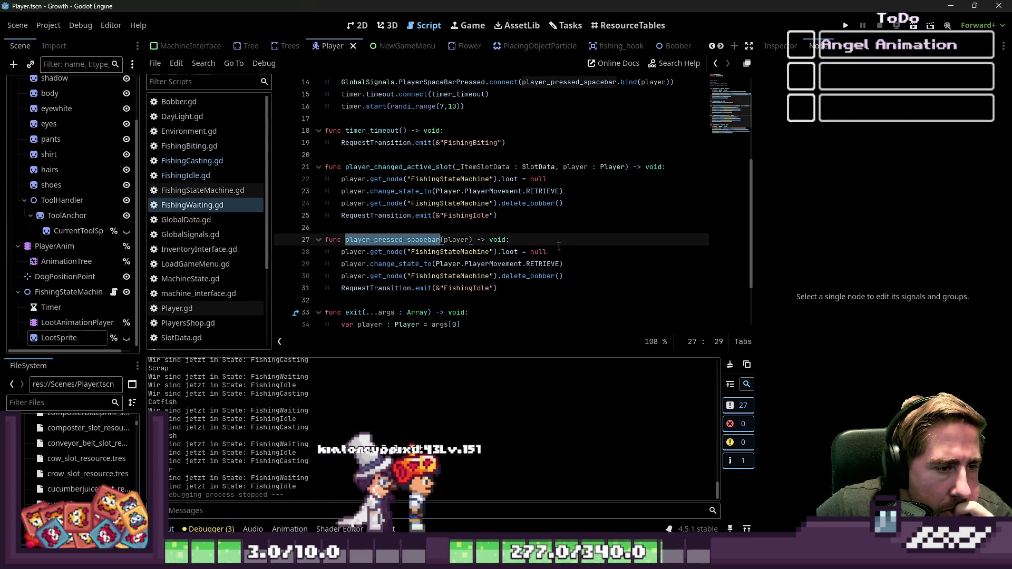
scroll(697, 144, up, 2)
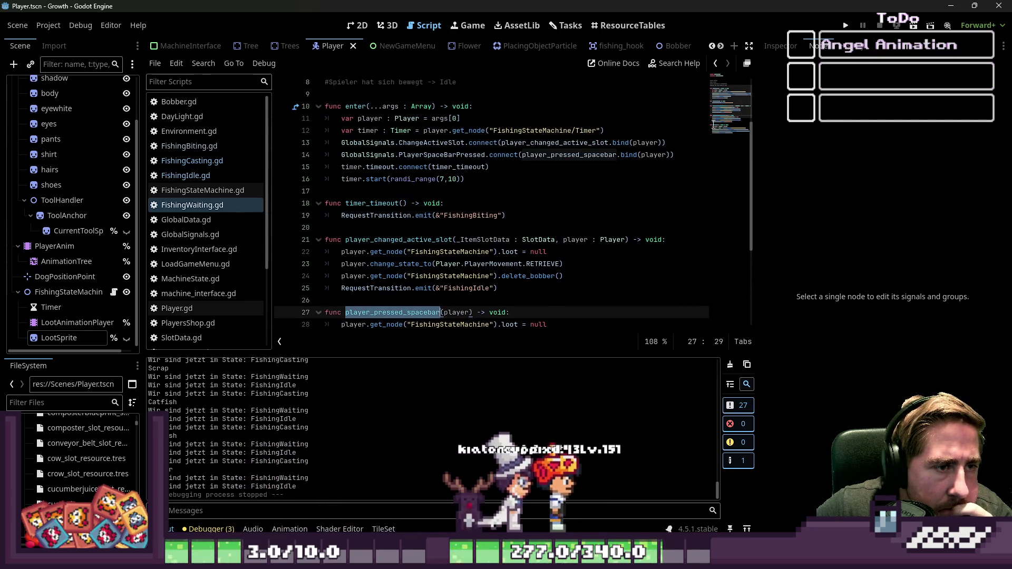
key(F5)
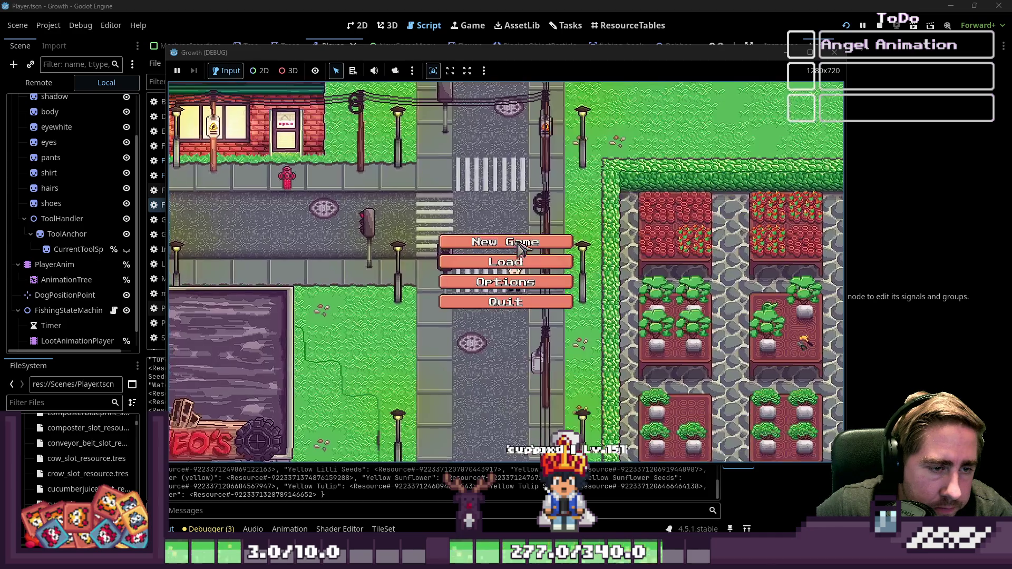
Start a new game with a new character and put Fishing Rod+1 into the second hotbar slot
click(519, 257)
text(xcy)
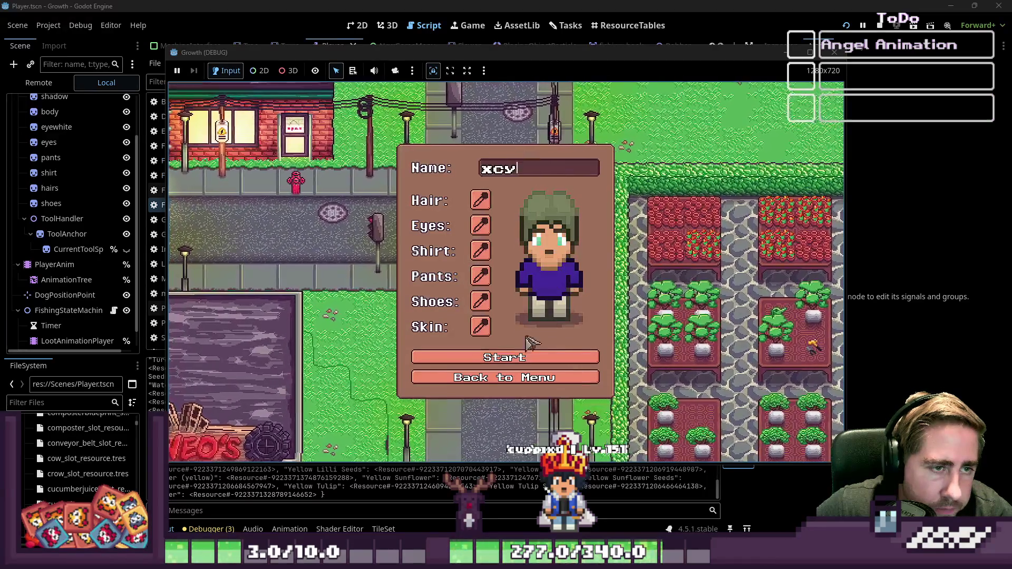
click(527, 356)
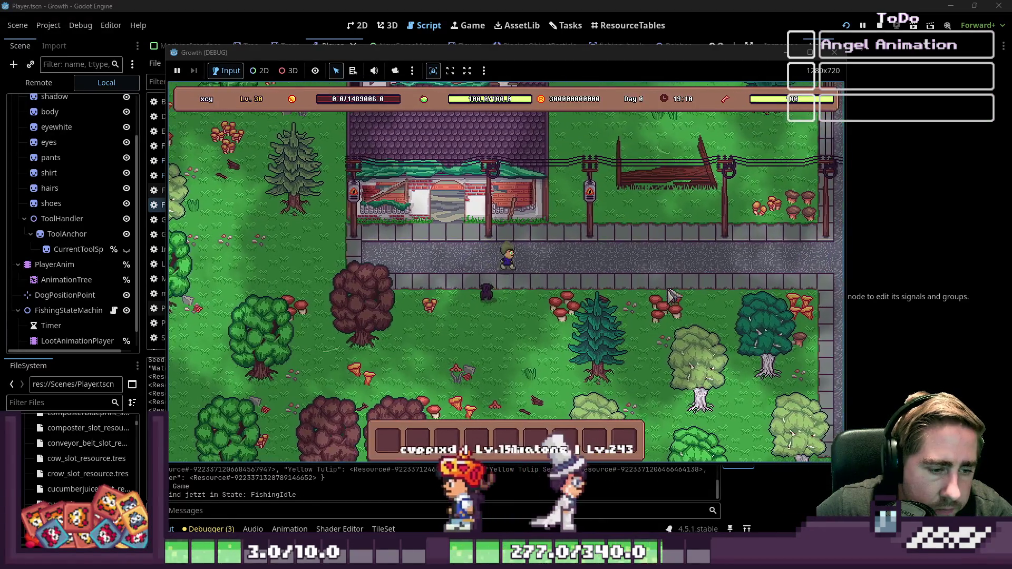
key(i)
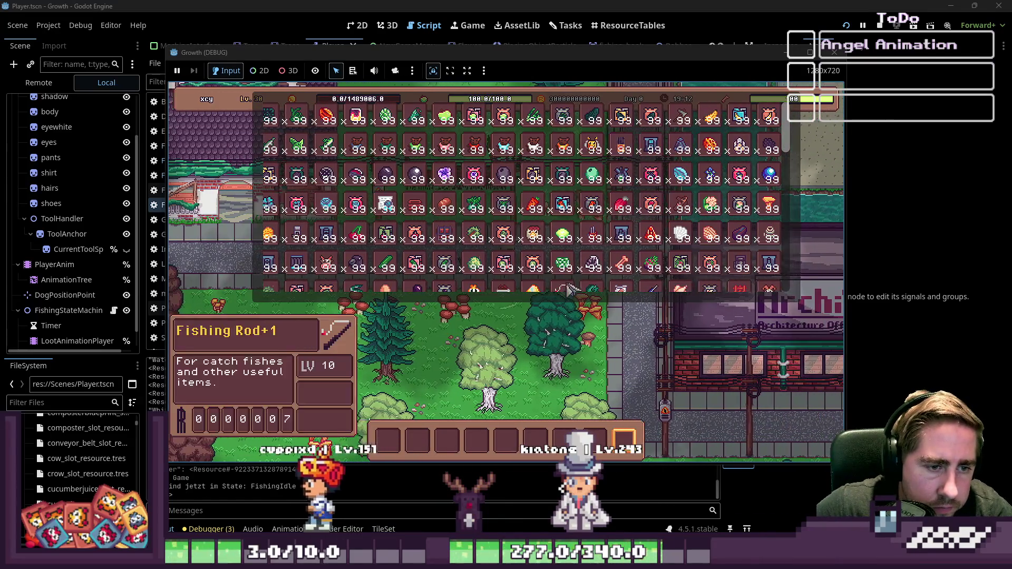
drag(569, 289, 421, 444)
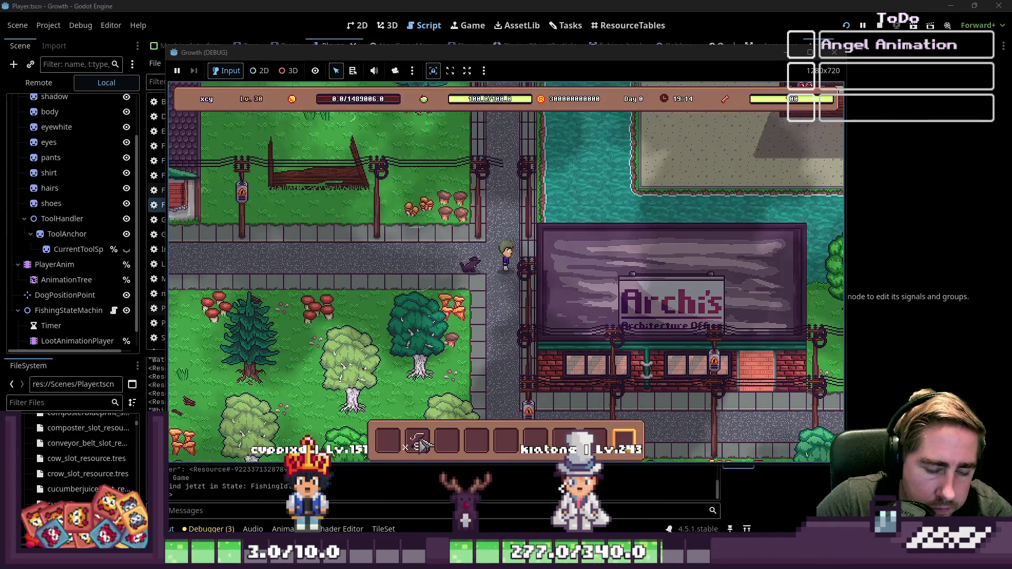
Equip the rod, walk north to the water, cast and reel in, then close the game
key(w)
key(1)
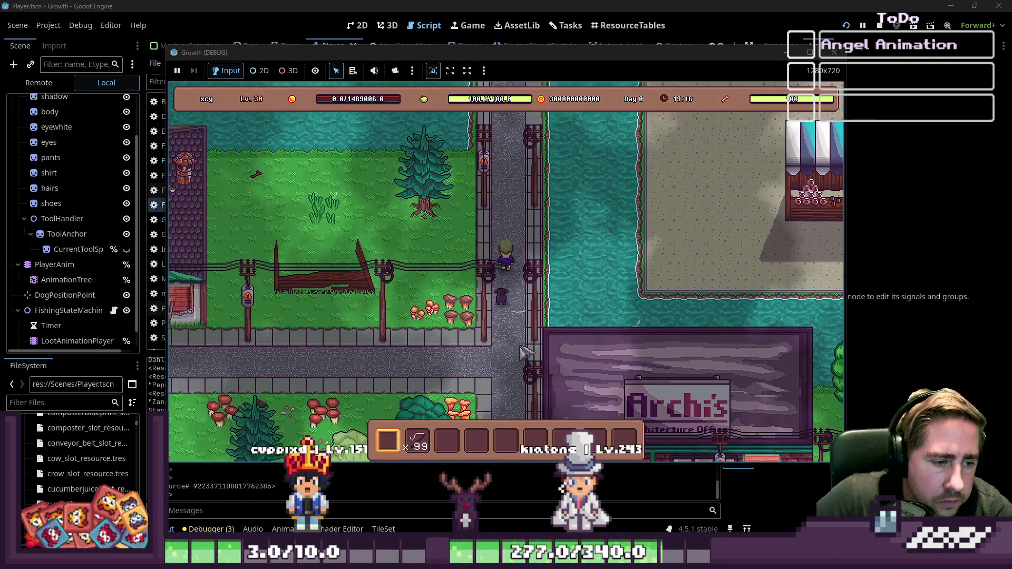
key(d)
key(2)
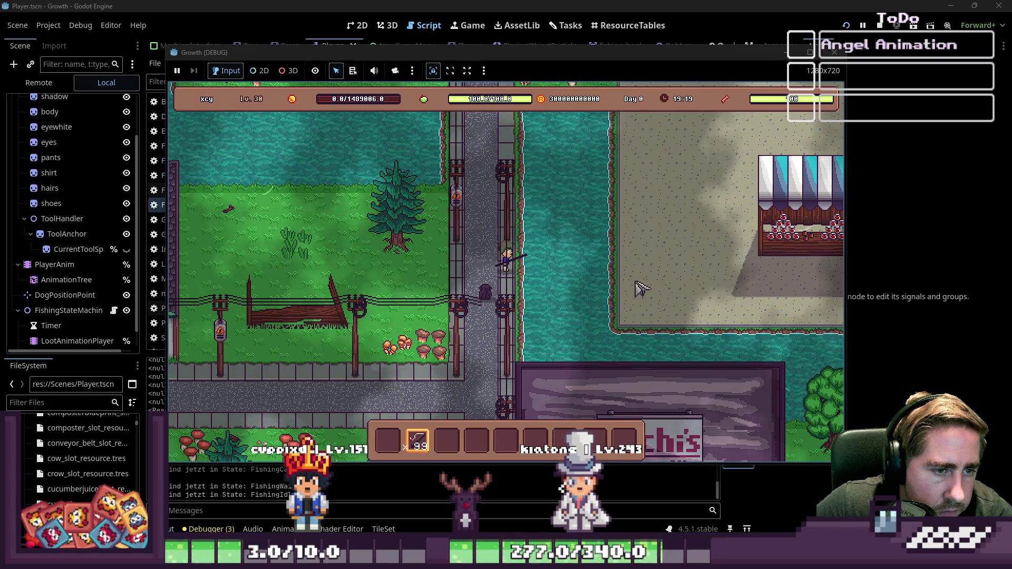
key(w)
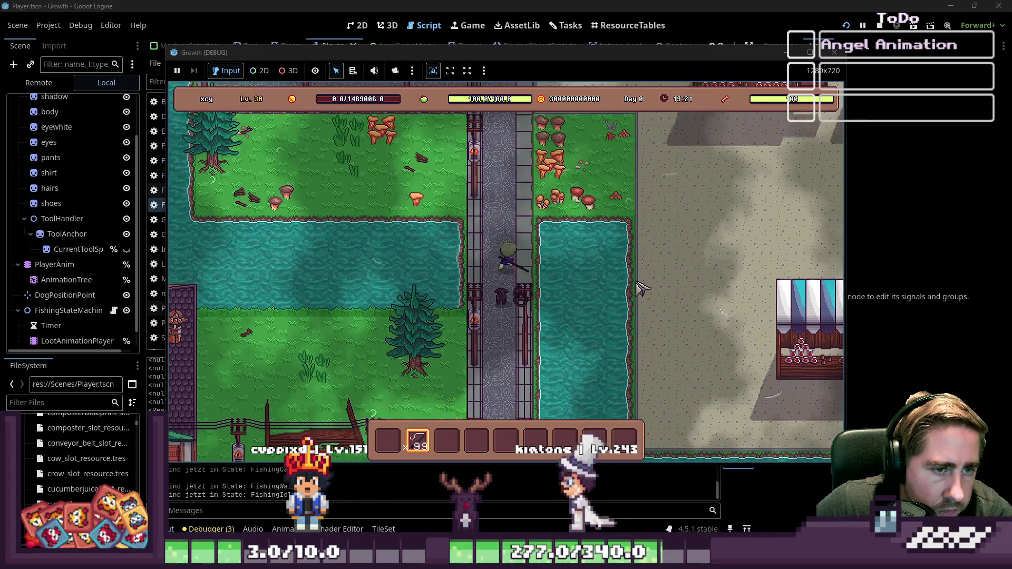
key(d)
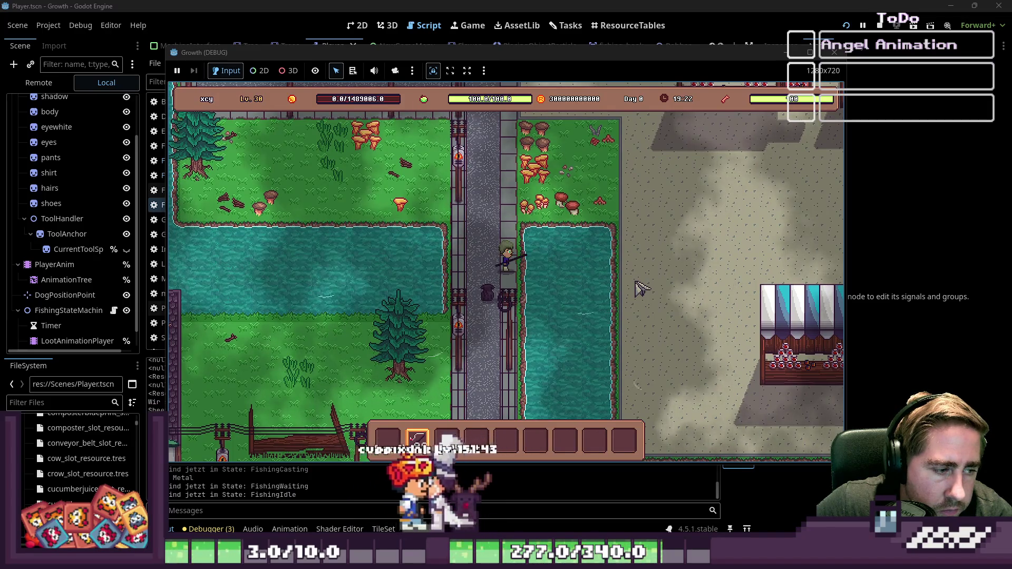
click(640, 287)
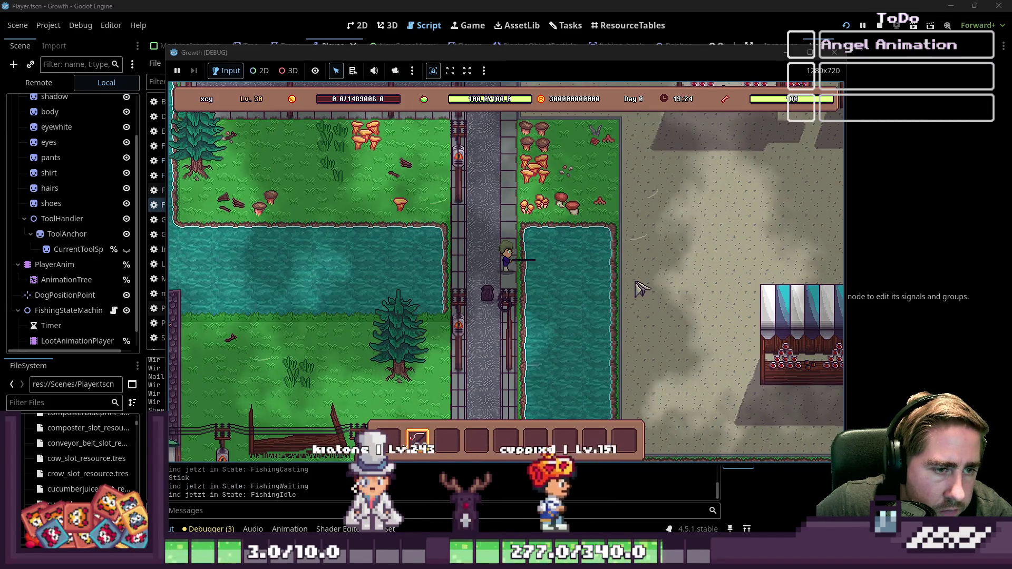
click(641, 287)
click(640, 287)
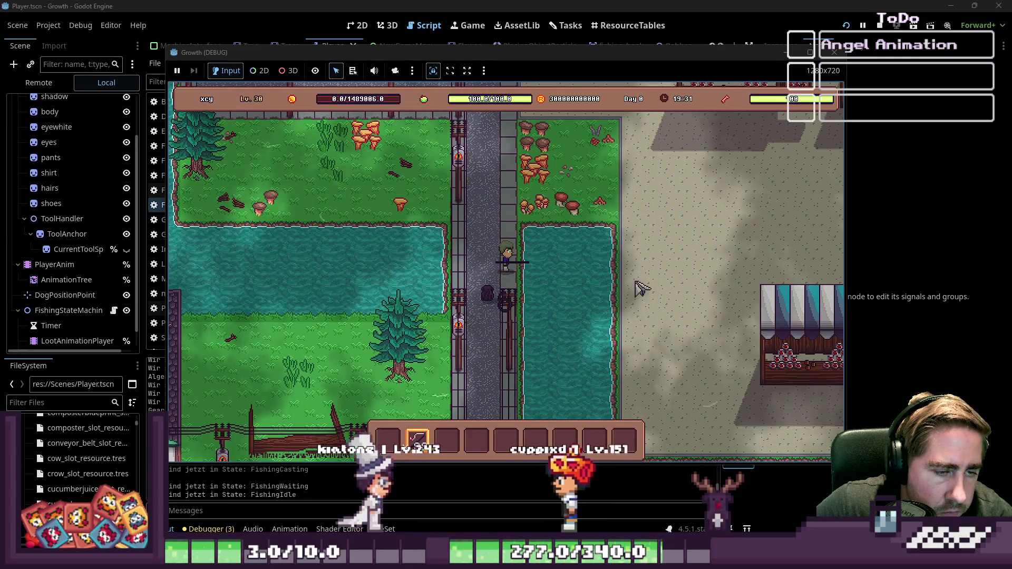
click(834, 52)
click(426, 237)
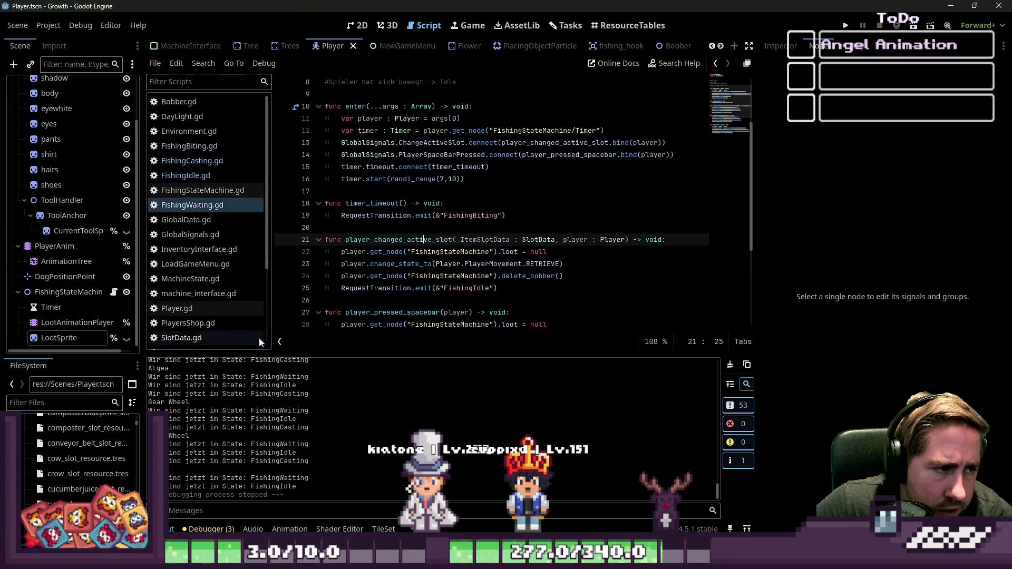
click(451, 231)
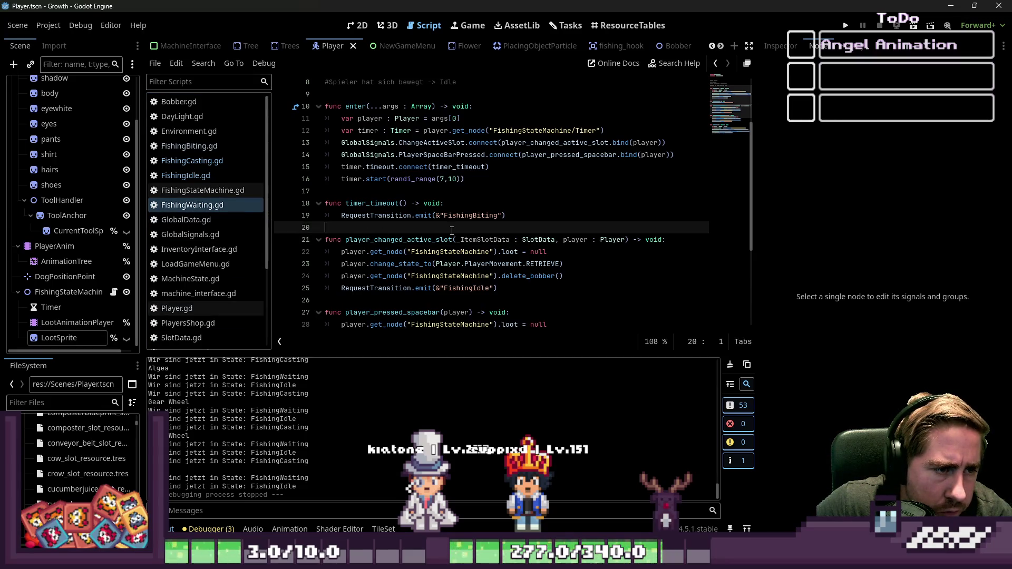
scroll(451, 242, down, 2)
double_click(423, 242)
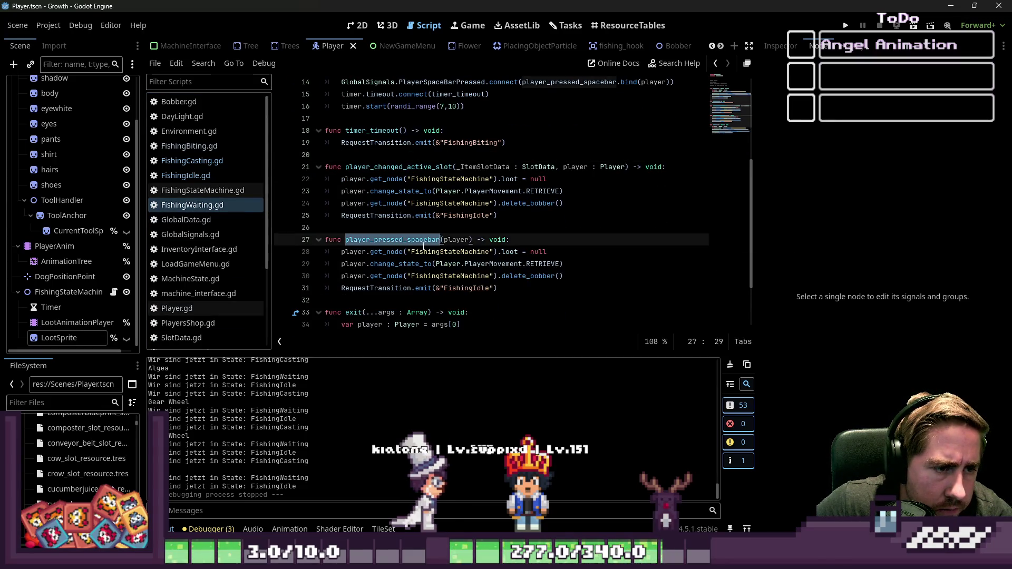
click(428, 275)
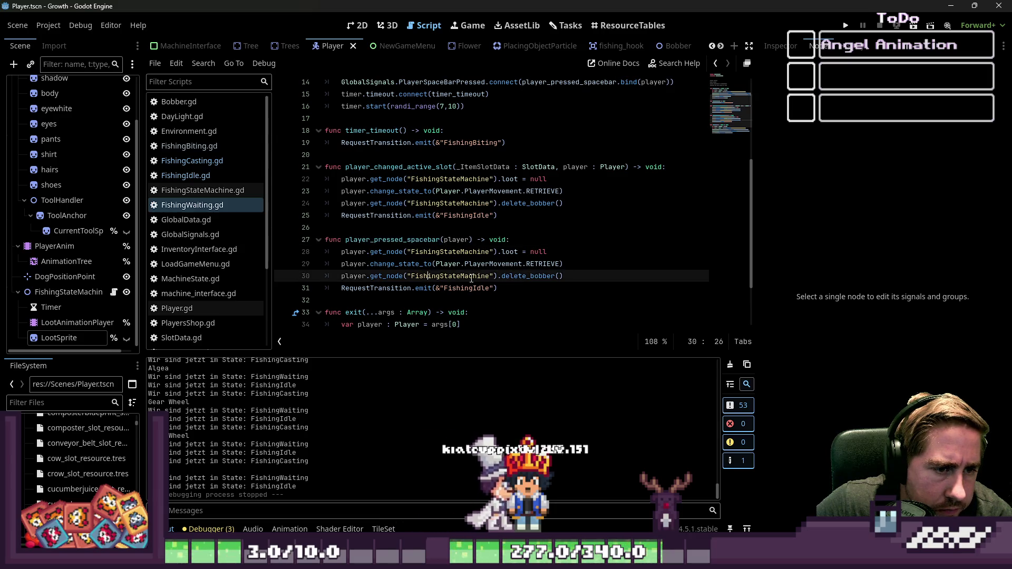
click(592, 267)
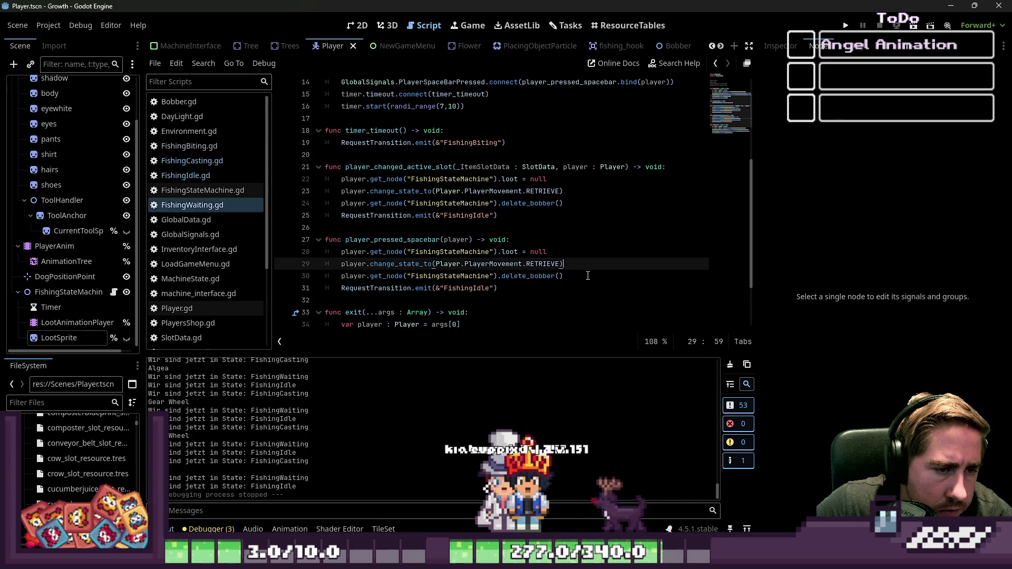
drag(566, 265, 408, 268)
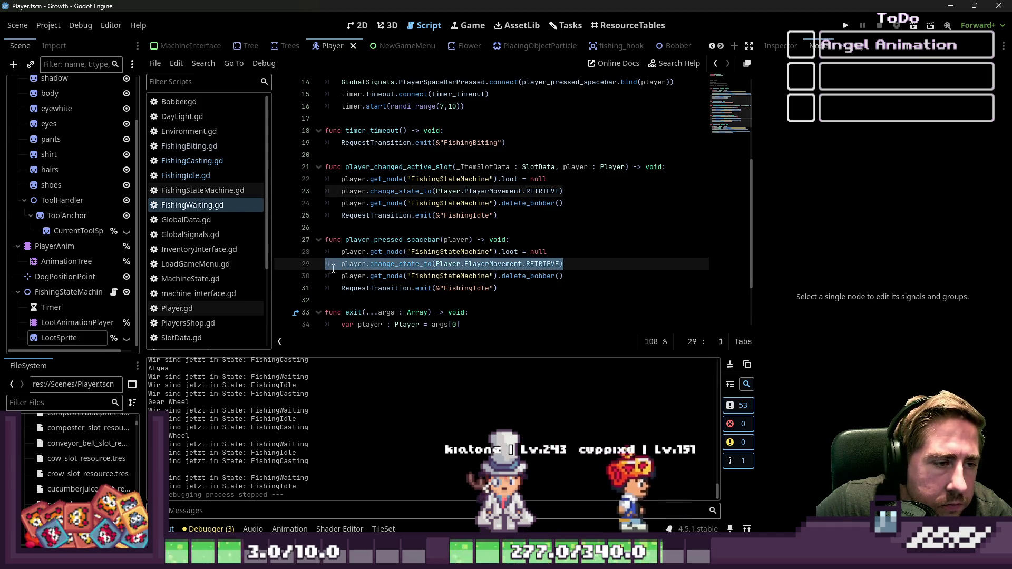
click(546, 264)
click(412, 265)
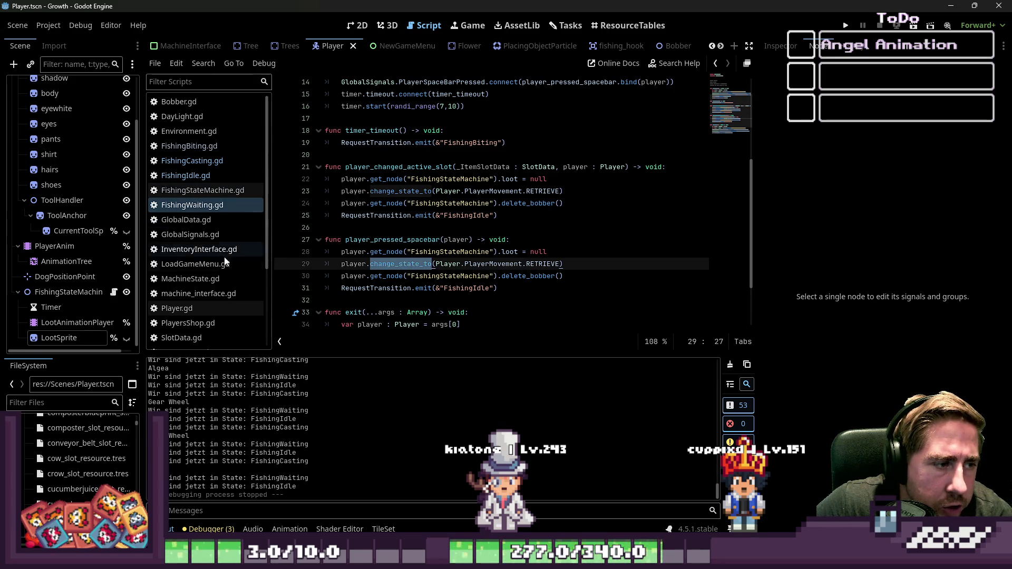
click(202, 310)
scroll(437, 220, up, 4)
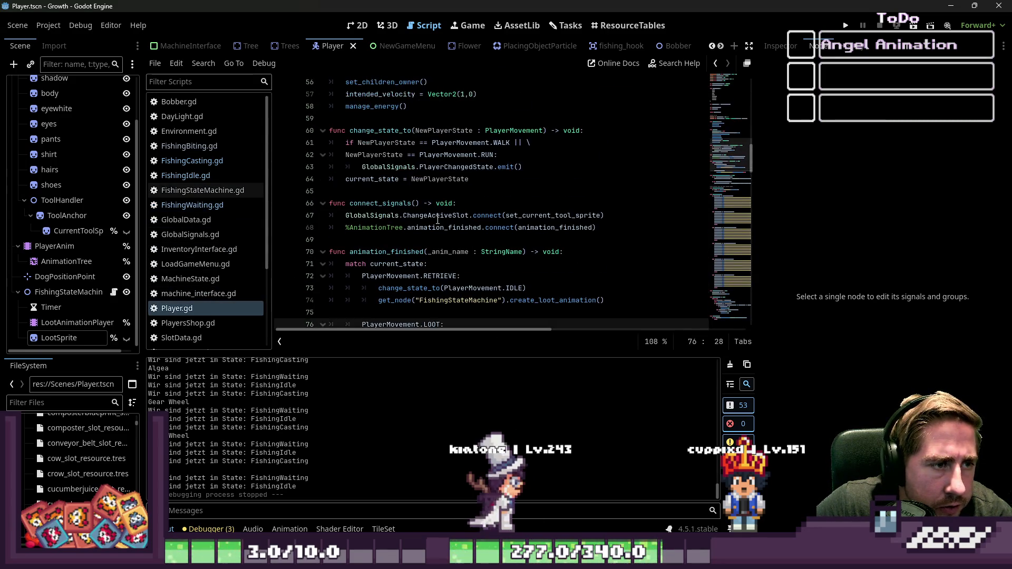
scroll(437, 220, up, 1)
click(435, 191)
key(Down)
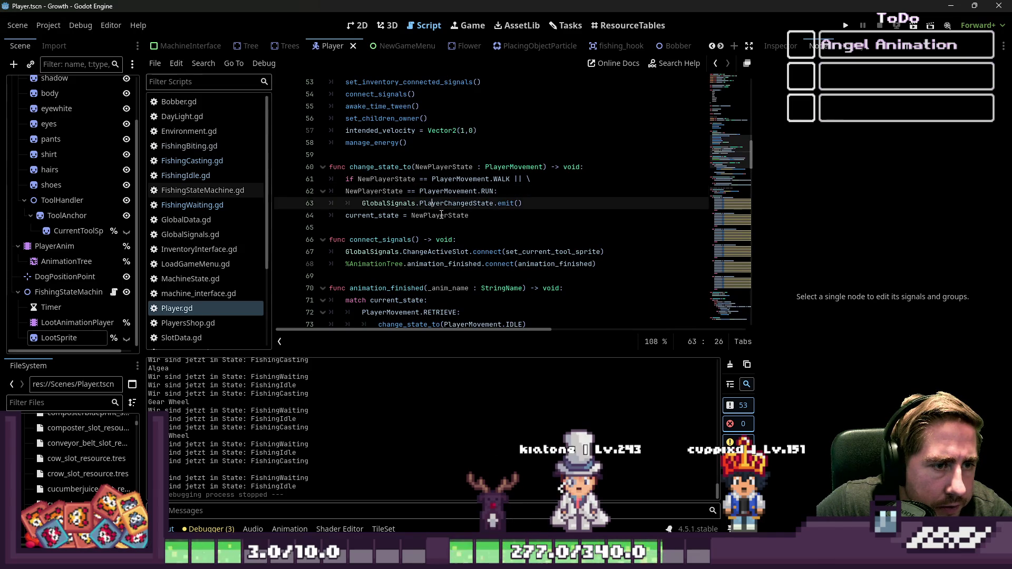
click(477, 219)
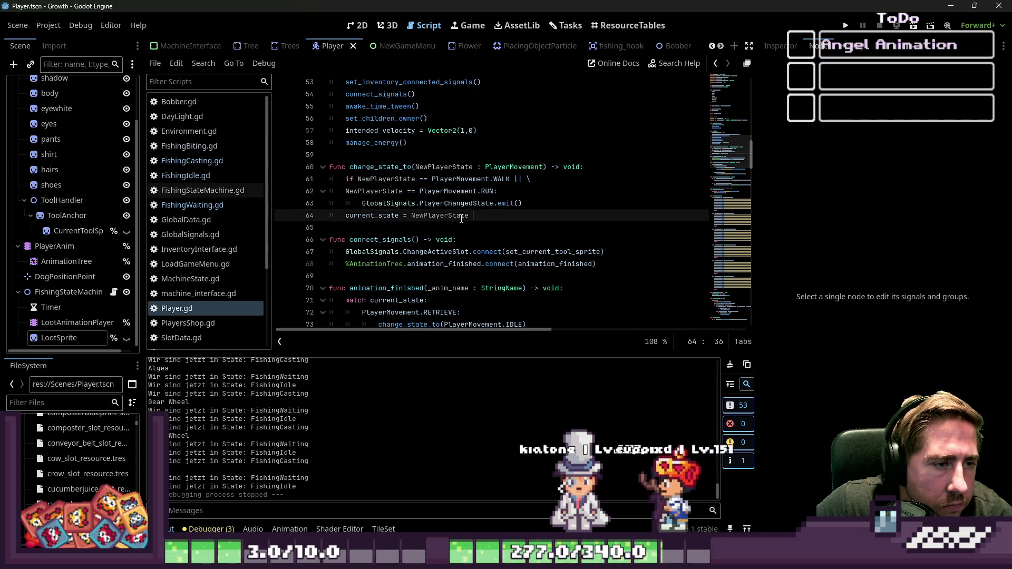
double_click(388, 216)
click(592, 170)
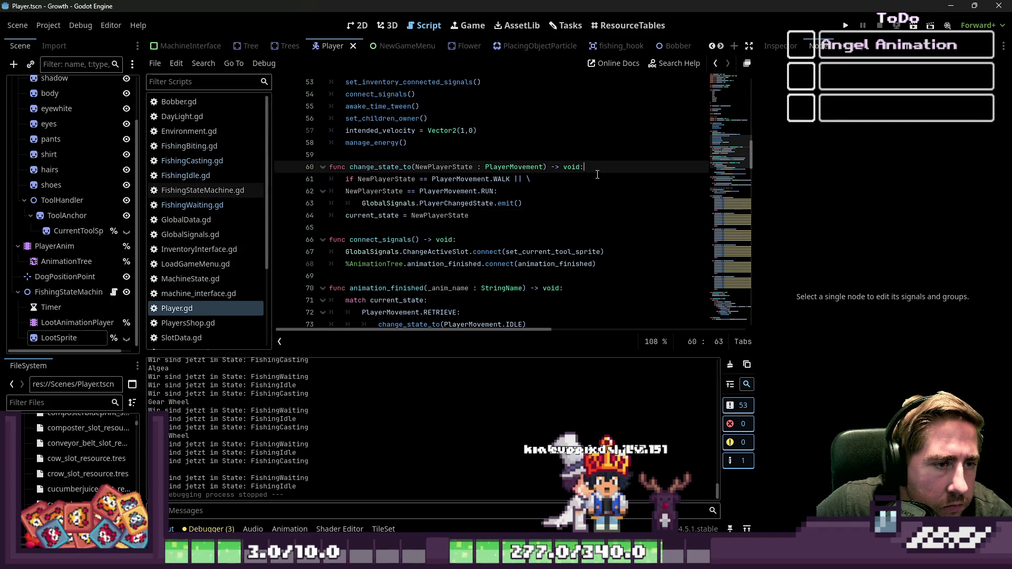
Add 'if current_state == NewPlayerState: return' atop change_state_to, save Player.gd, and run the game
key(Return)
text(if current_state)
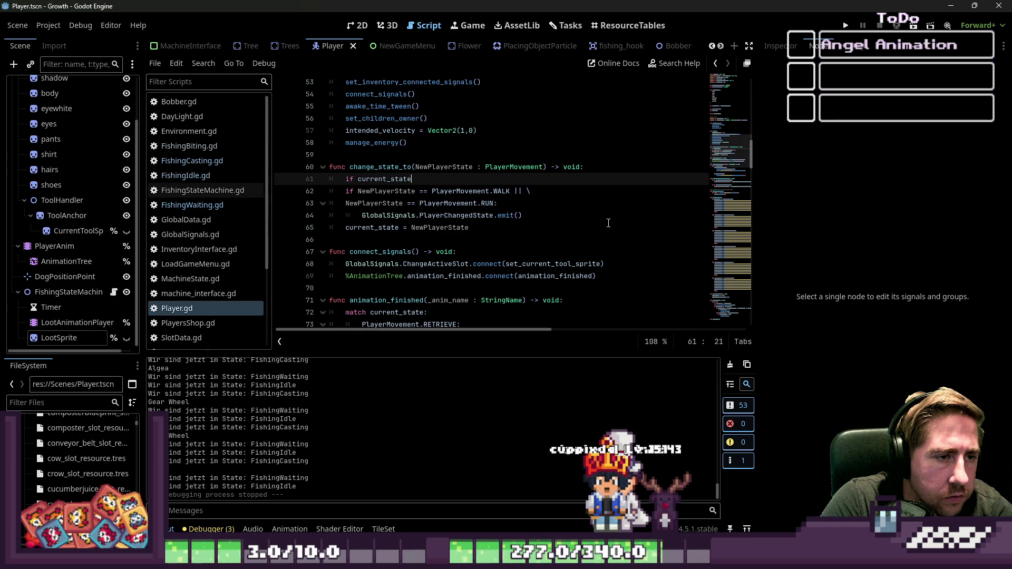
text(==)
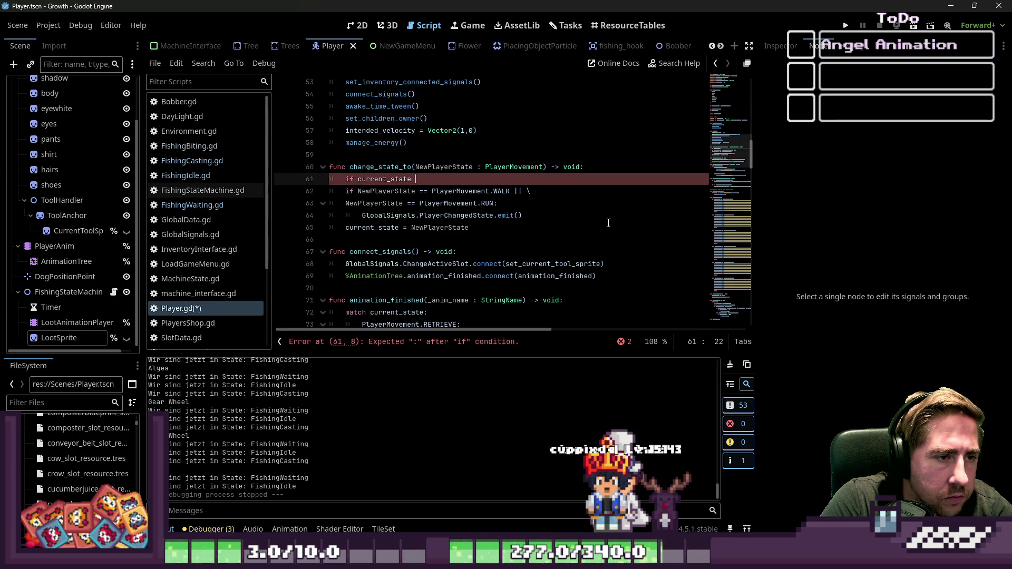
text( NewPlayerState)
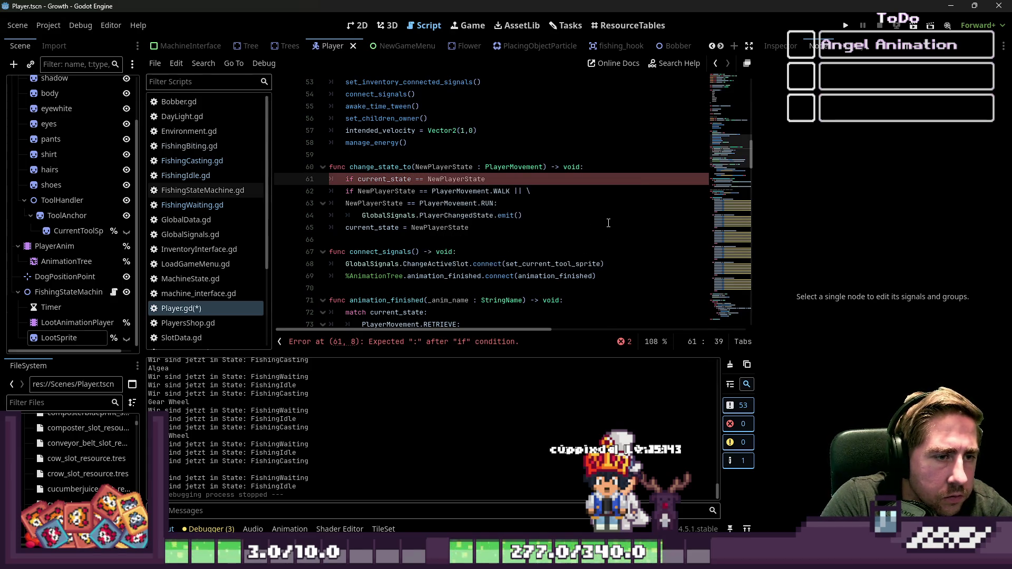
key(Return)
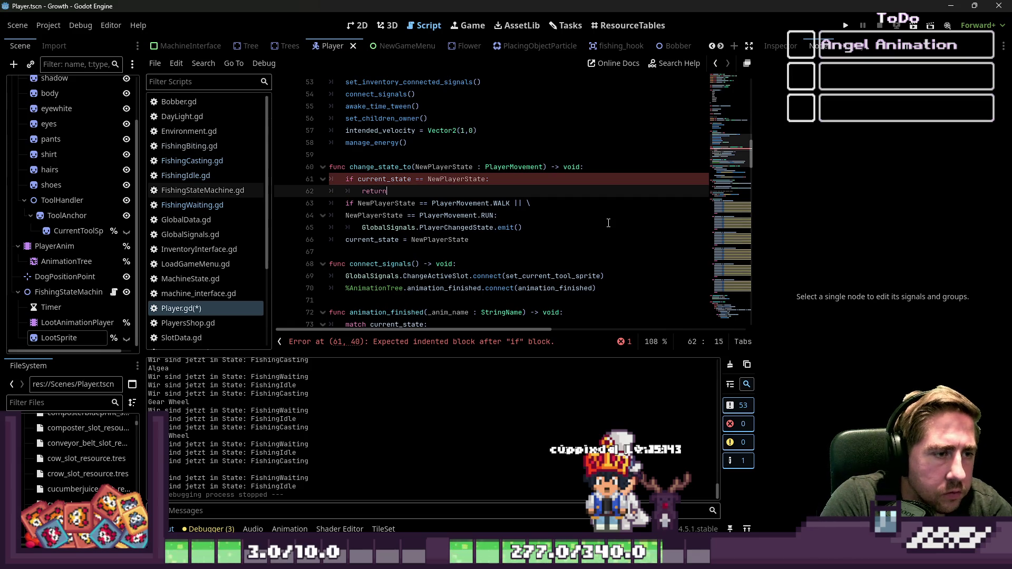
key(ctrl+s)
click(538, 166)
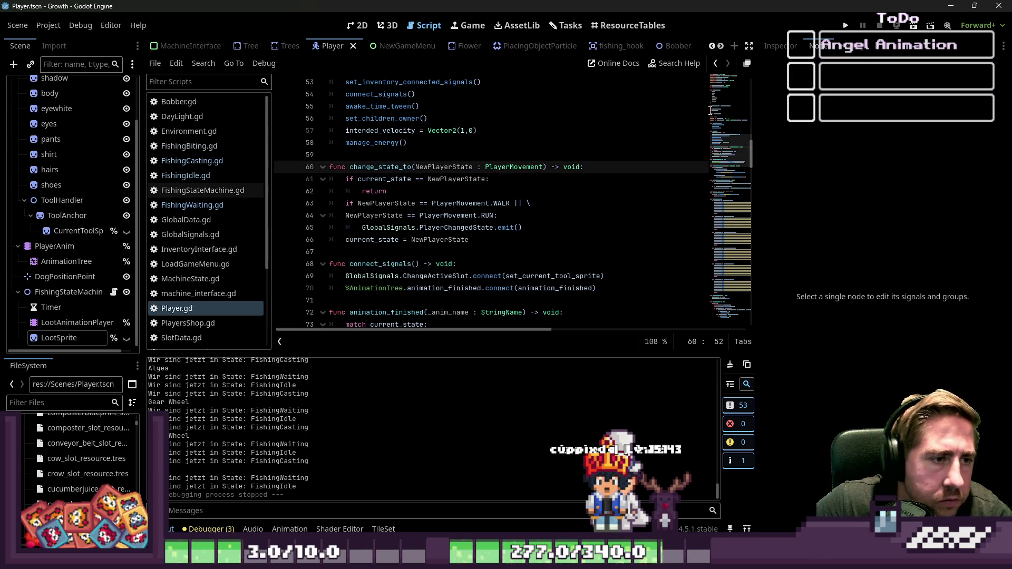
click(846, 25)
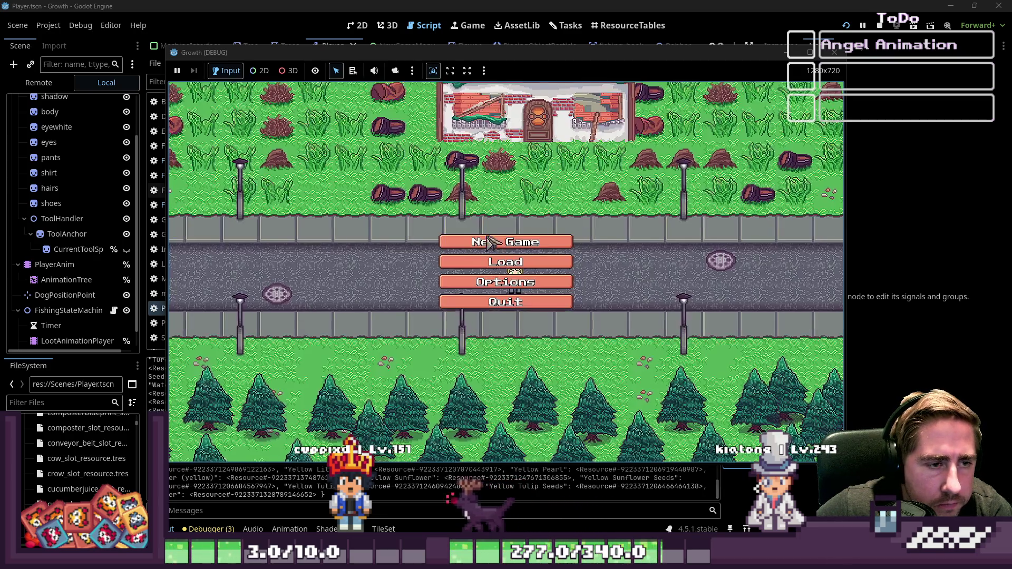
Start a new game with a newly named character and check the inventory
click(479, 247)
click(515, 168)
text(sda)
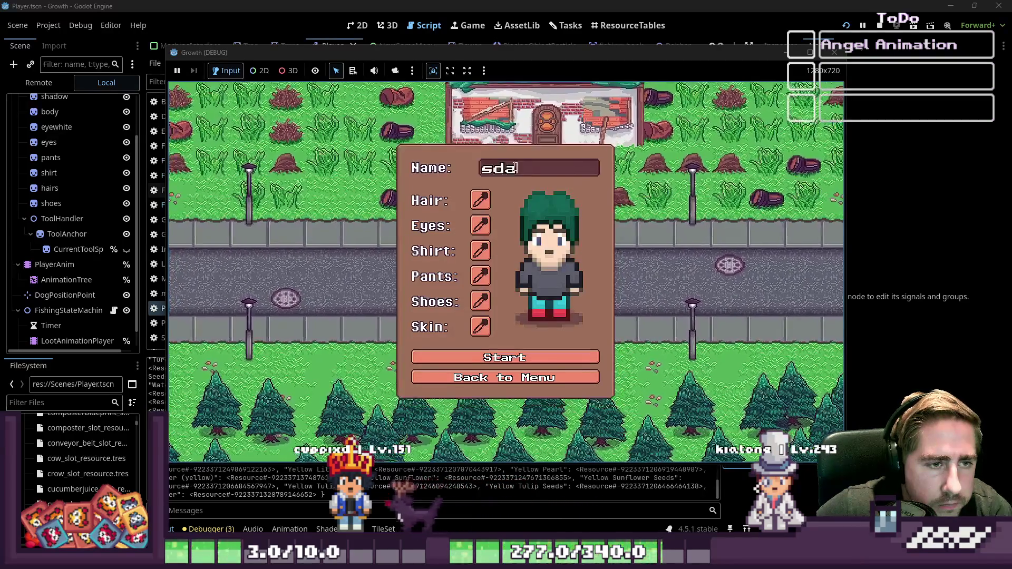
click(504, 356)
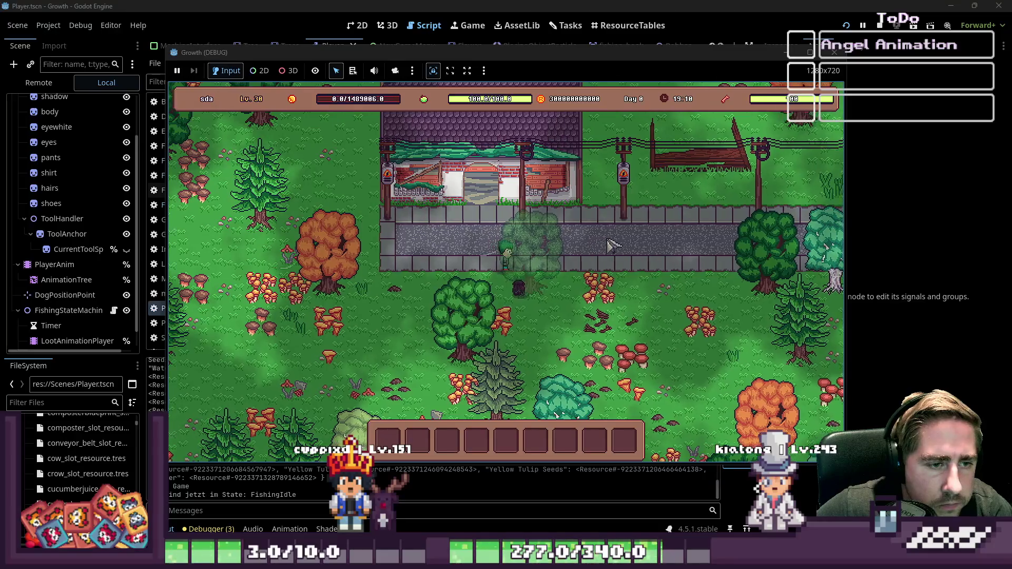
key(i)
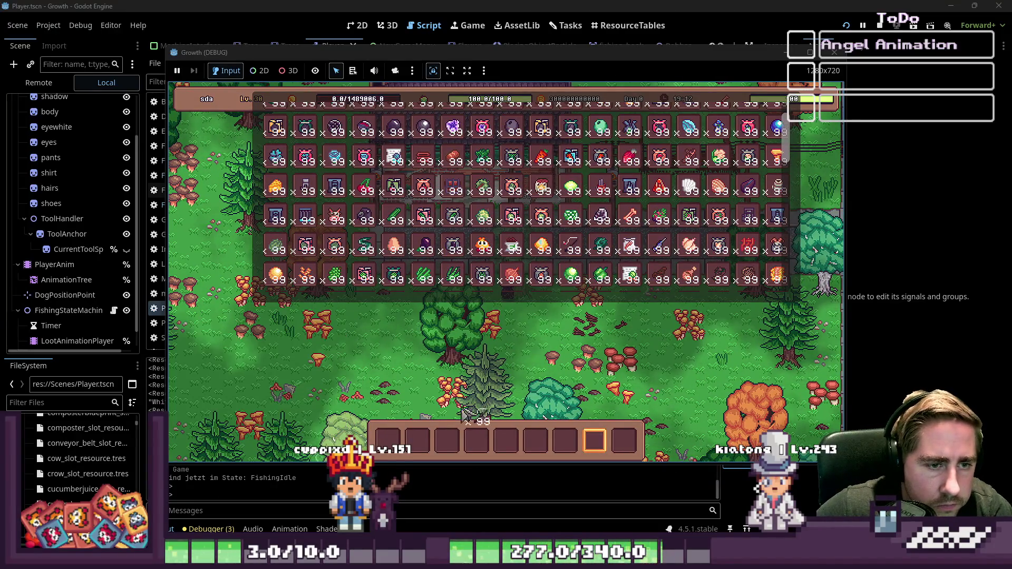
key(i)
Equip the fishing rod, walk to the water, cast and cancel, then return to the editor
key(1)
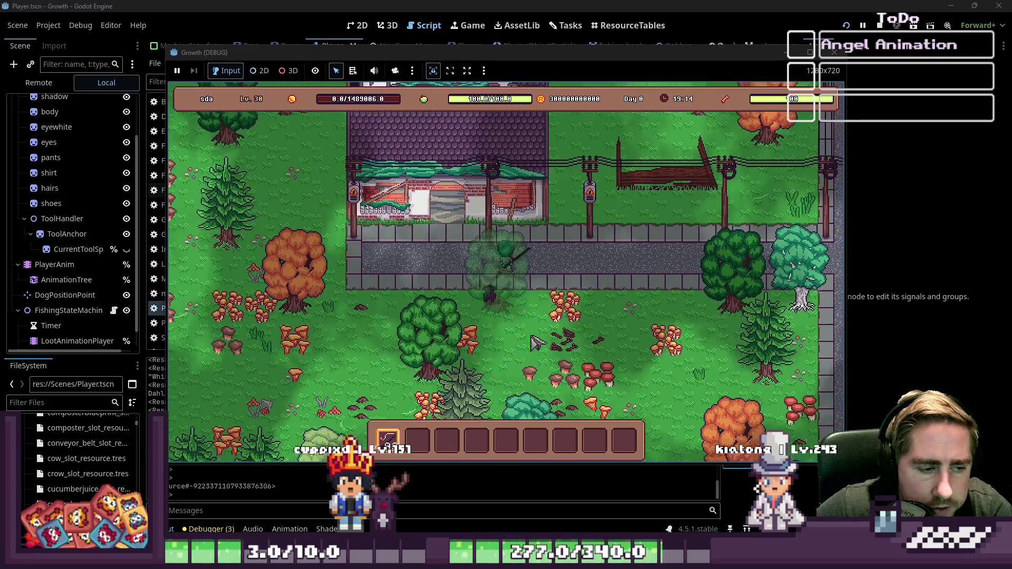
key(w+d)
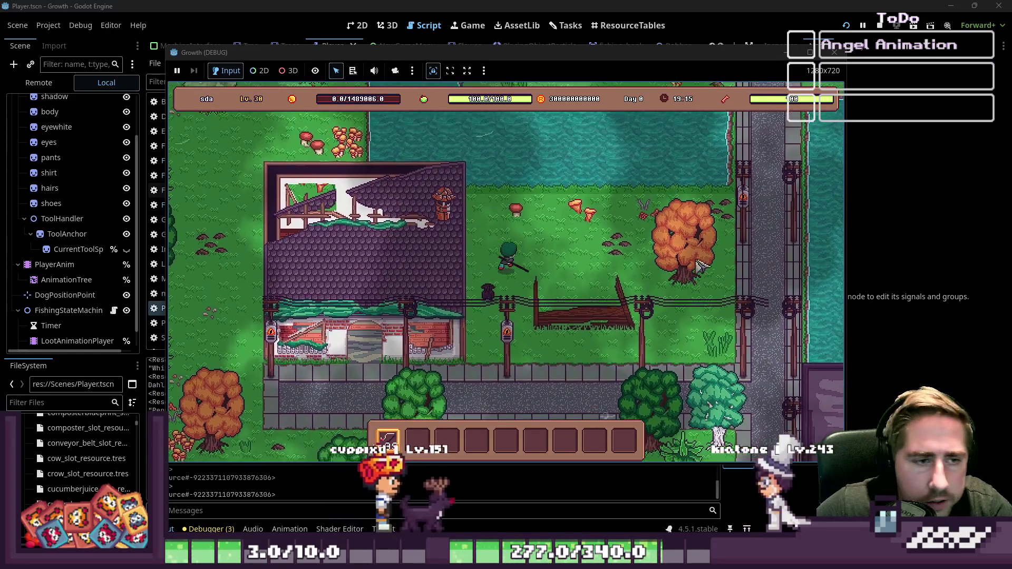
click(701, 226)
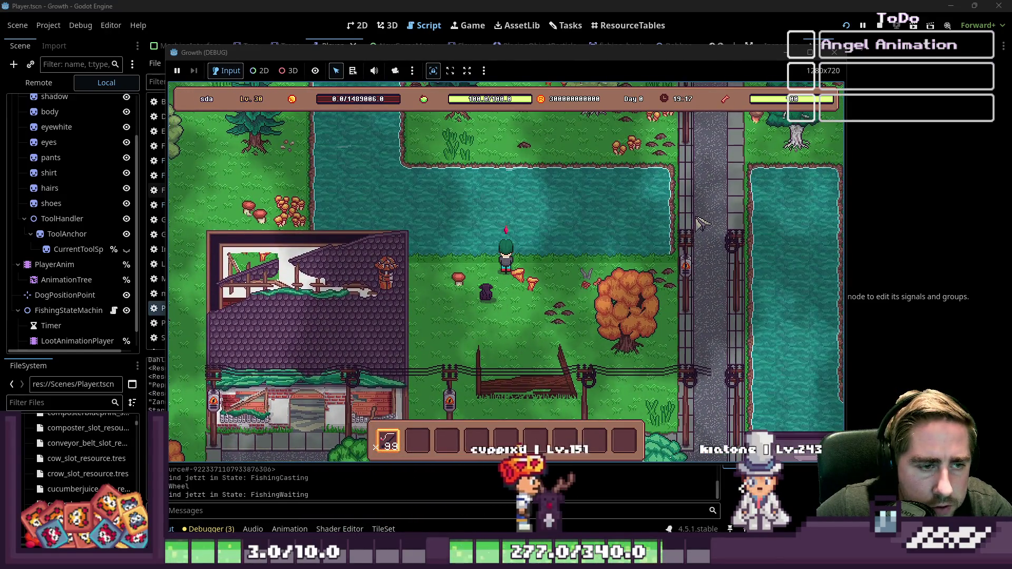
click(701, 224)
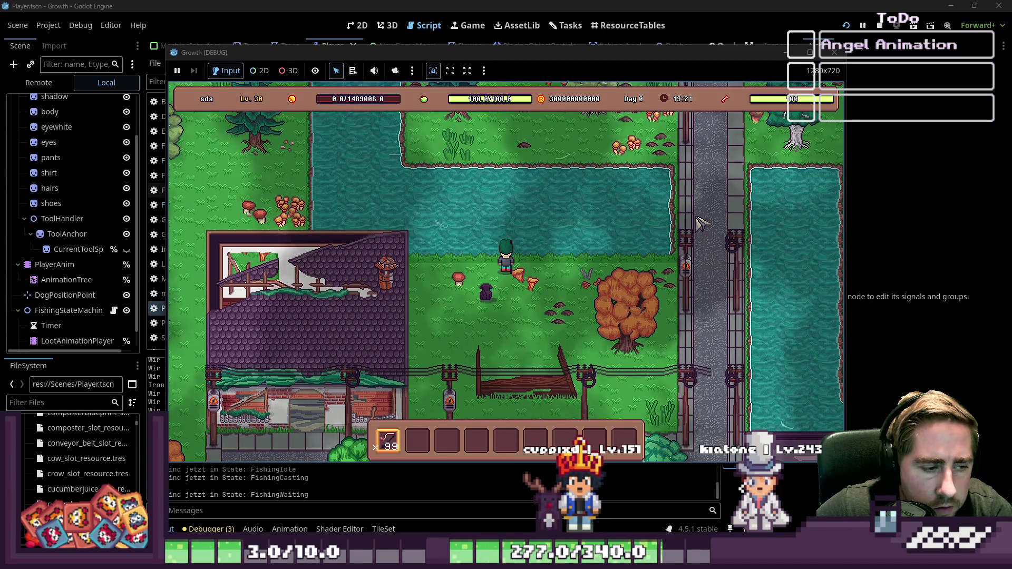
click(282, 486)
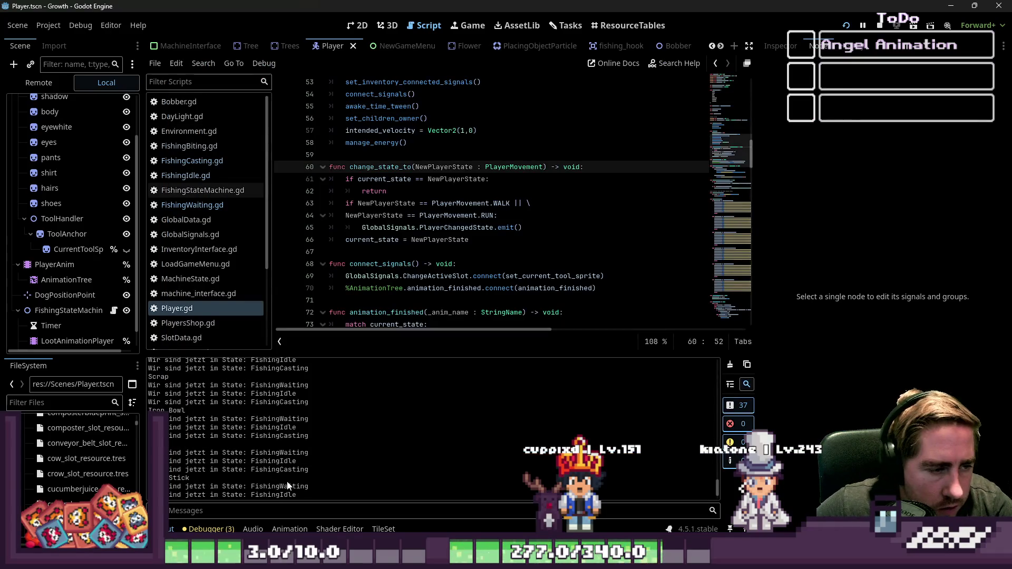
Check the Output log, cast and cancel the rod in the game again, then open FishingCasting.gd
scroll(293, 462, up, 1)
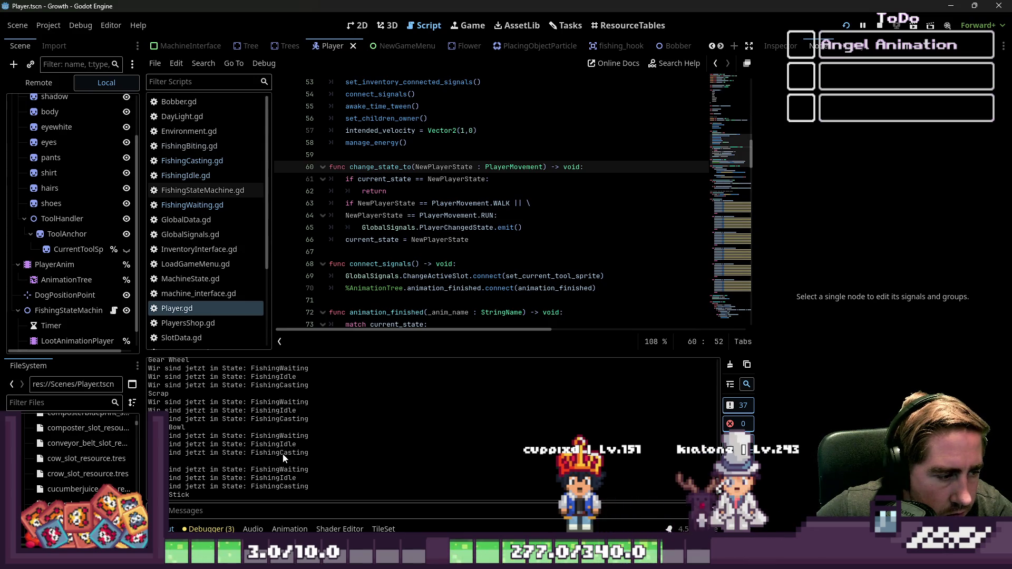
scroll(274, 454, down, 3)
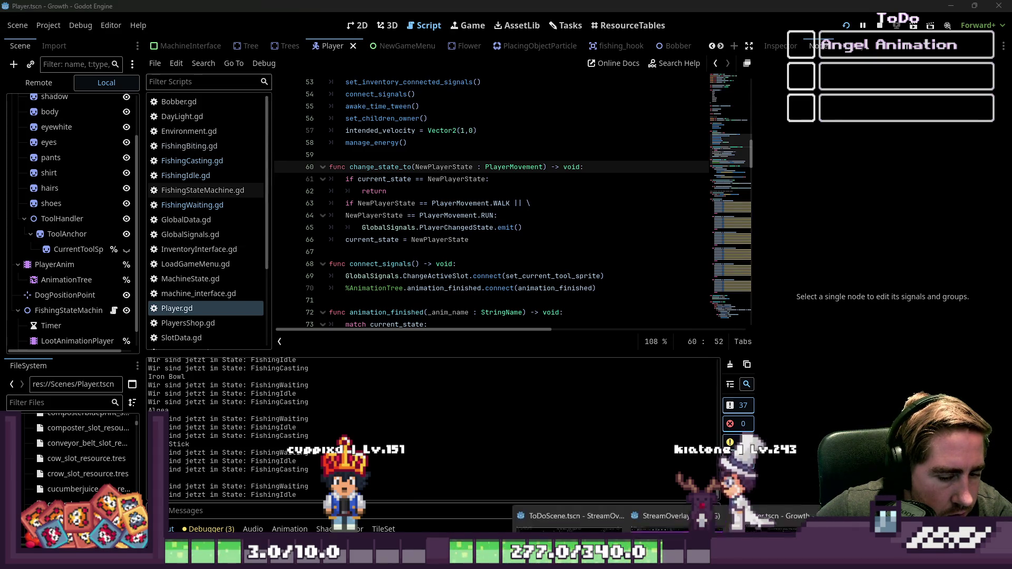
click(580, 488)
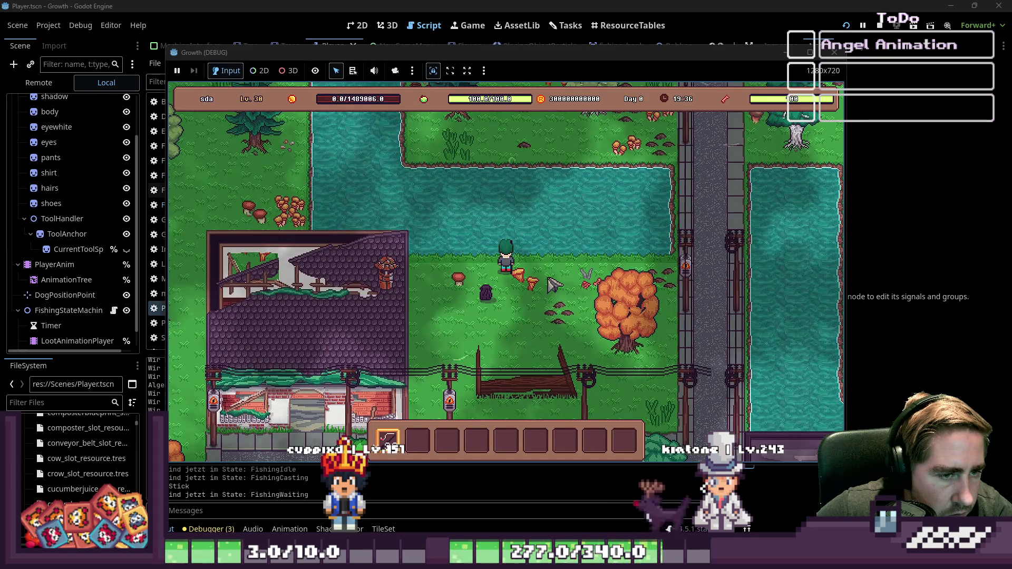
click(553, 285)
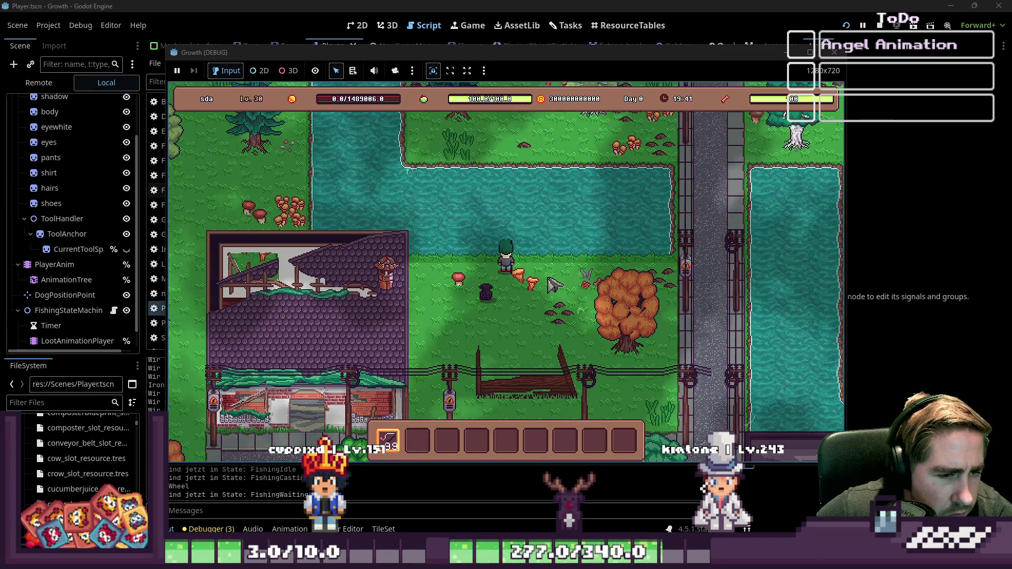
click(558, 292)
click(567, 305)
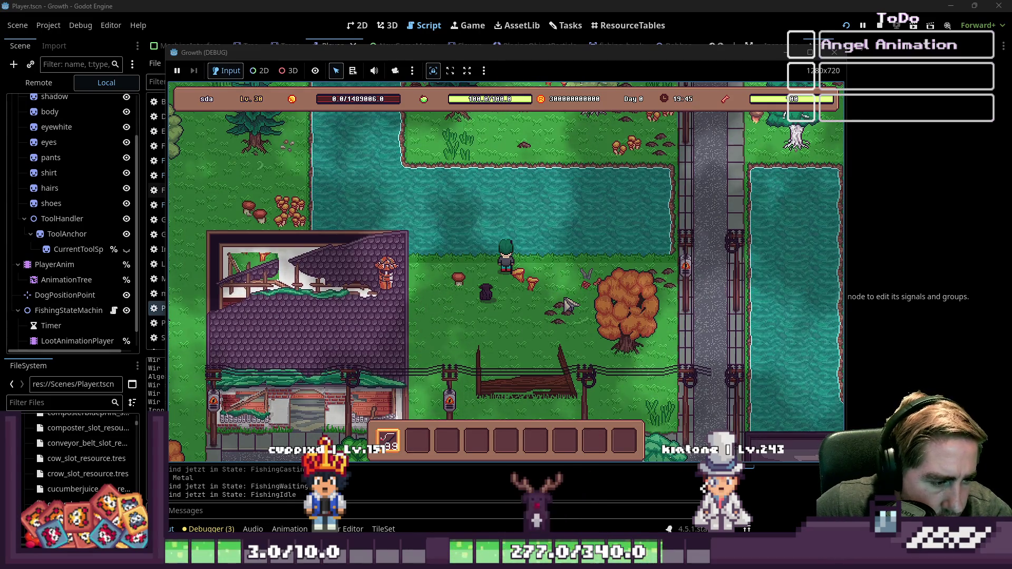
click(385, 507)
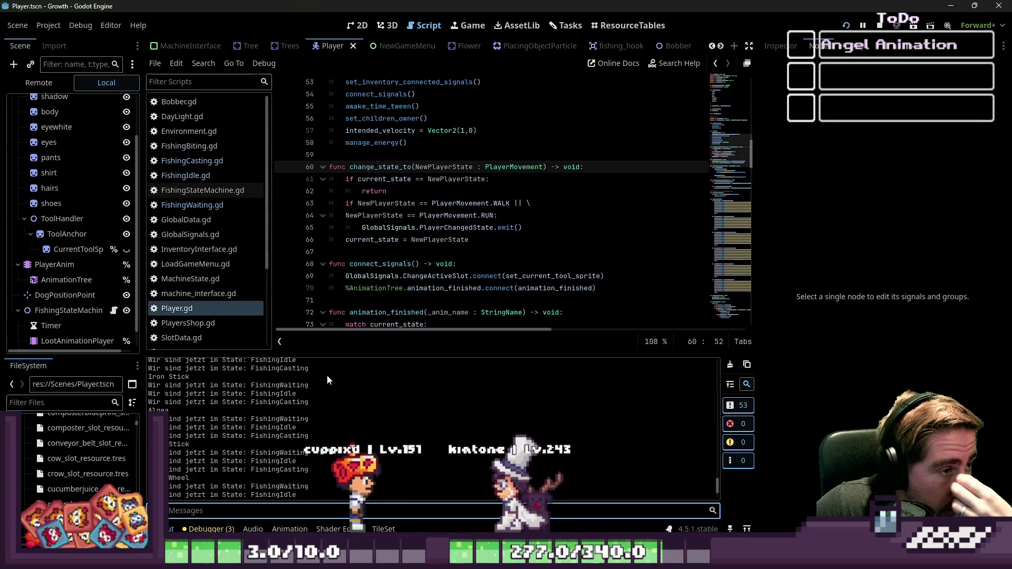
click(218, 161)
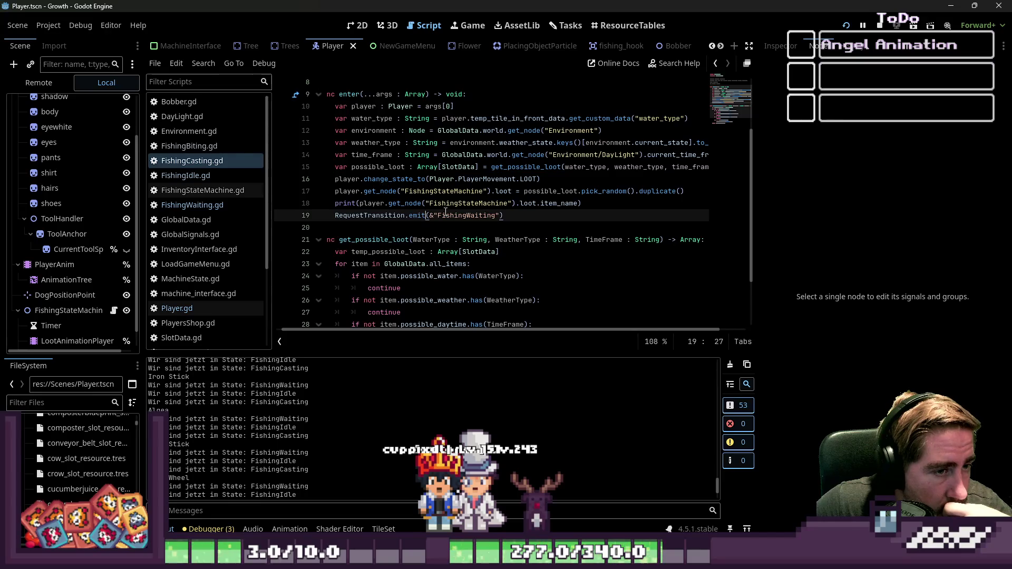
Inspect FishingCasting.gd's FishingStateMachine node, select FishingWaiting.gd lines 29–31, then open FishingIdle.gd
double_click(481, 203)
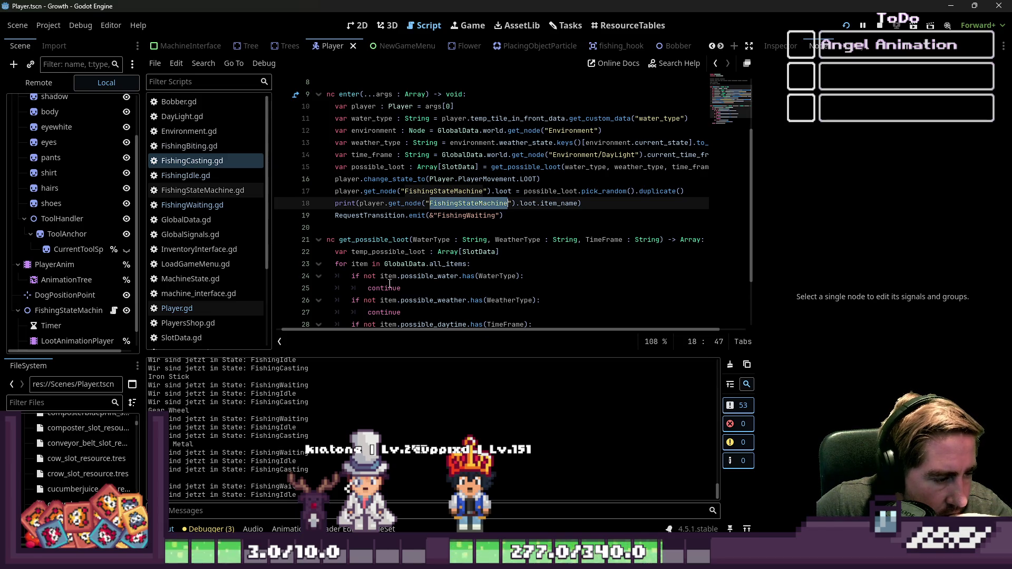
click(393, 224)
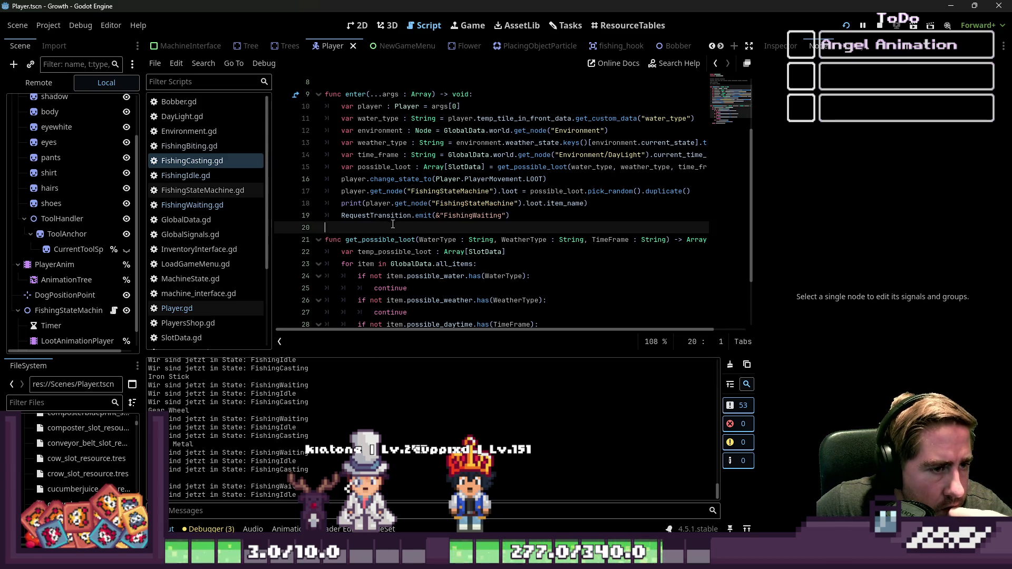
click(210, 213)
click(444, 231)
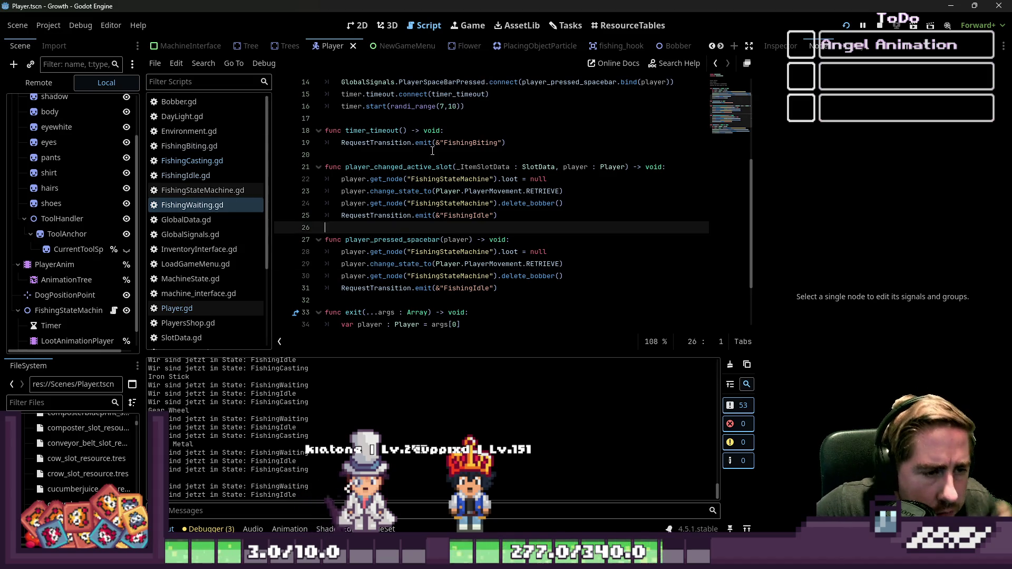
click(488, 285)
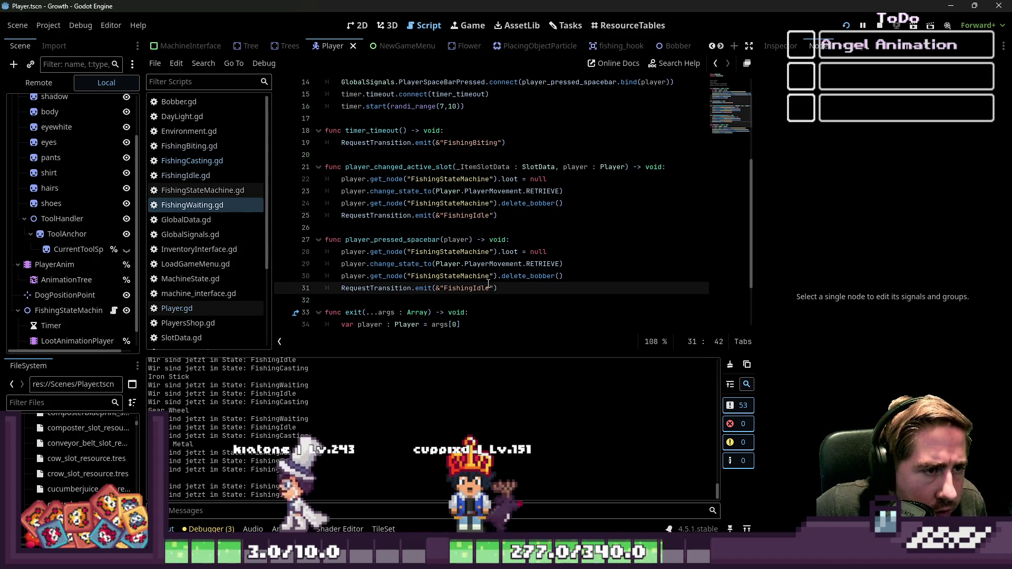
double_click(480, 286)
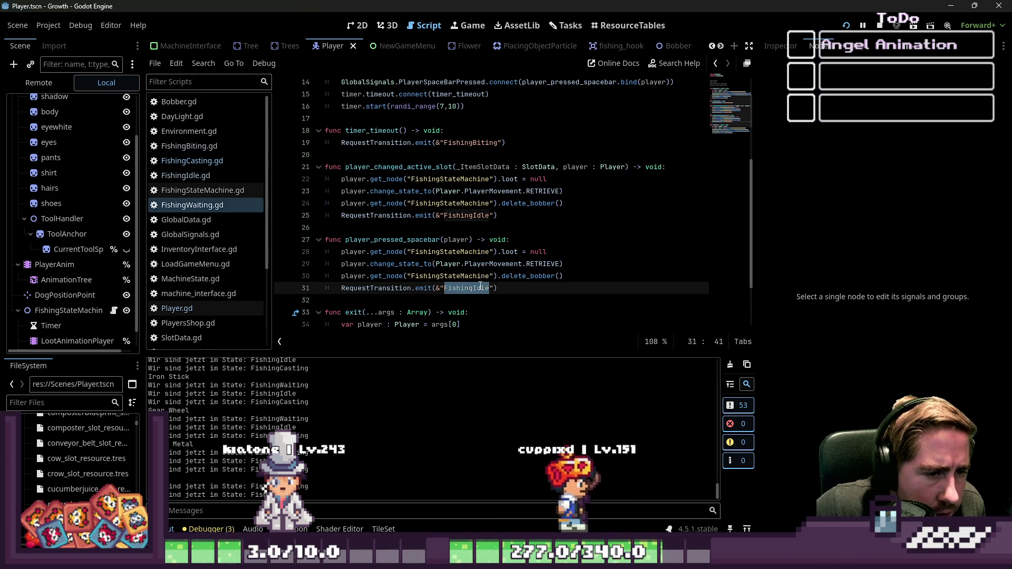
mouse_move(504, 285)
mouse_down()
mouse_move(319, 284)
mouse_move(311, 260)
mouse_up()
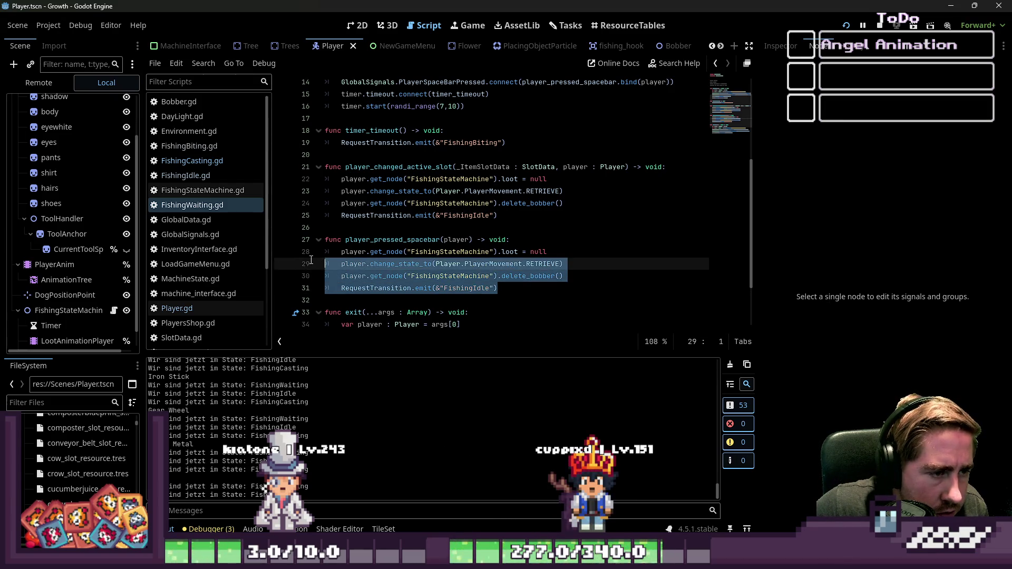
click(195, 175)
scroll(440, 209, up, 3)
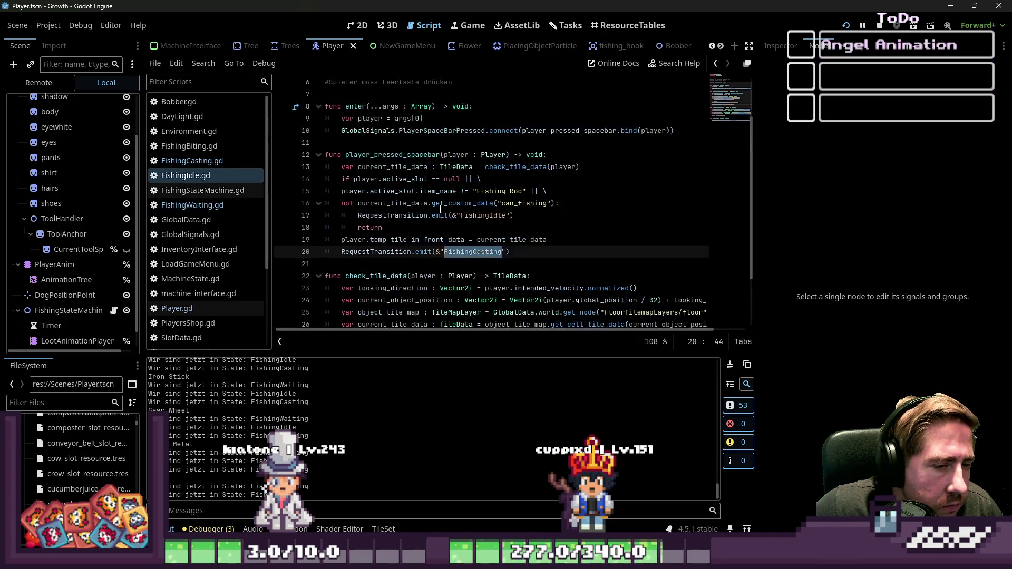
Select FishingIdle.gd's tile-saving and casting request lines 19–20, then run the game with F5
scroll(440, 209, down, 1)
click(397, 168)
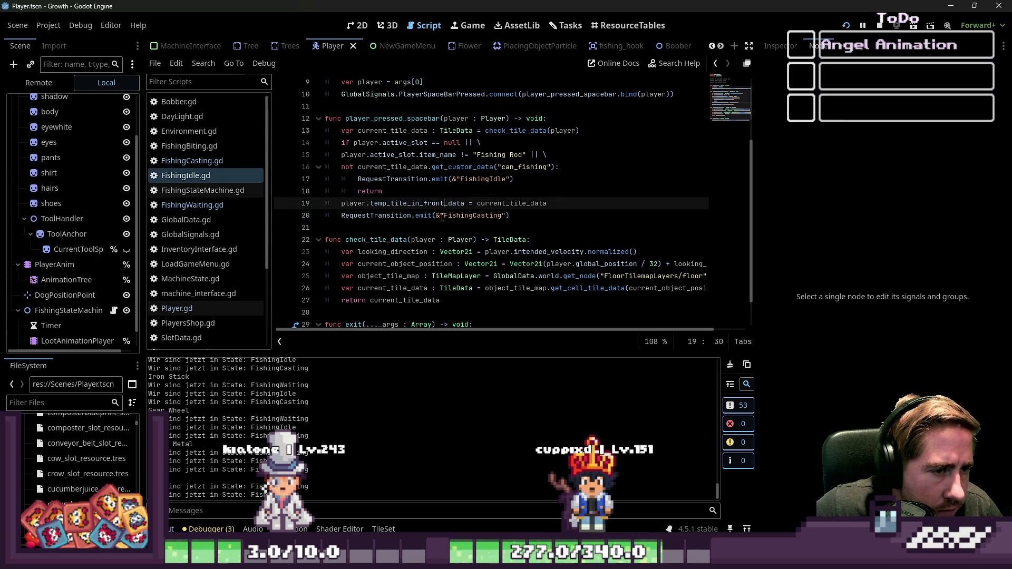
drag(510, 215, 300, 208)
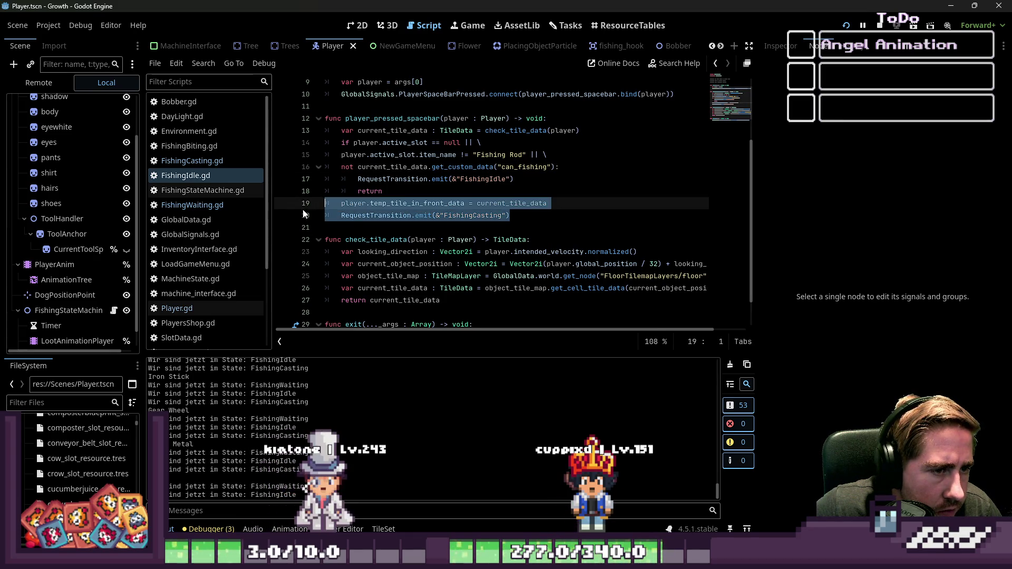
click(356, 225)
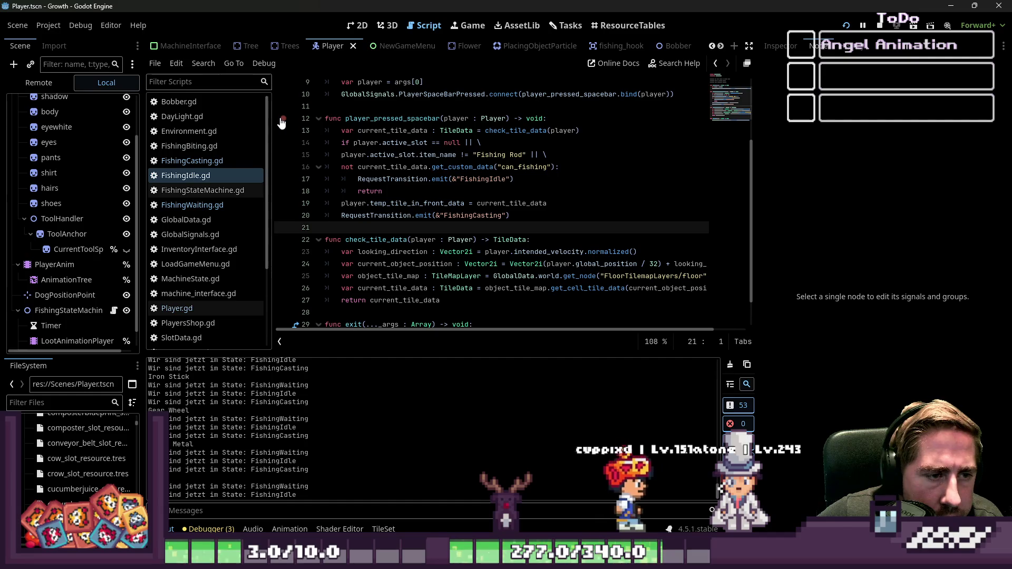
scroll(540, 179, down, 2)
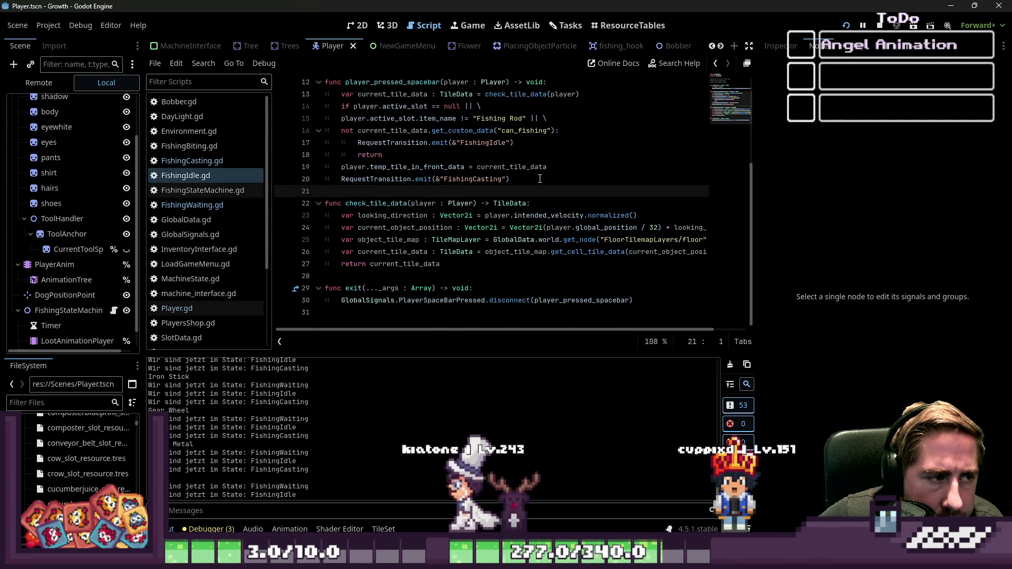
key(F5)
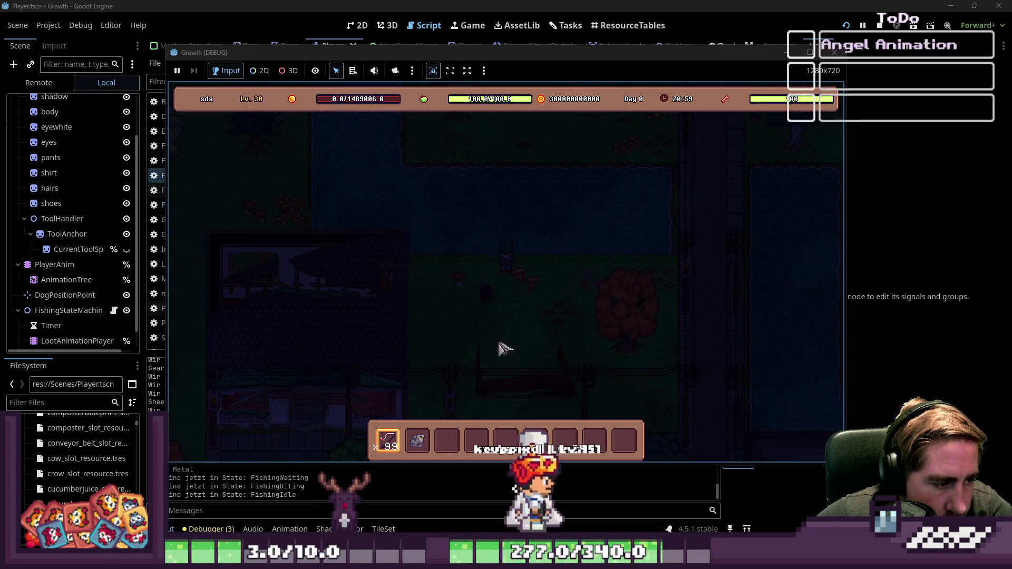
Bring the script back over the game and highlight check_tile_data to see where it's used
key(F8)
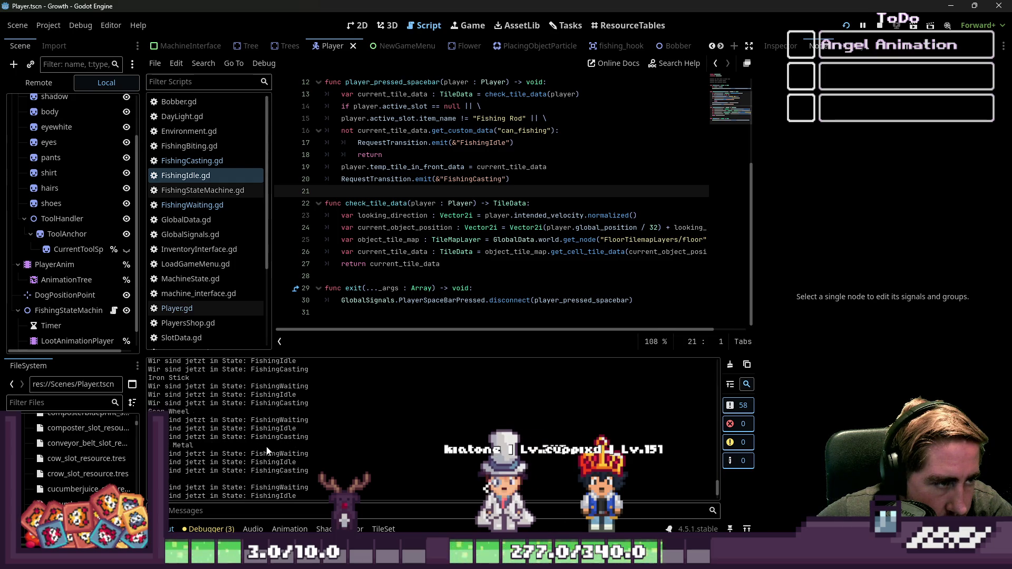
click(395, 216)
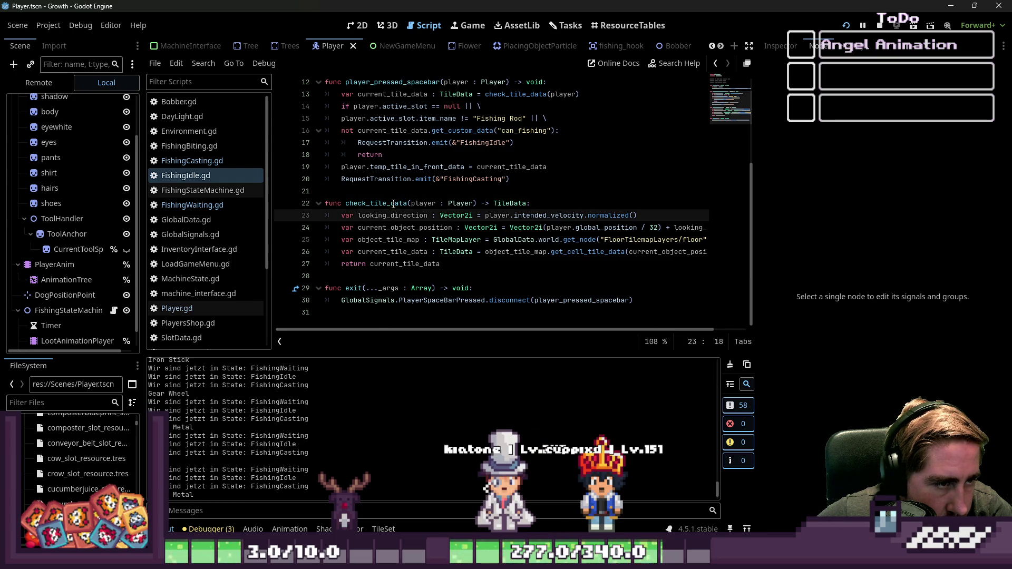
double_click(393, 204)
click(413, 191)
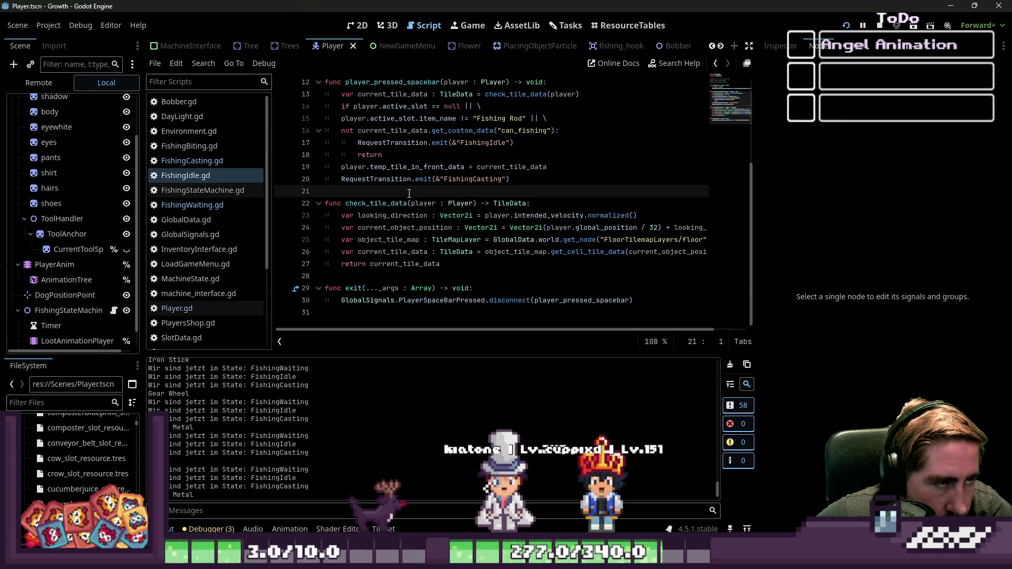
Show the running game's live scene tree and inspect the Player node's properties
click(49, 84)
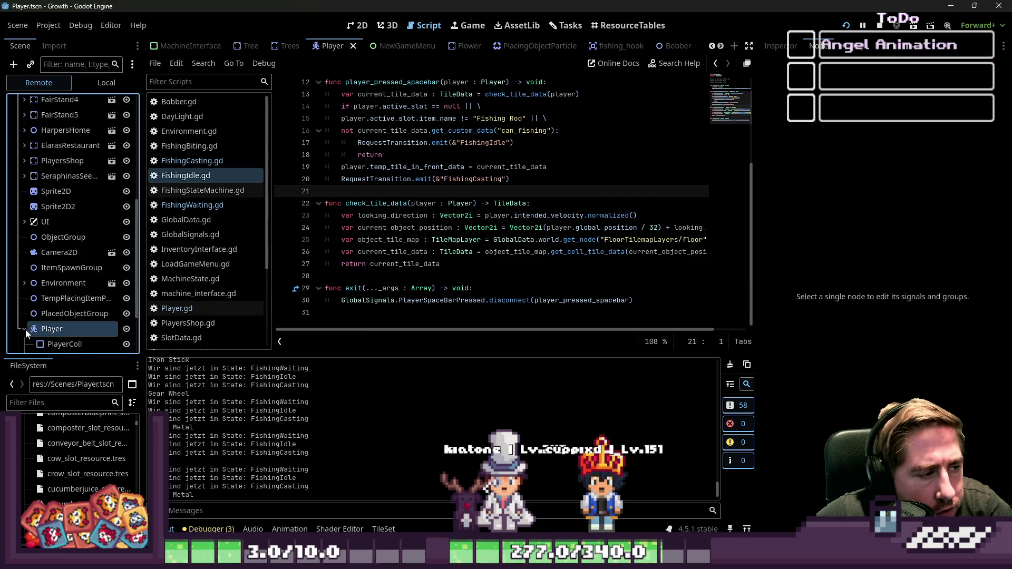
click(69, 328)
click(781, 46)
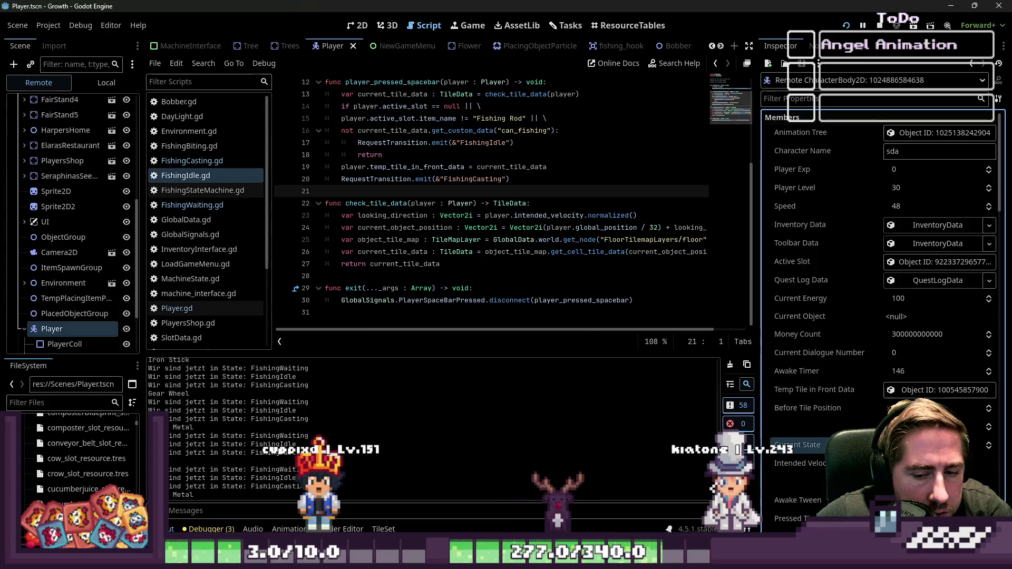
scroll(437, 221, up, 2)
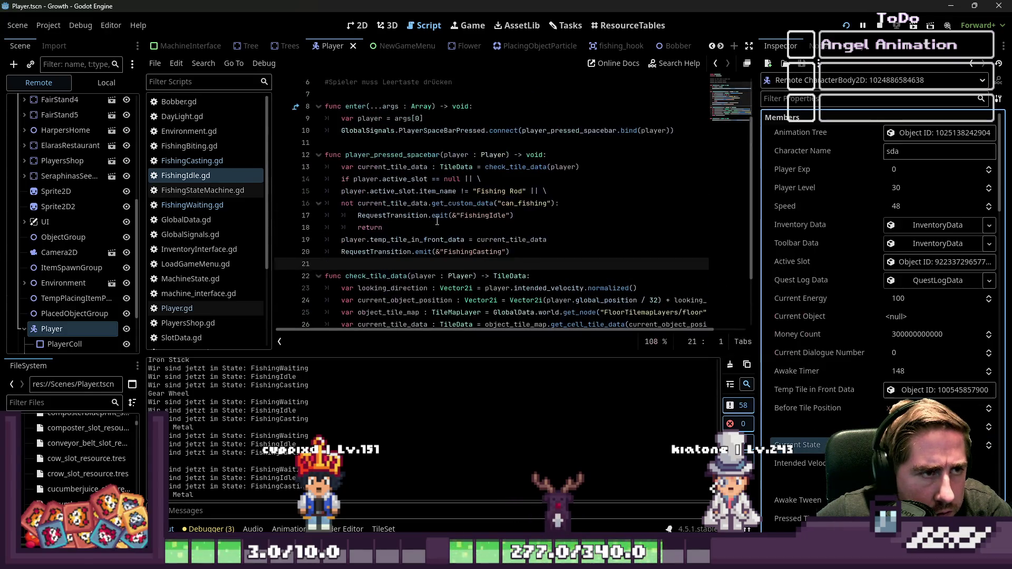
scroll(437, 222, down, 2)
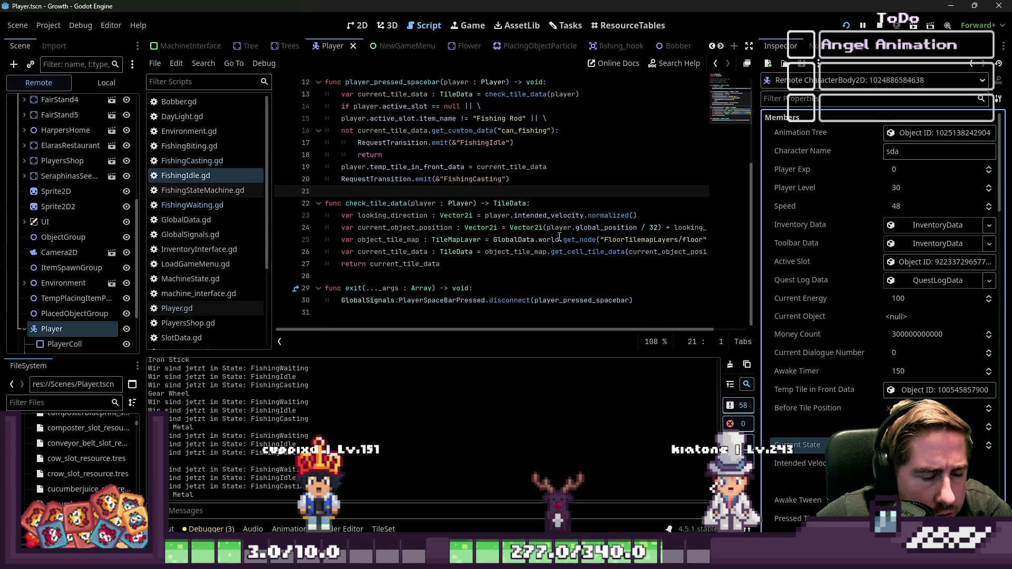
mouse_move(559, 236)
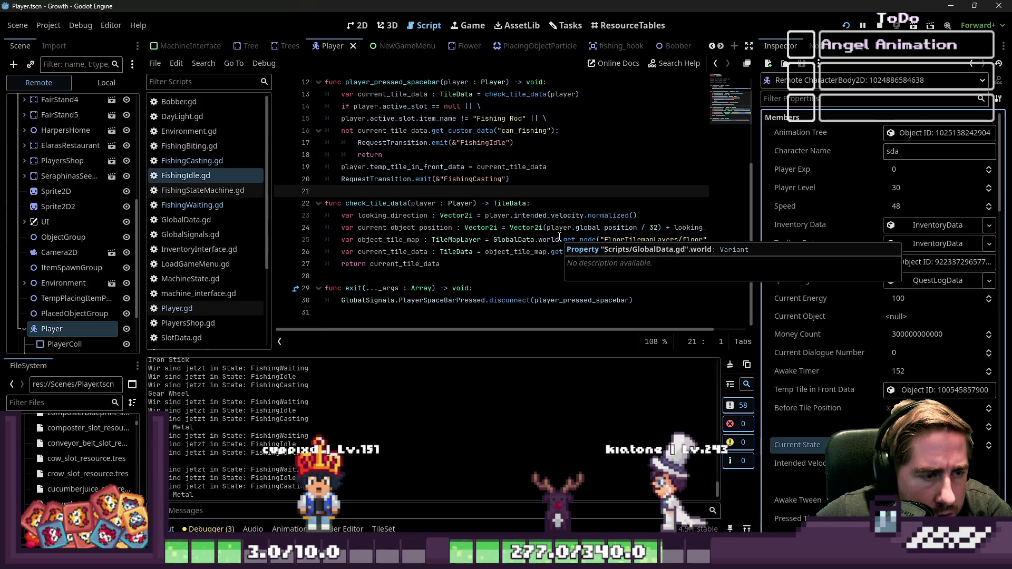
Place the caret on empty line 28, then walk the player character in the running game
click(500, 266)
click(450, 275)
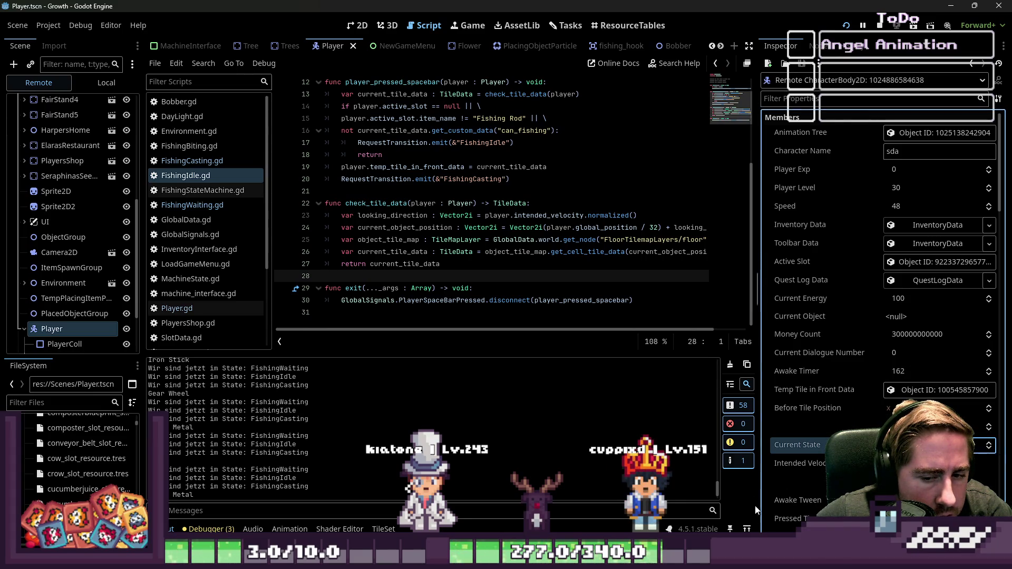
mouse_move(669, 559)
key(d)
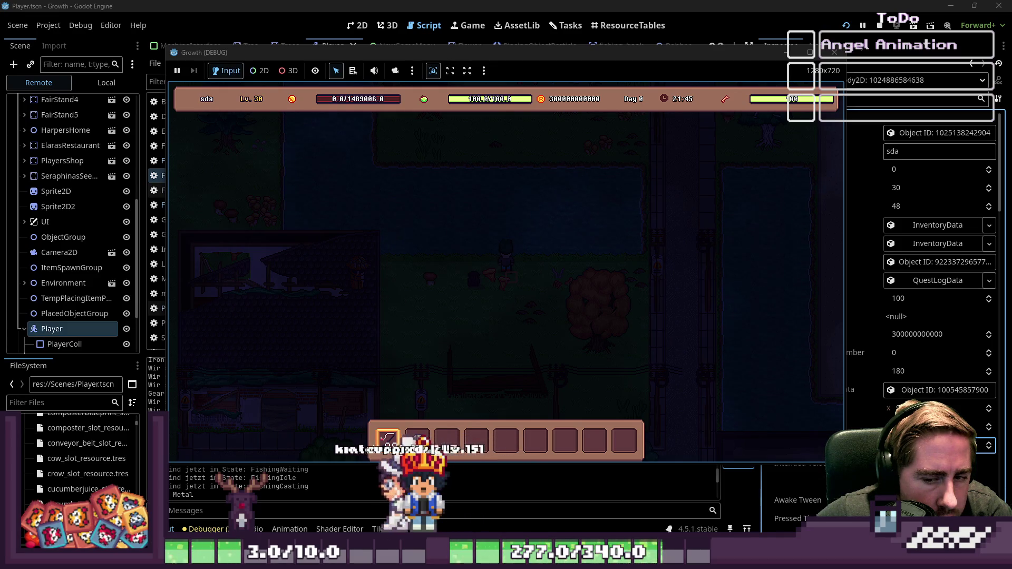
Switch back and forth between the editor and the Growth game, then stop the test run
click(979, 448)
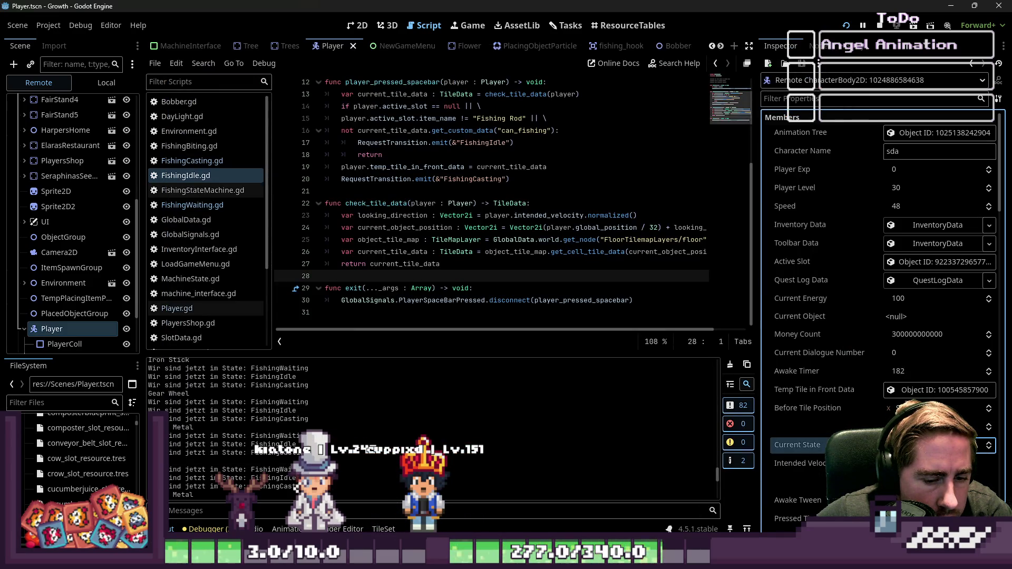
click(717, 432)
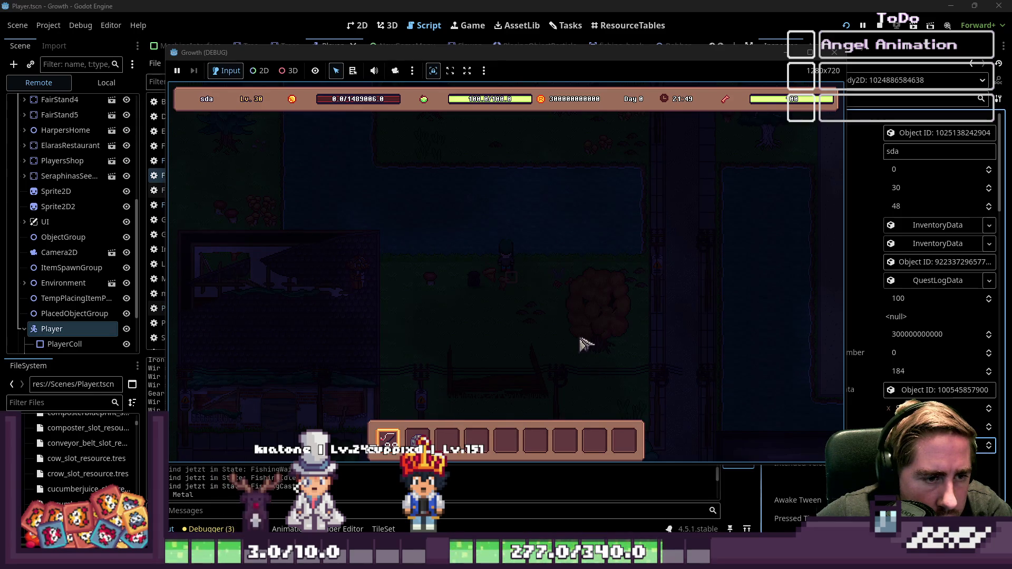
click(988, 452)
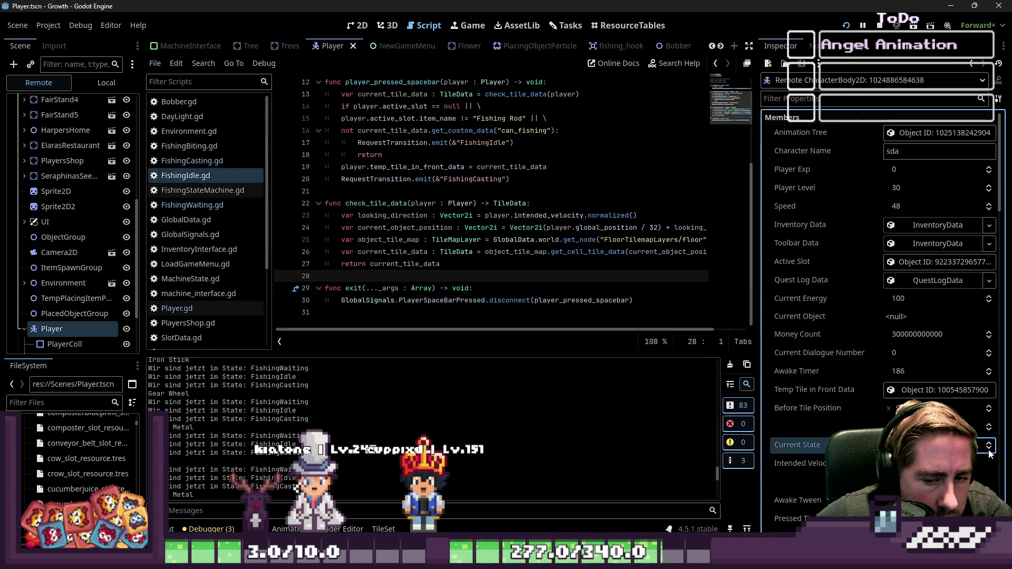
mouse_move(672, 559)
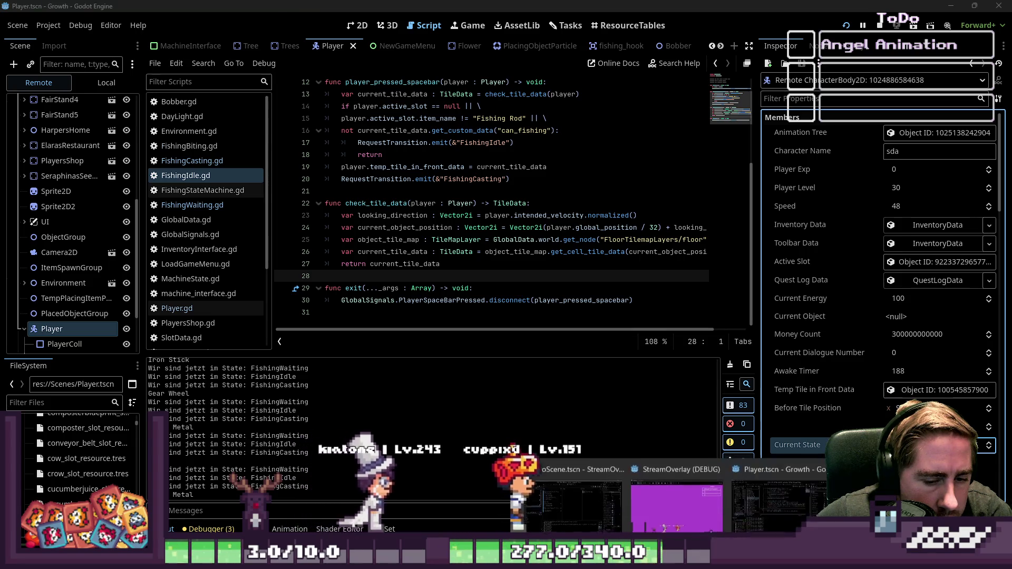
click(880, 496)
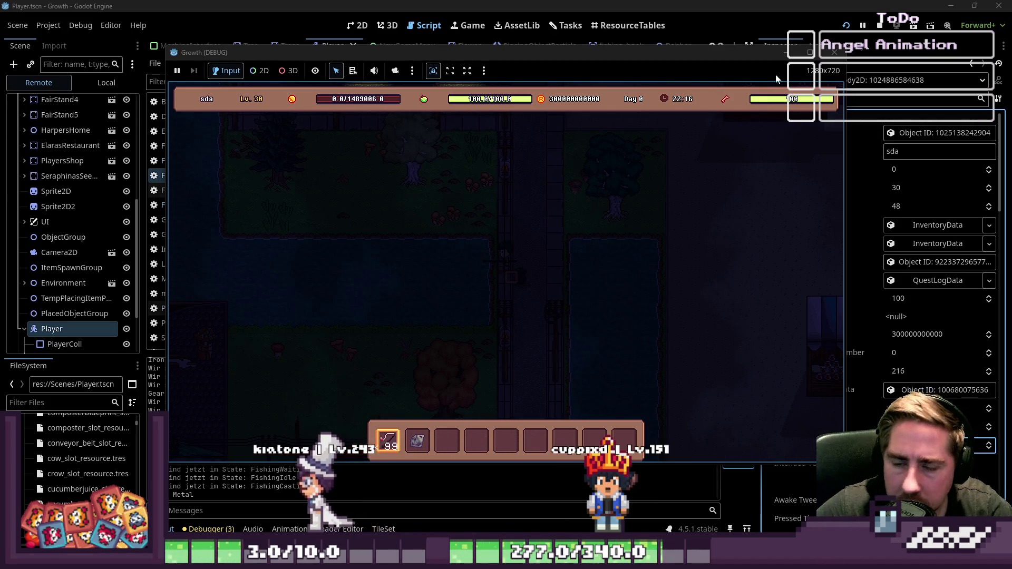
click(883, 26)
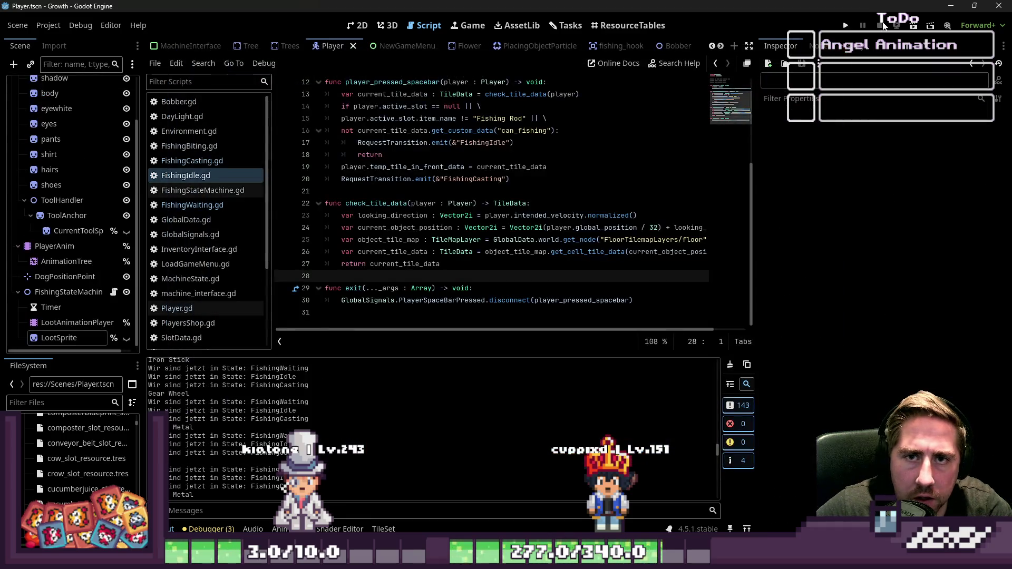
click(843, 26)
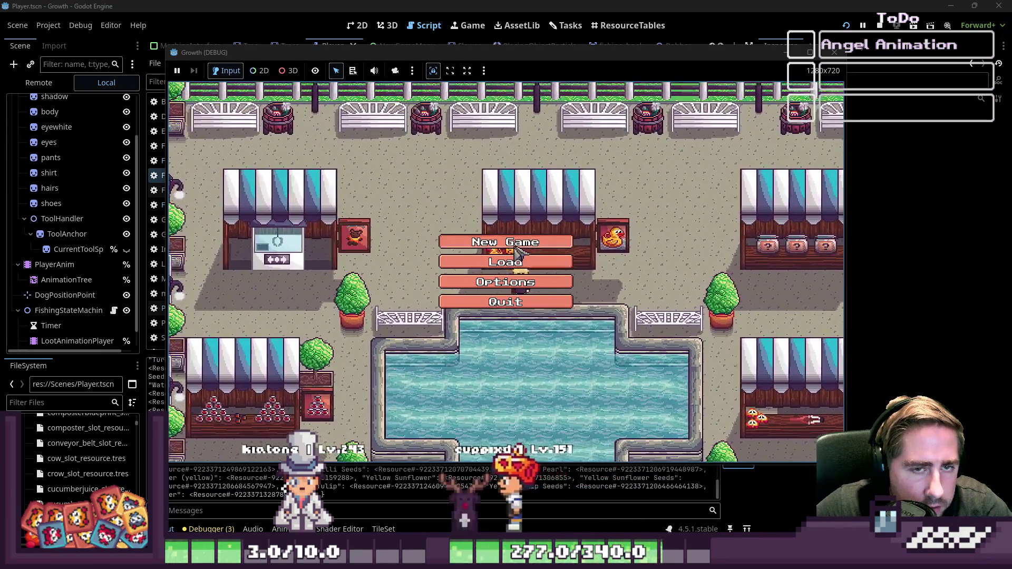
click(518, 253)
text(GB)
key(F8)
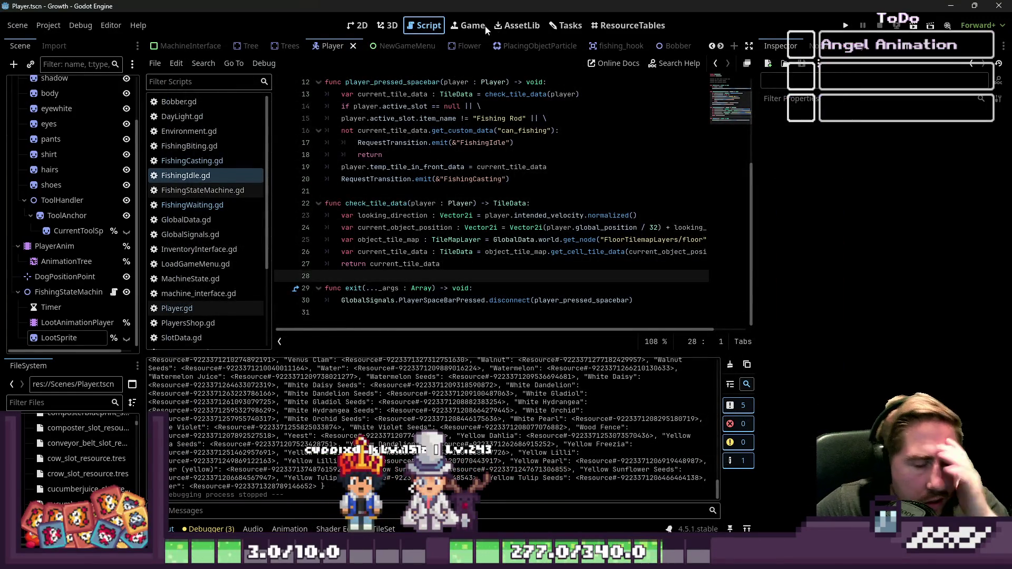
click(369, 25)
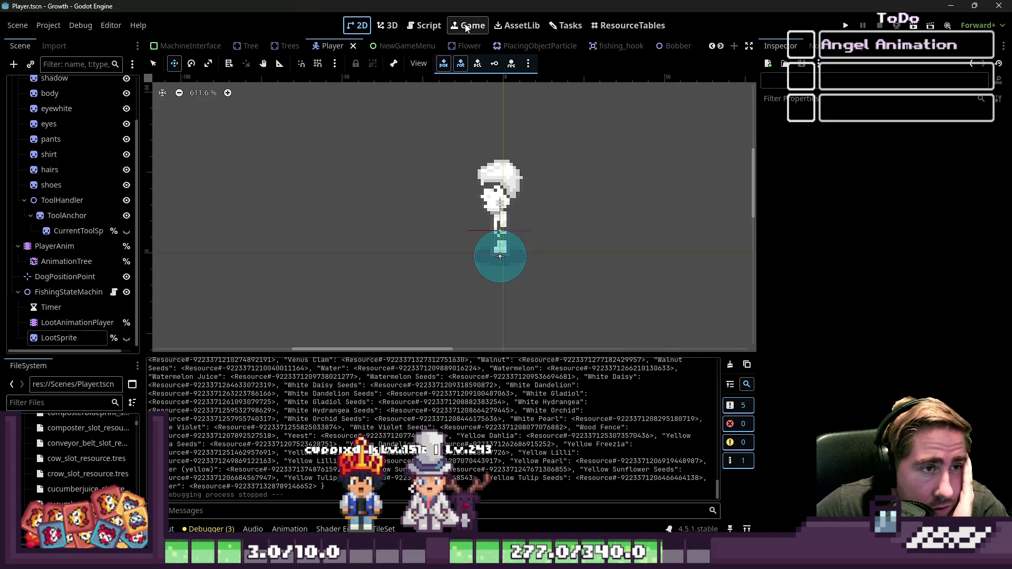
key(ctrl+F3)
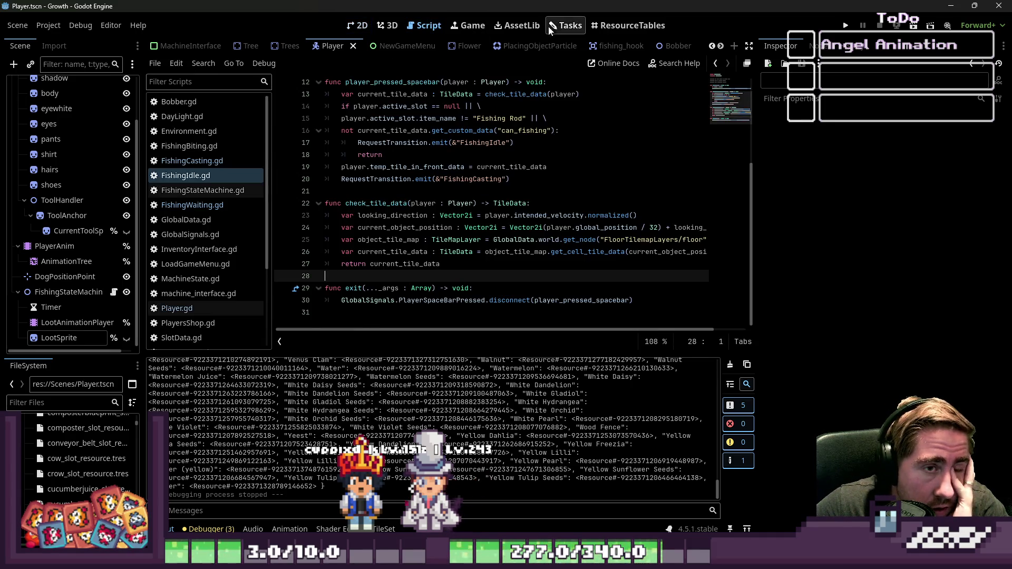
click(566, 24)
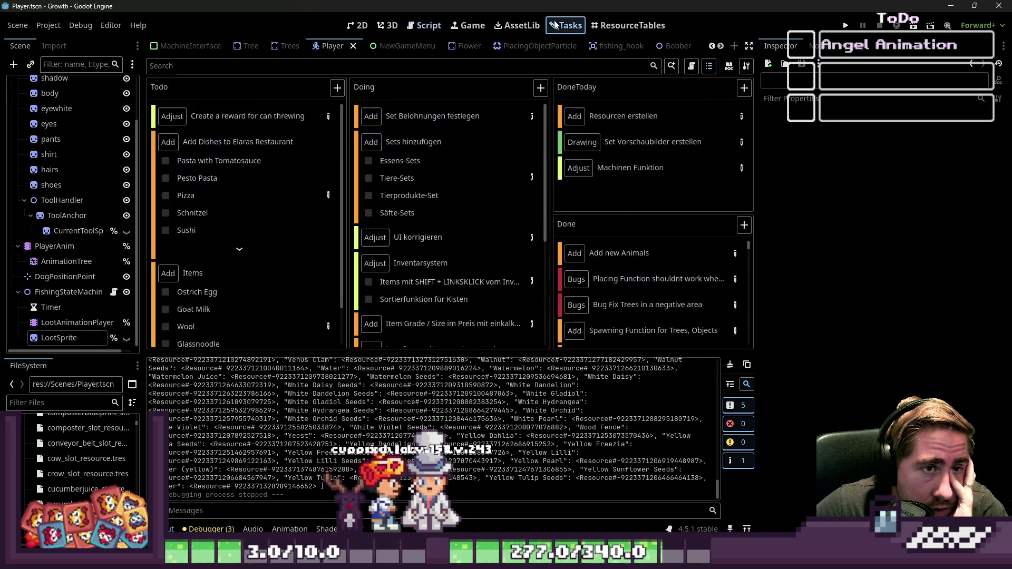
key(ctrl+F3)
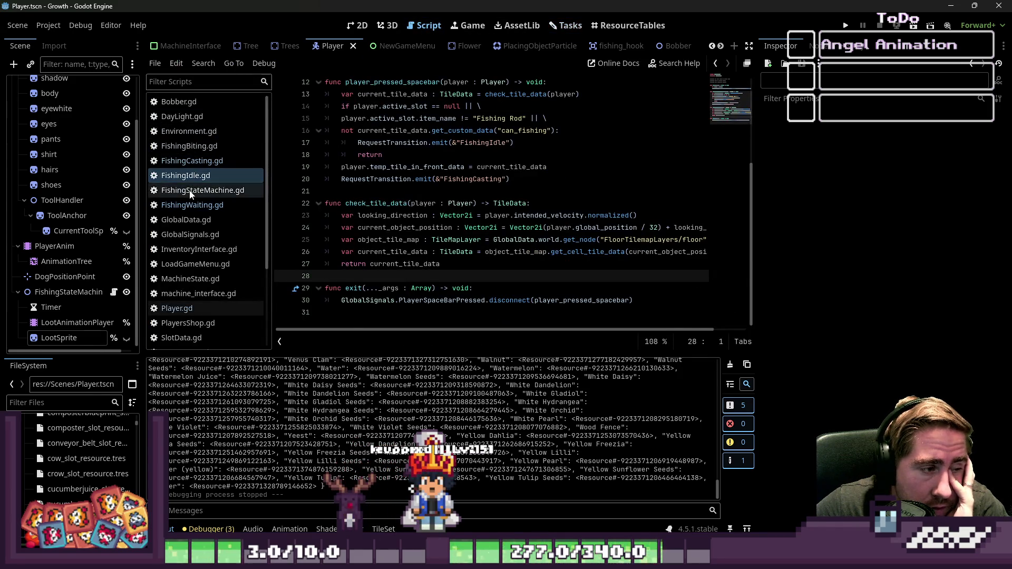
click(165, 308)
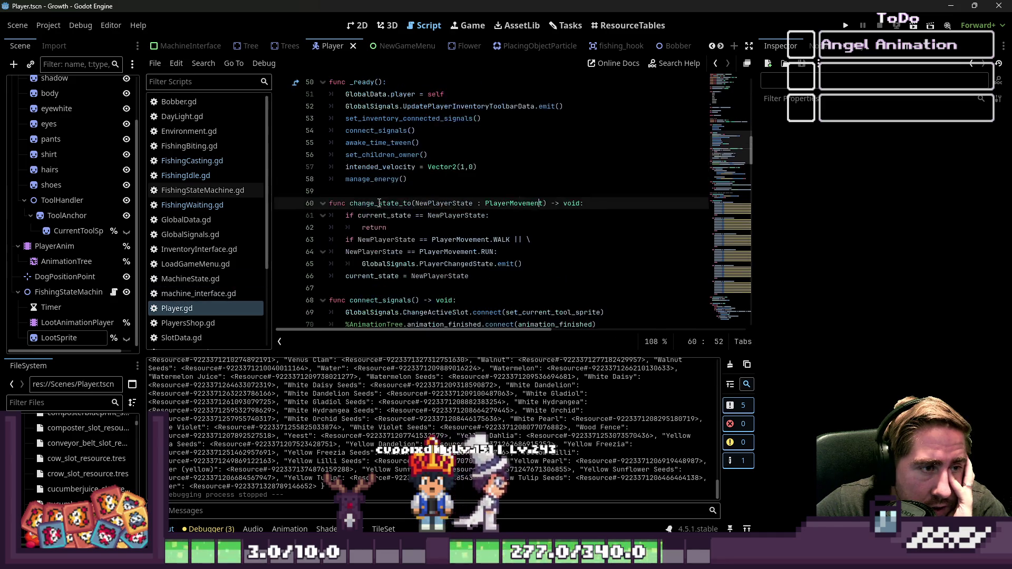
scroll(375, 201, down, 2)
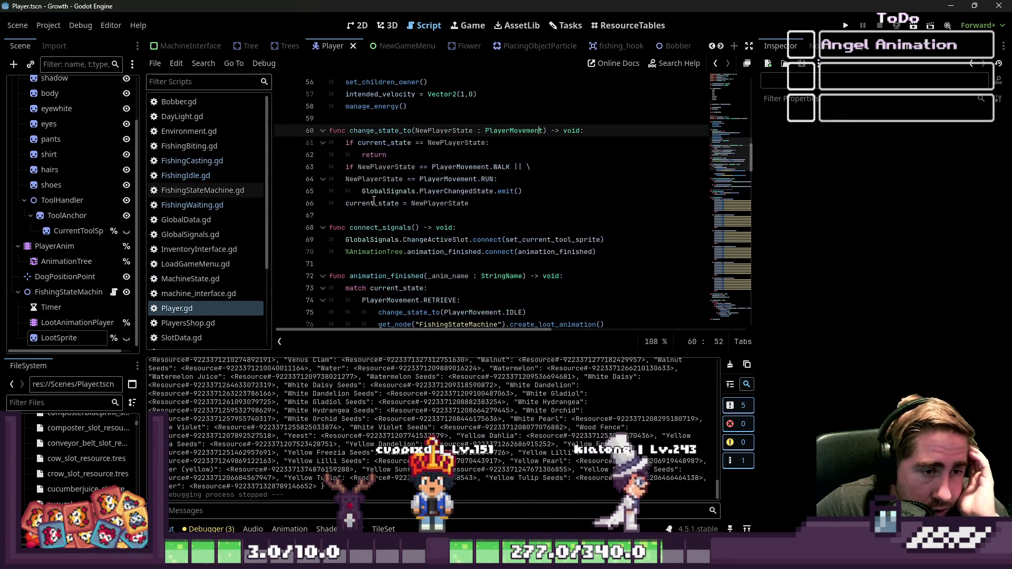
scroll(374, 201, down, 2)
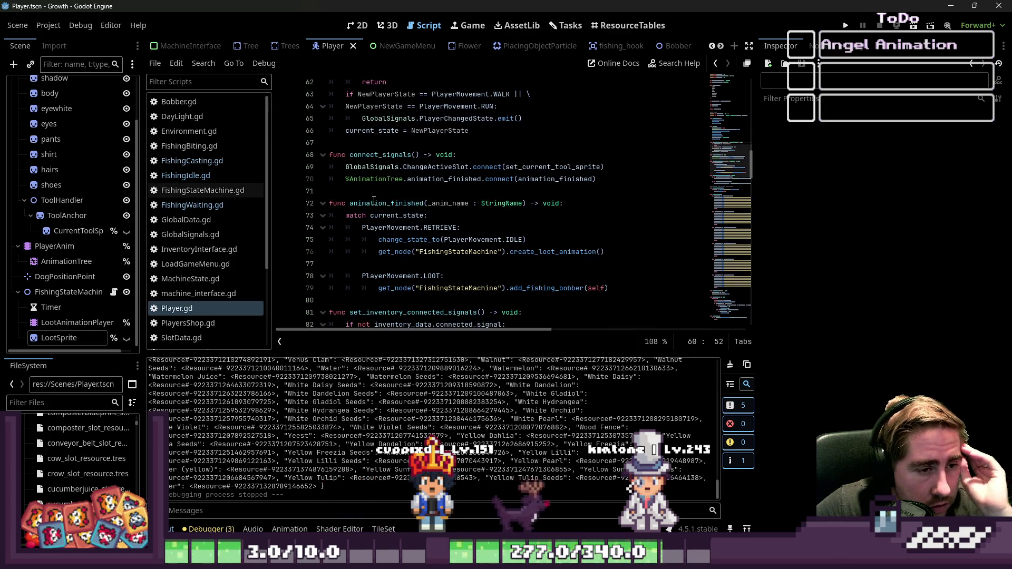
scroll(431, 230, down, 1)
double_click(440, 190)
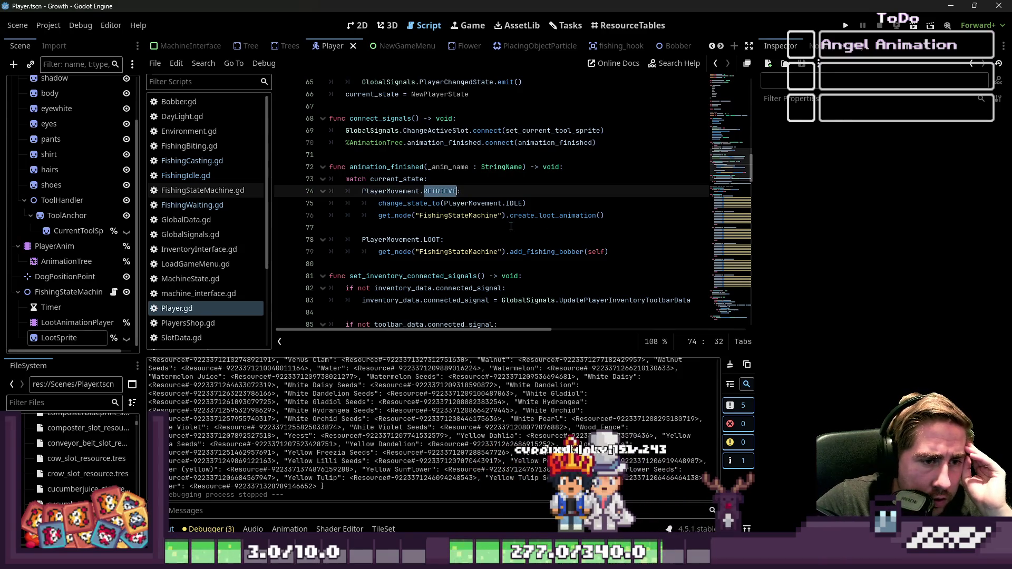
click(498, 215)
click(525, 203)
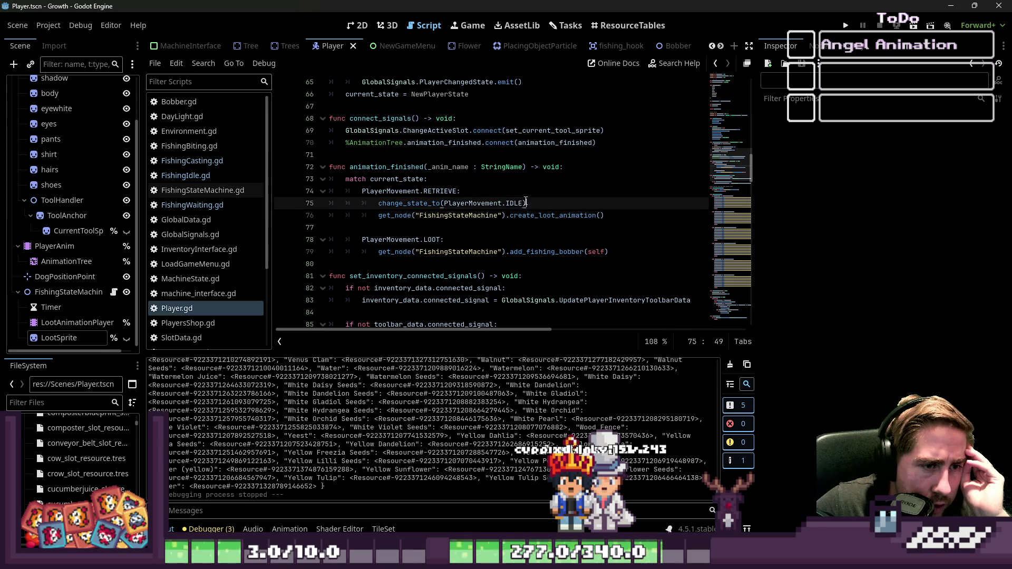
click(410, 190)
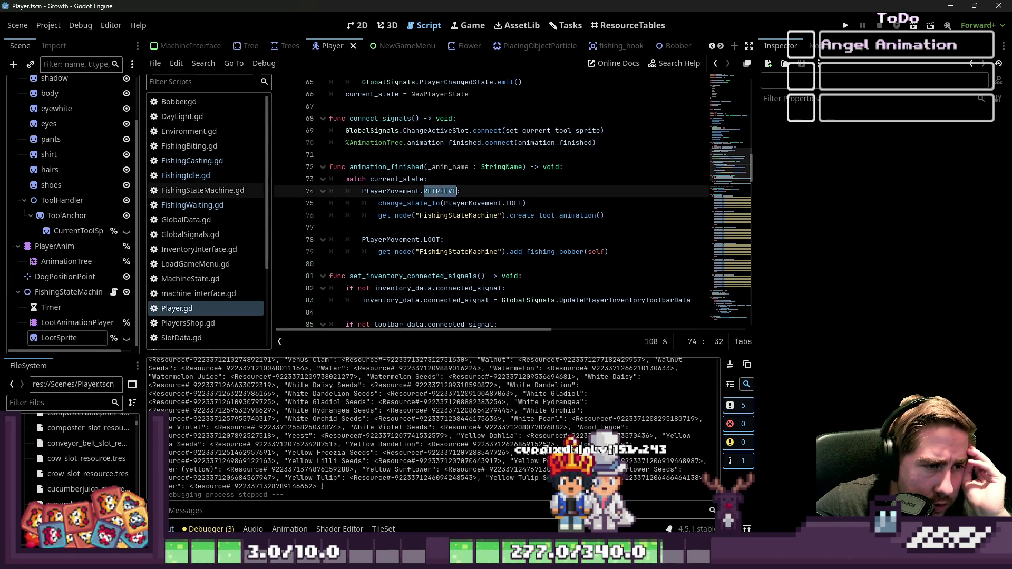
double_click(402, 168)
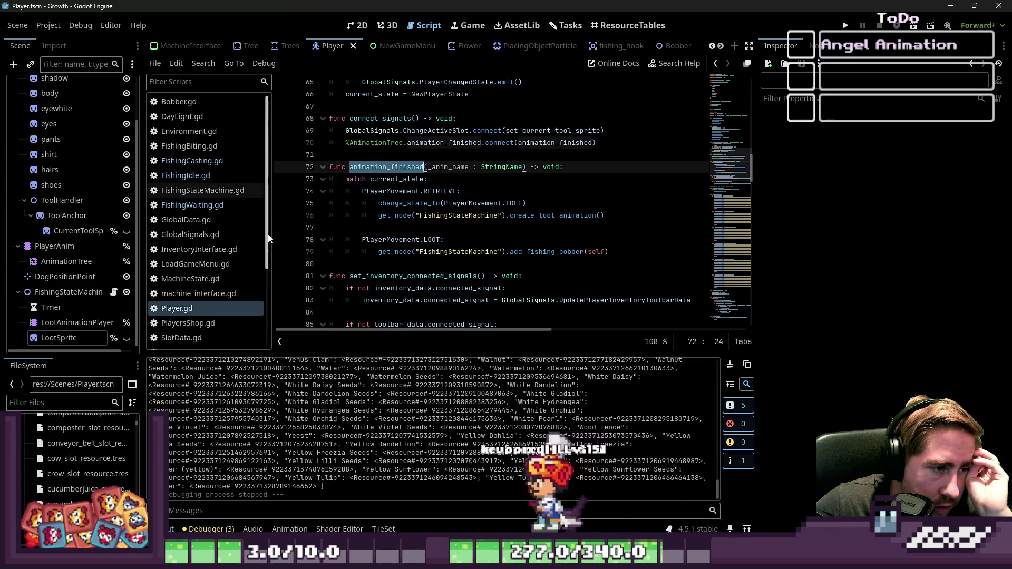
mouse_move(273, 234)
mouse_down()
mouse_move(214, 235)
mouse_move(265, 235)
mouse_up()
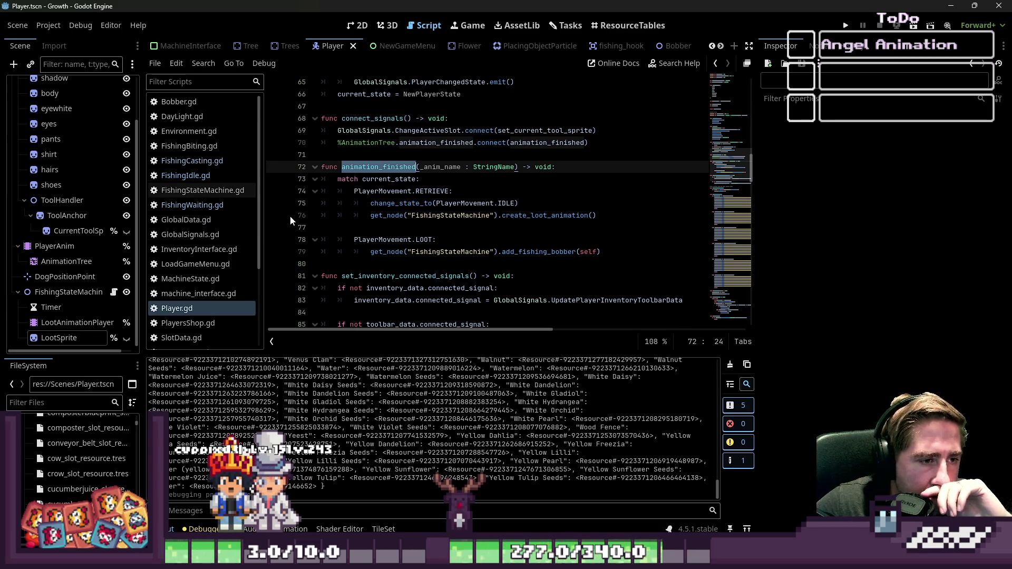
click(367, 226)
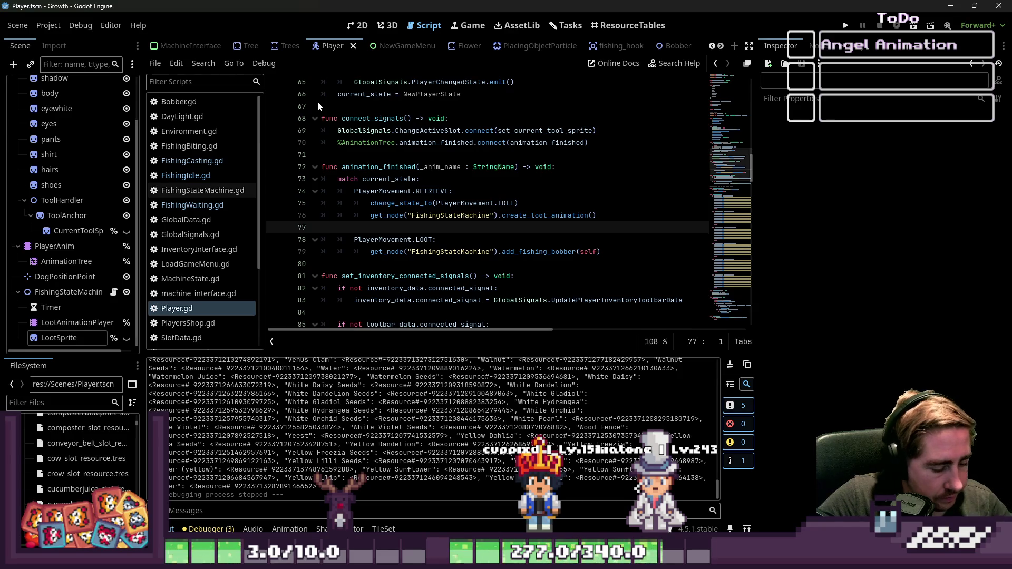
key(F5)
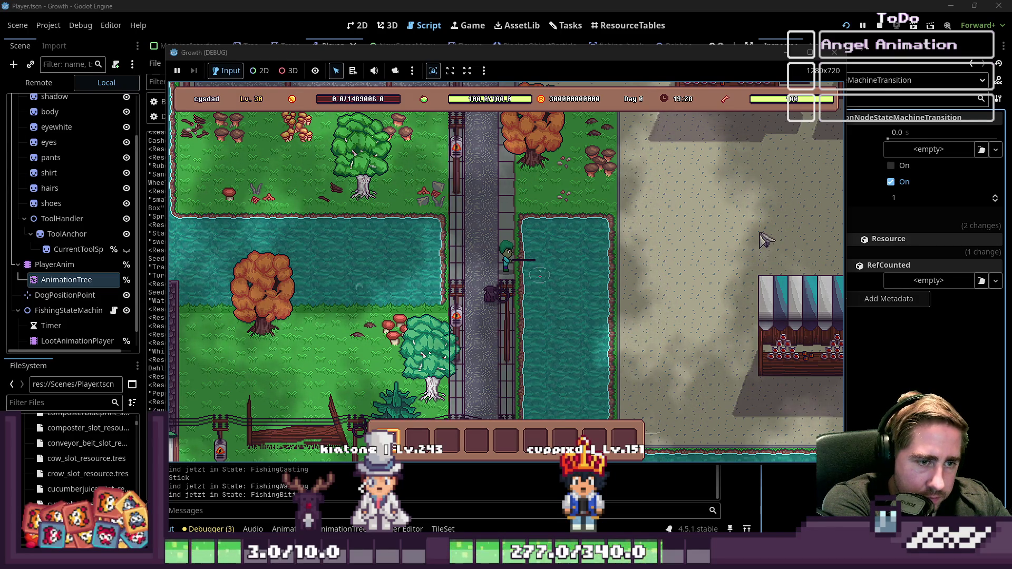
Walk the character along the path, cast the line into the pond, then stop the game with F8
key(a)
key(w)
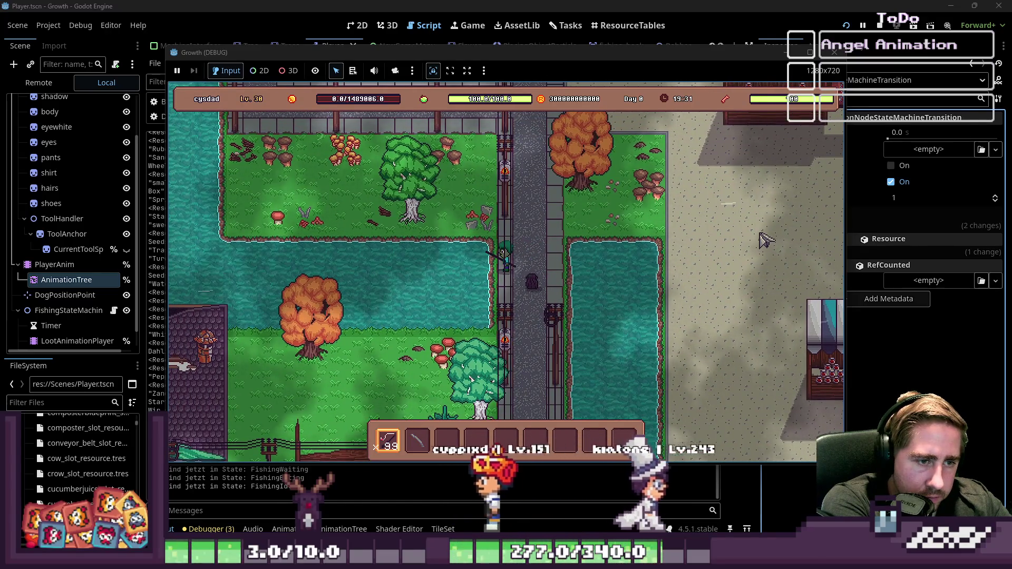
key(w)
key(d)
key(d)
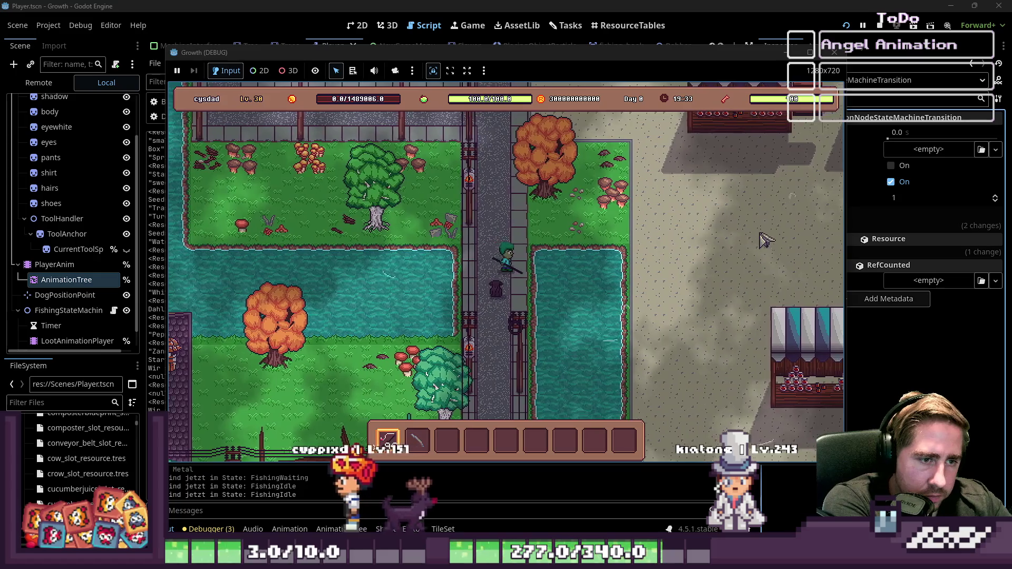
click(765, 240)
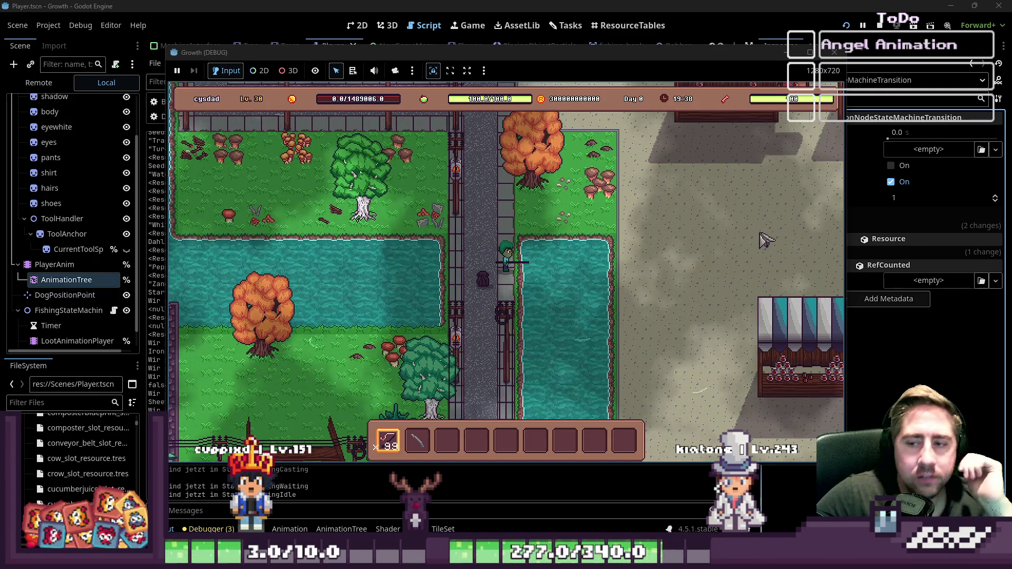
key(F8)
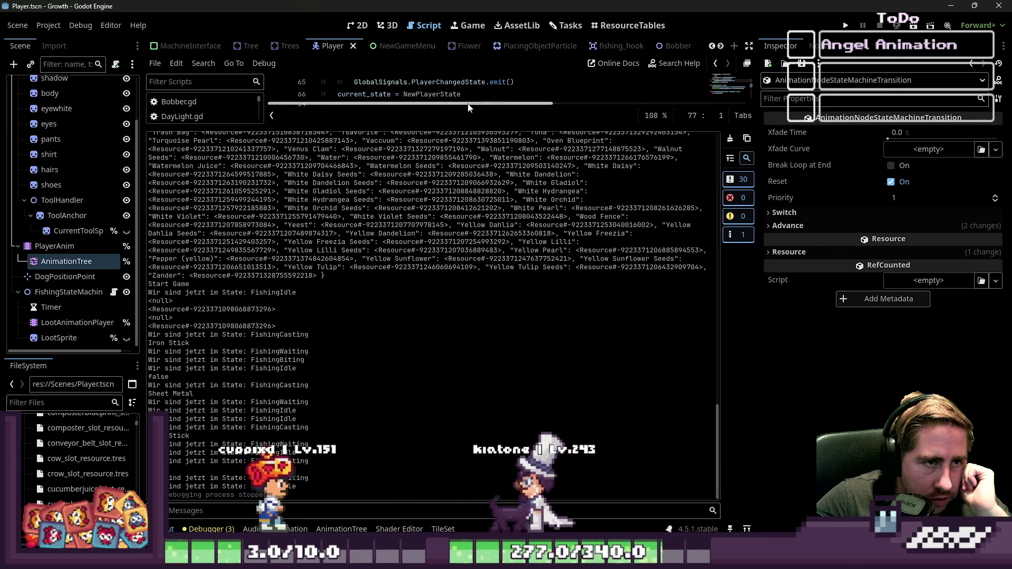
Give the code more height than the output log and inspect the LOOT case branch
drag(462, 126, 450, 403)
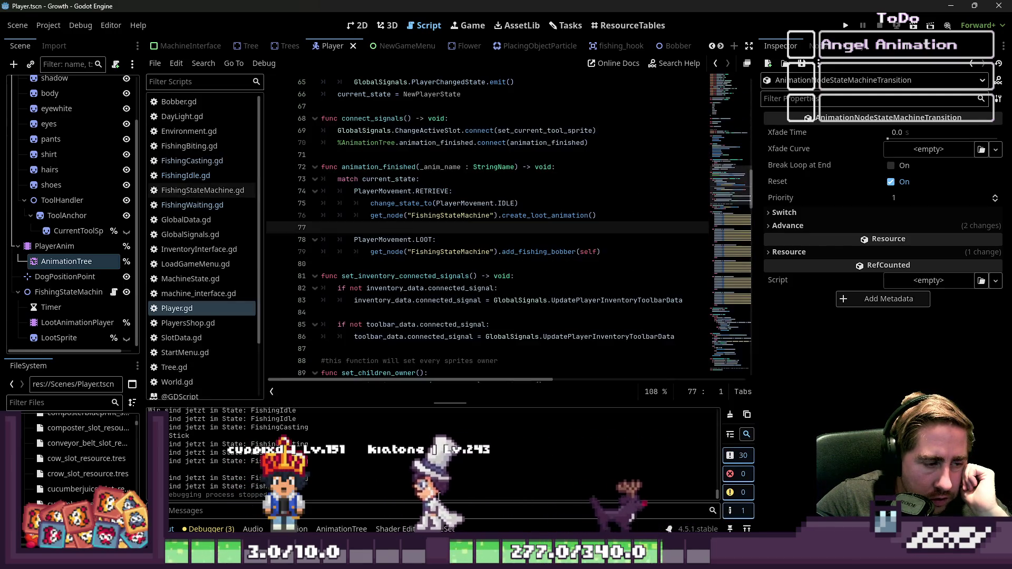
click(471, 251)
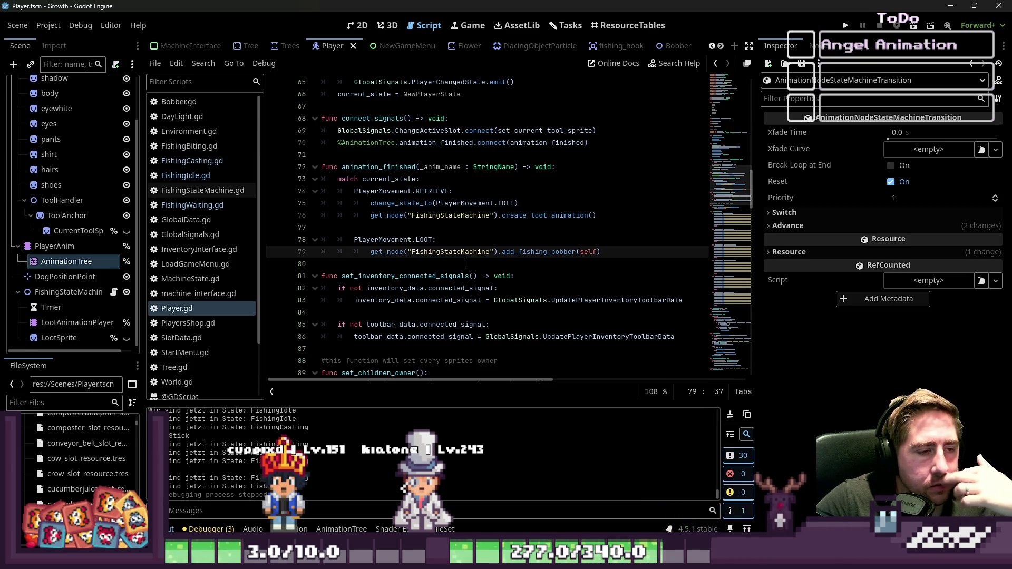
click(430, 241)
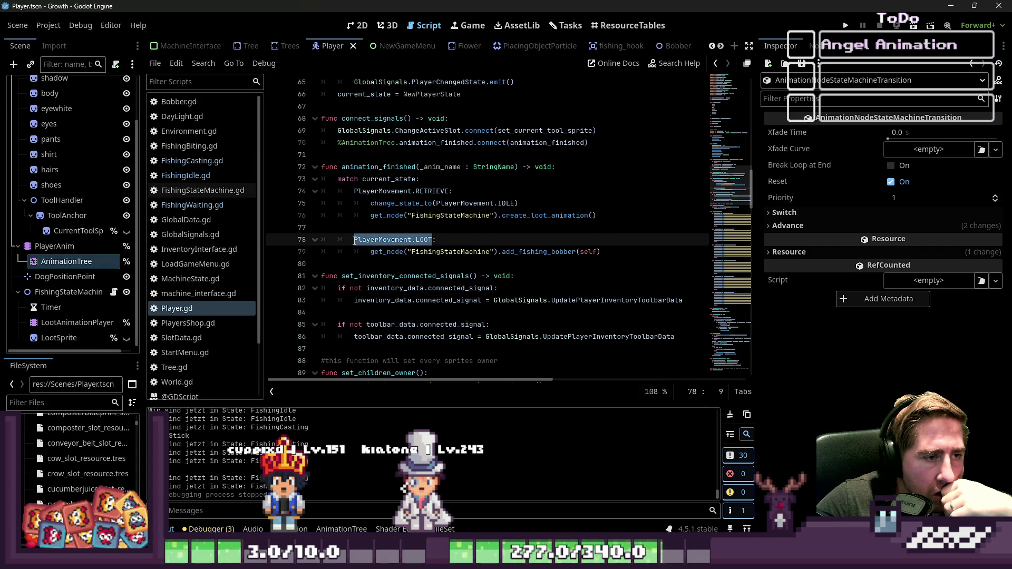
mouse_move(354, 241)
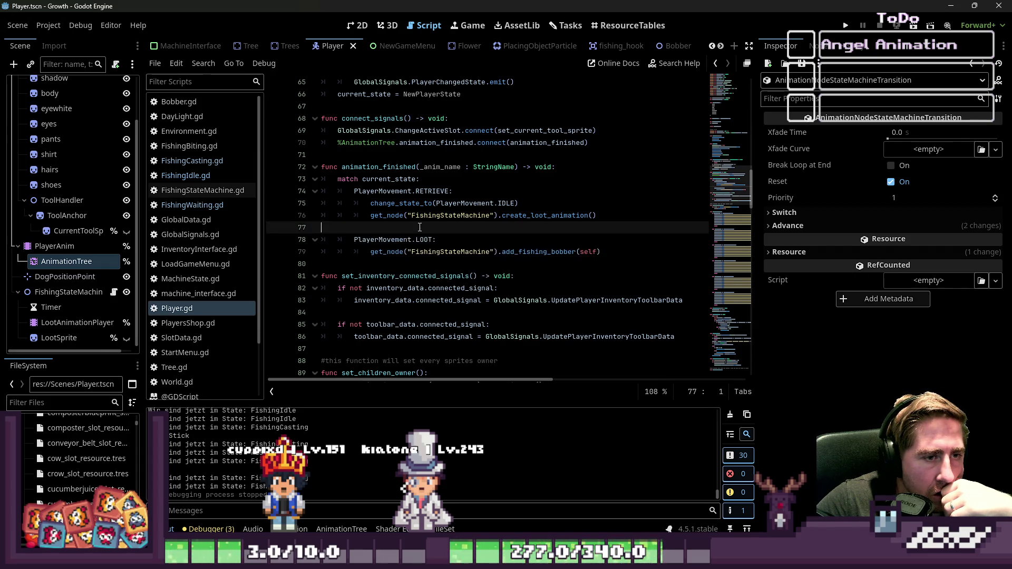
Review FishingWaiting's player_pressed_spacebar handler and its RETRIEVE and FishingIdle state changes, then open FishingIdle.gd
click(194, 205)
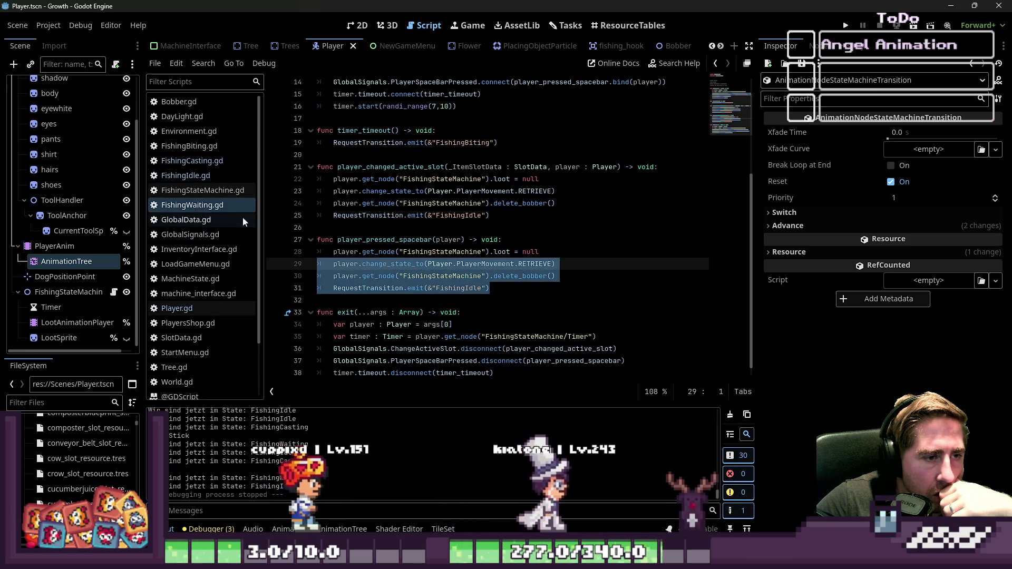
click(367, 239)
mouse_move(334, 270)
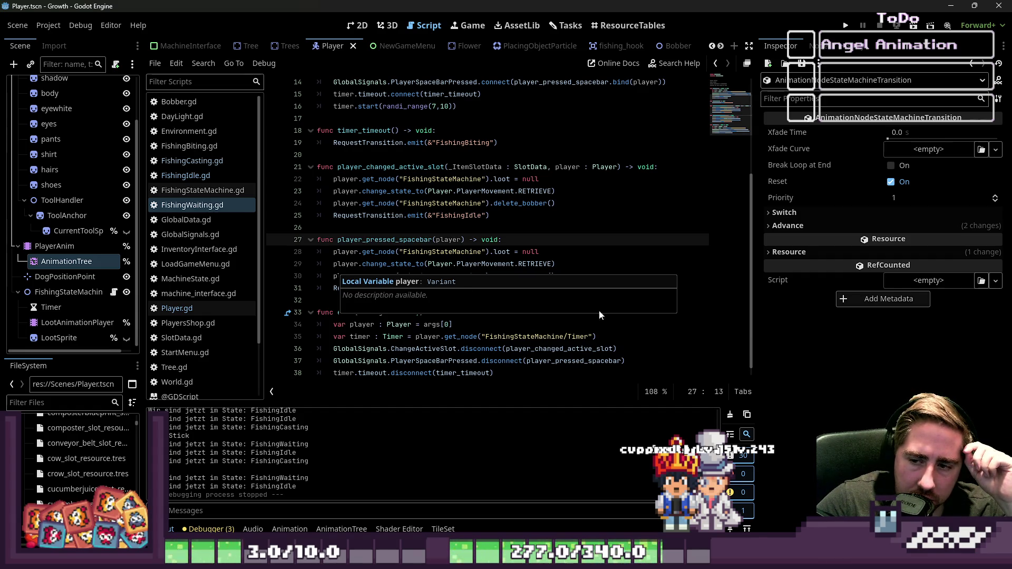
click(371, 226)
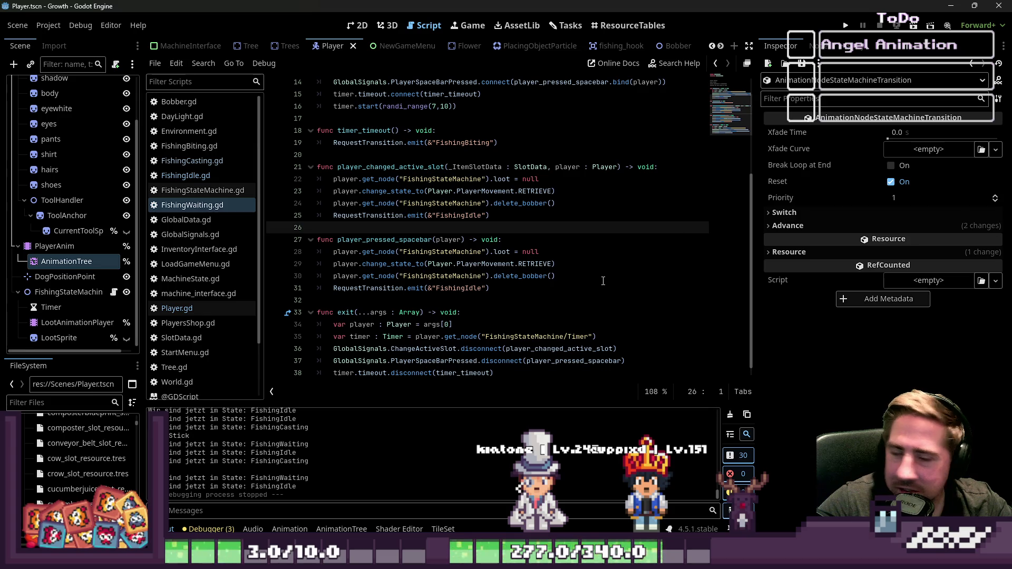
click(285, 301)
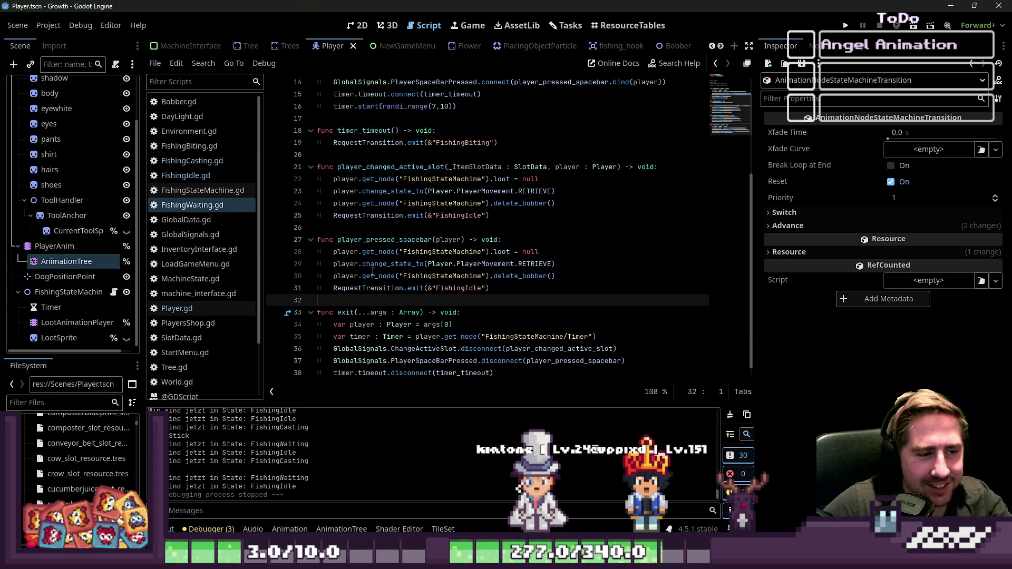
double_click(472, 289)
double_click(472, 288)
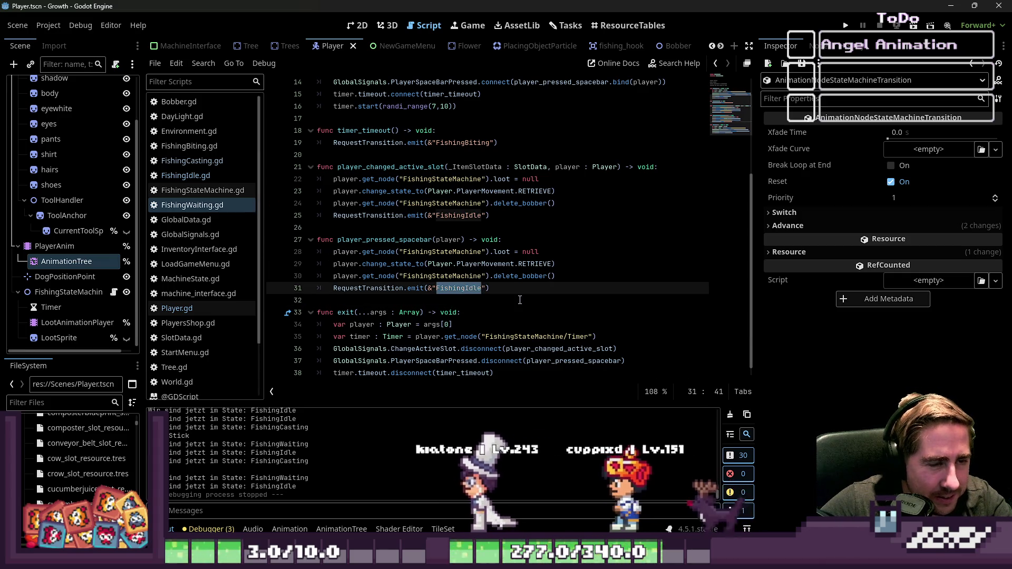
drag(556, 263, 285, 263)
click(390, 300)
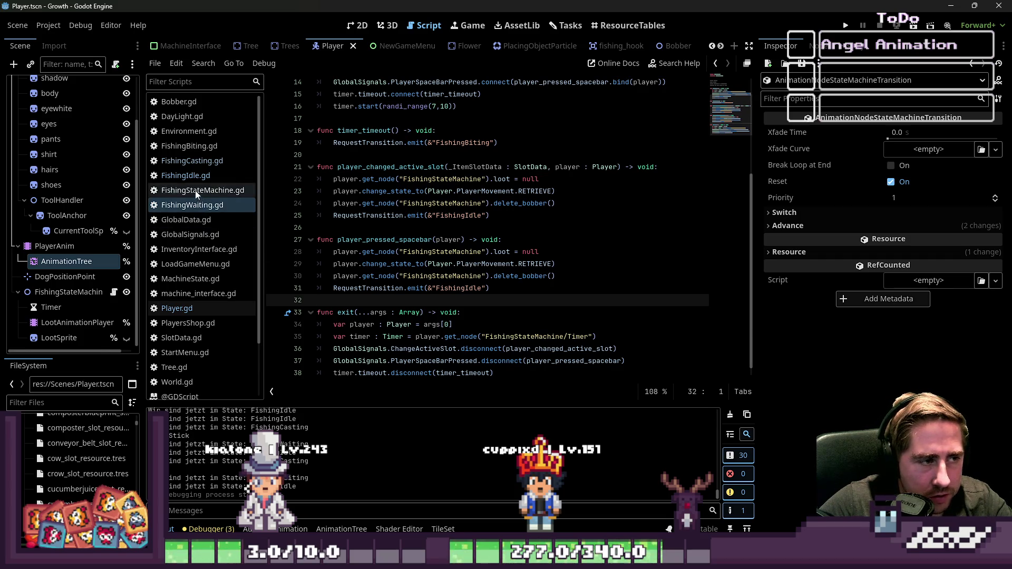
click(185, 175)
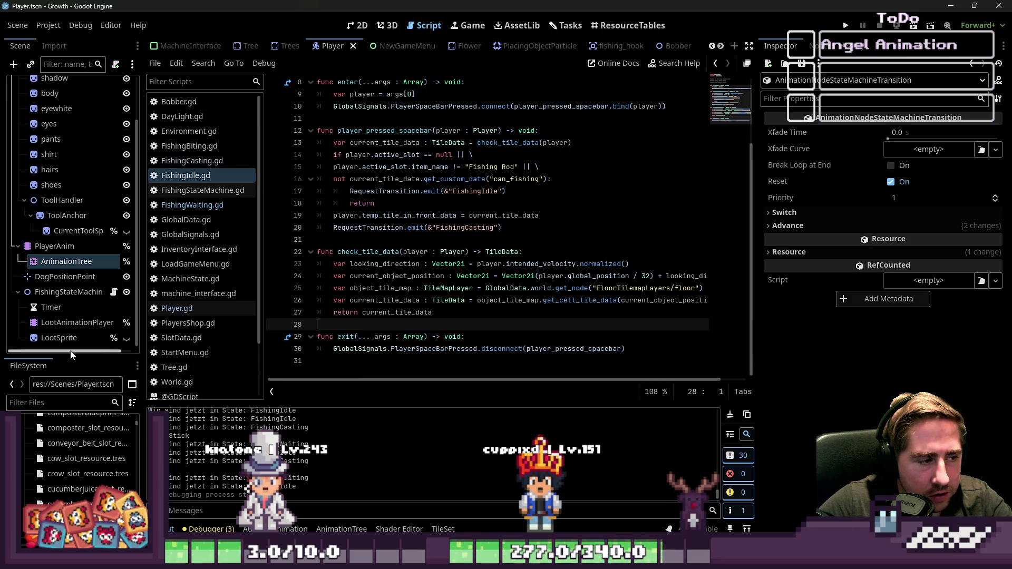
Enlarge the scene tree and widen the code editor, then switch to the Tasks board
drag(69, 358, 56, 423)
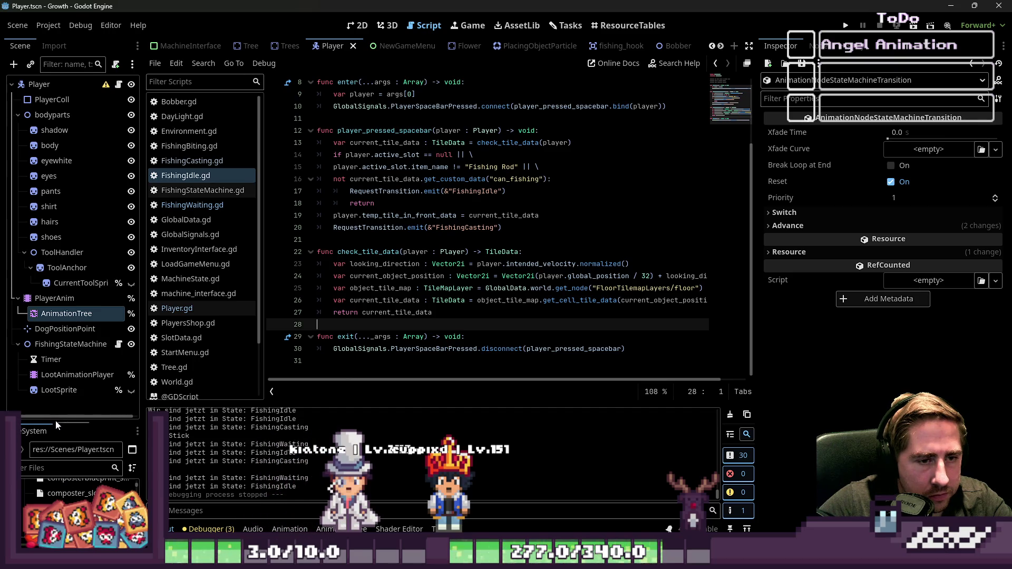
drag(757, 219, 802, 222)
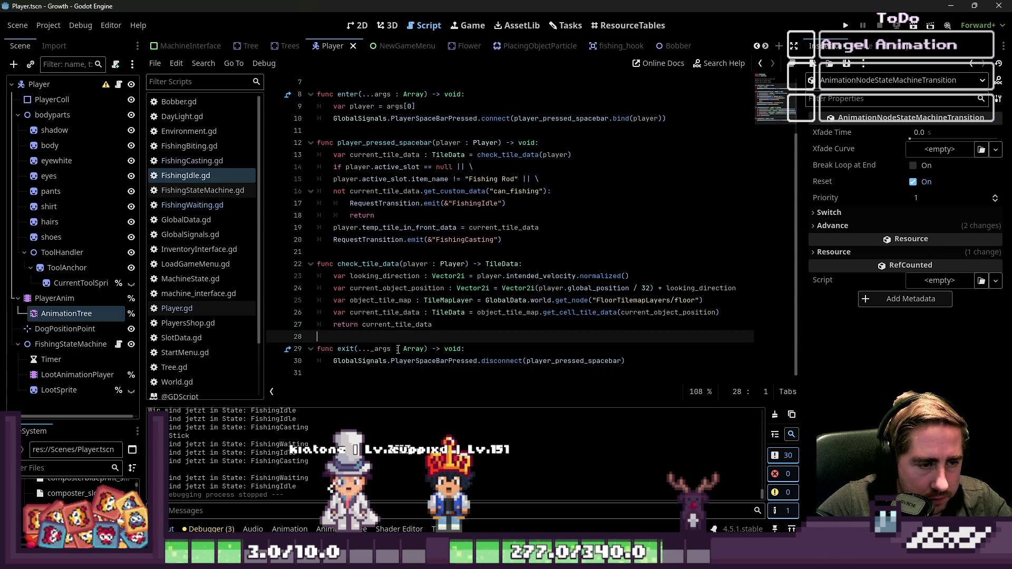
click(407, 369)
click(565, 25)
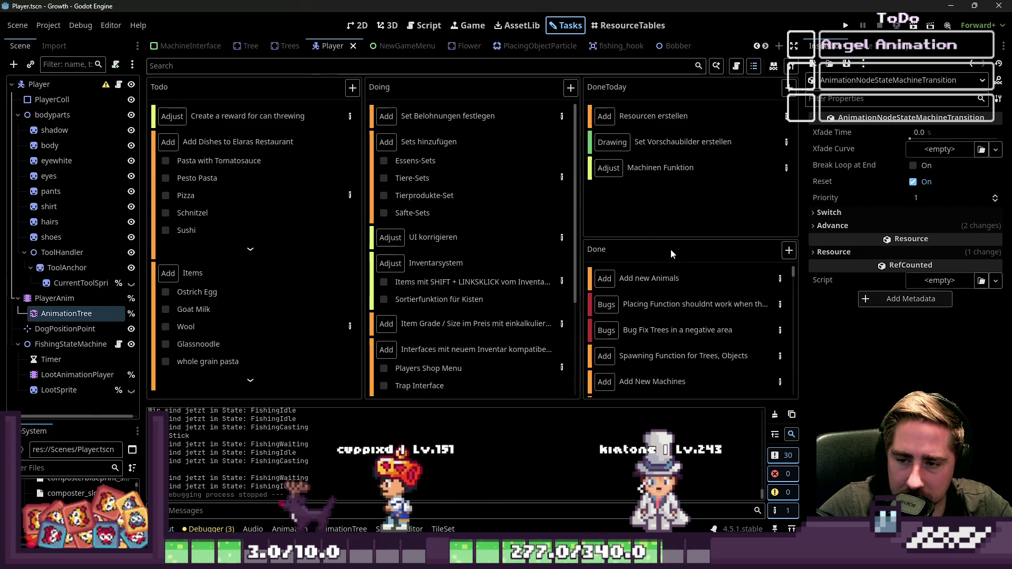
Tick off the Bobber Animation Bite, Casting and Idle steps in the Doing column
scroll(438, 211, down, 3)
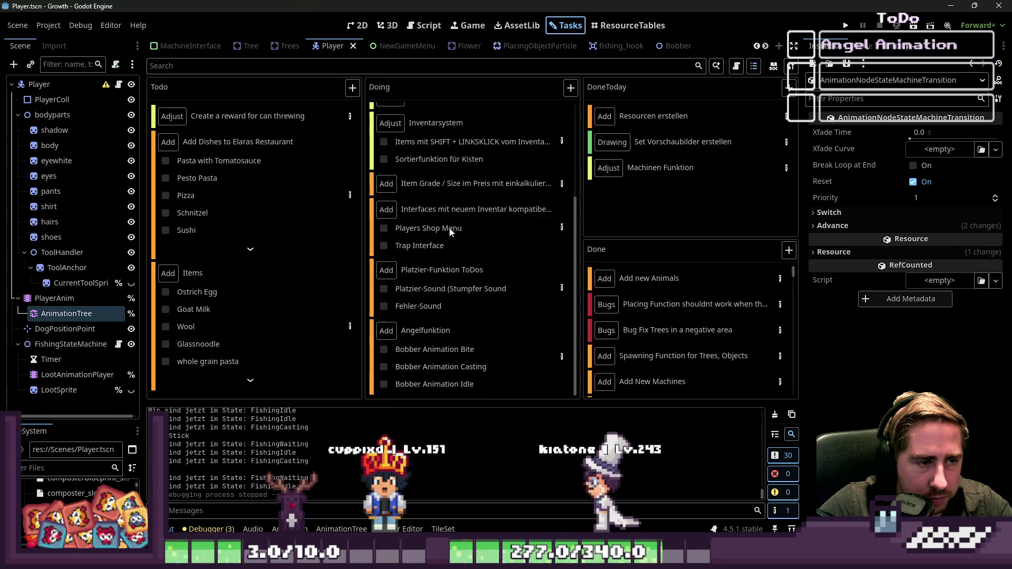
click(383, 350)
click(383, 367)
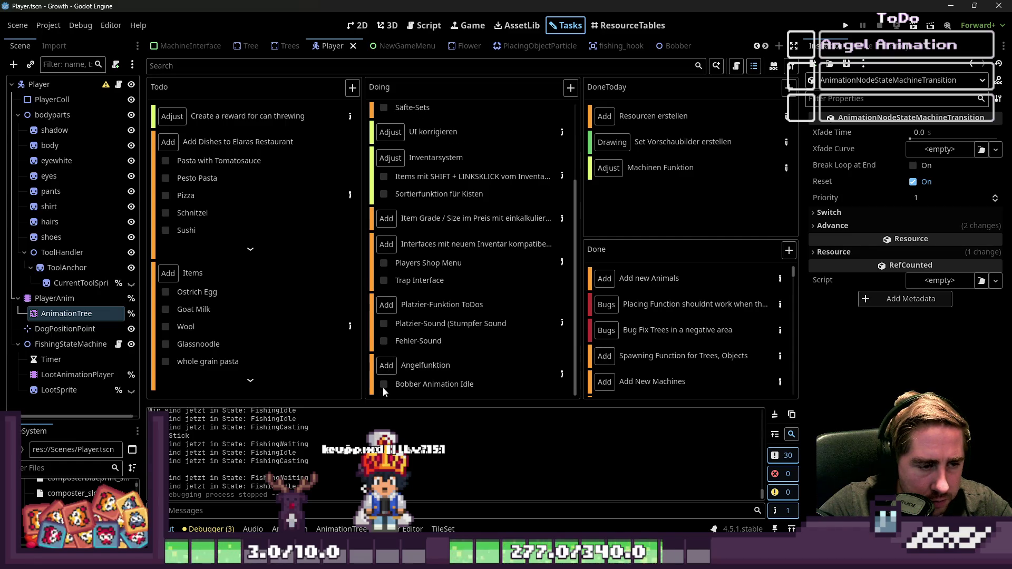
click(383, 386)
Open Angelfunktion's task details and begin a new step 'Angel State : Retrieve hinzufügen'
click(561, 383)
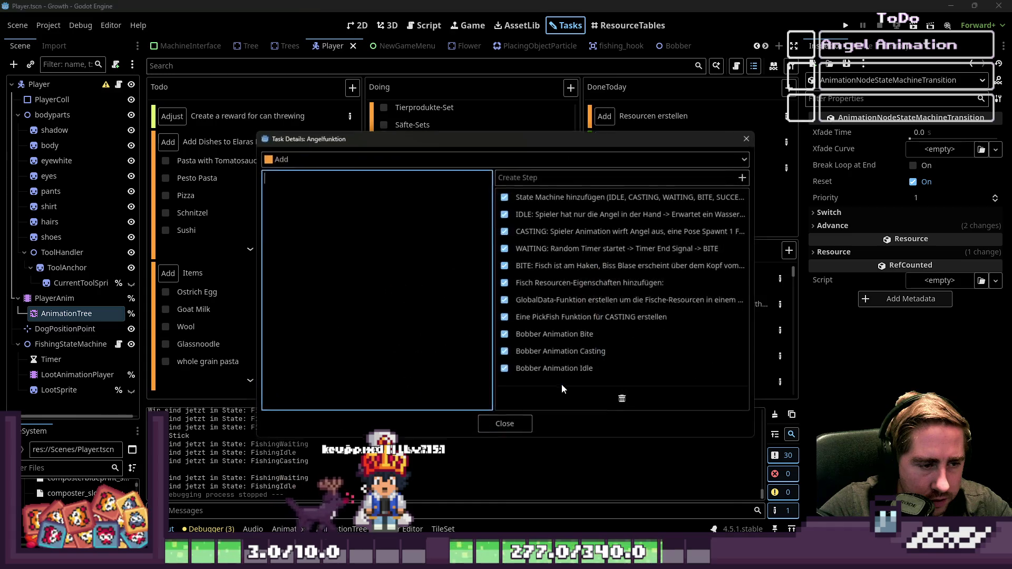
click(520, 177)
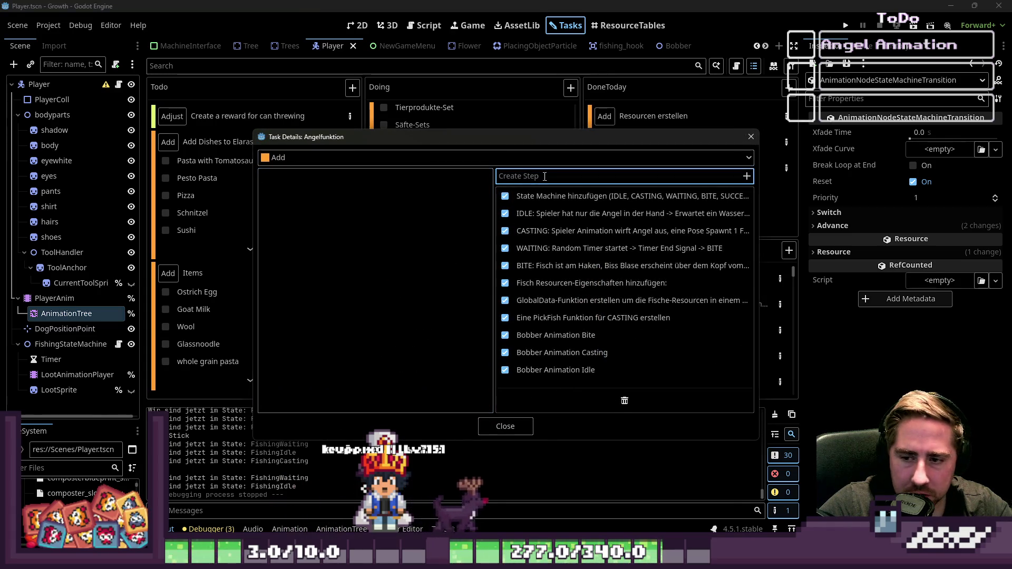
drag(538, 132, 538, 41)
text(Angel State : Retrieve)
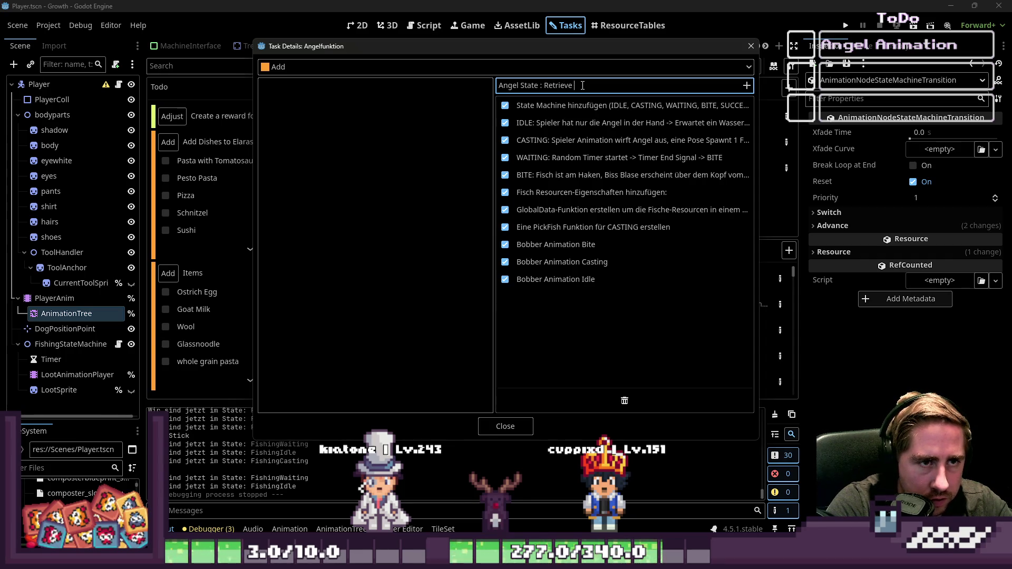
text(hinzufügen)
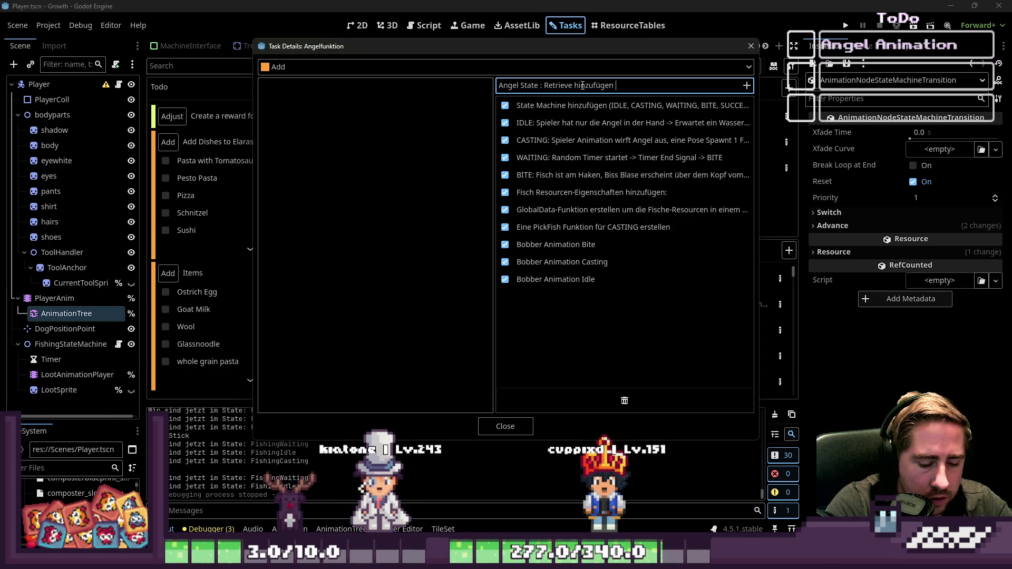
text( (Loot Animation hanbd)
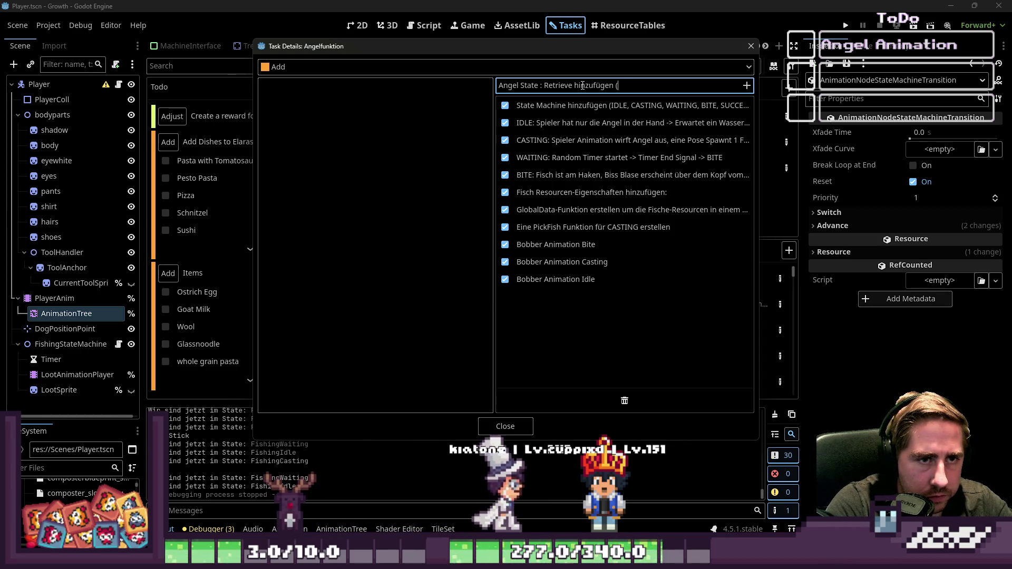